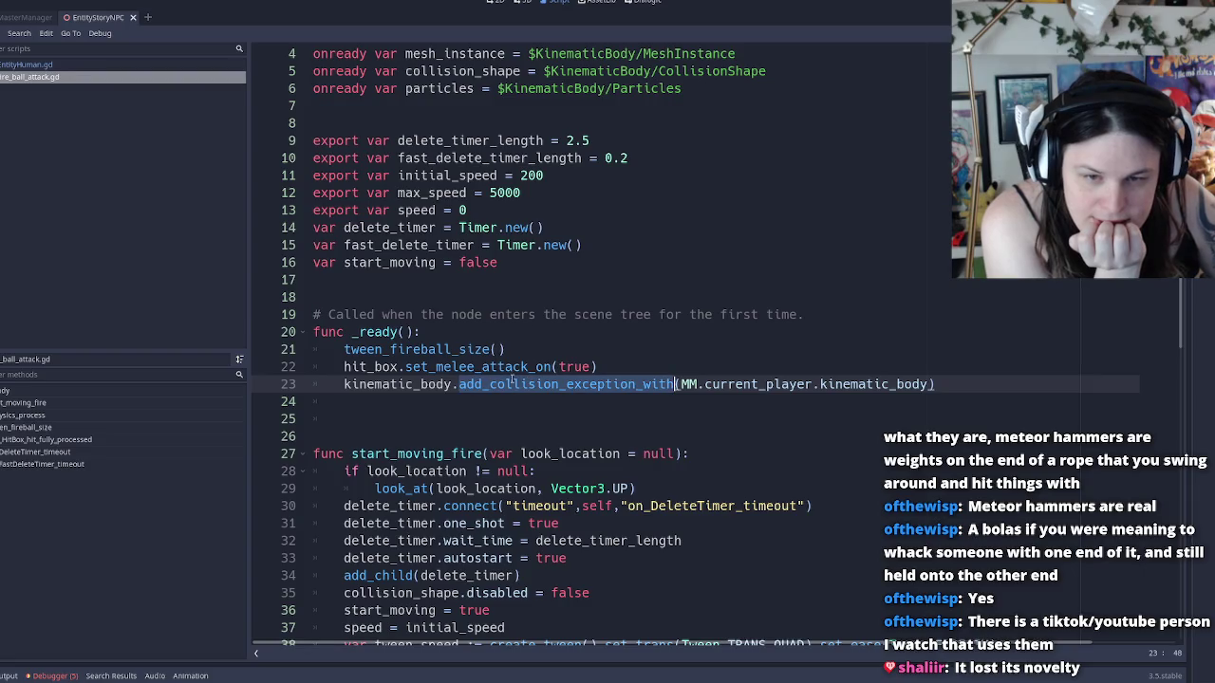
Review the set_melee_attack_on call and surrounding code in fire_ball_attack.gd
drag(552, 366, 405, 366)
double_click(396, 314)
scroll(455, 285, up, 1)
scroll(460, 190, down, 6)
scroll(465, 195, down, 3)
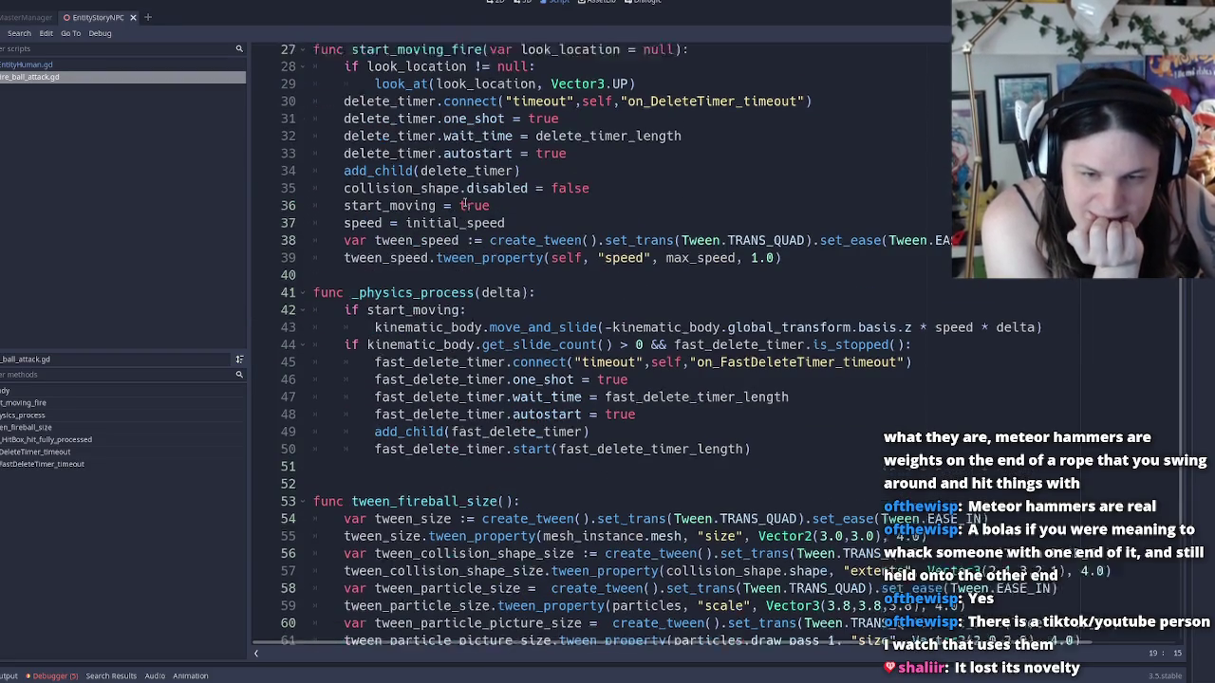
scroll(576, 321, down, 4)
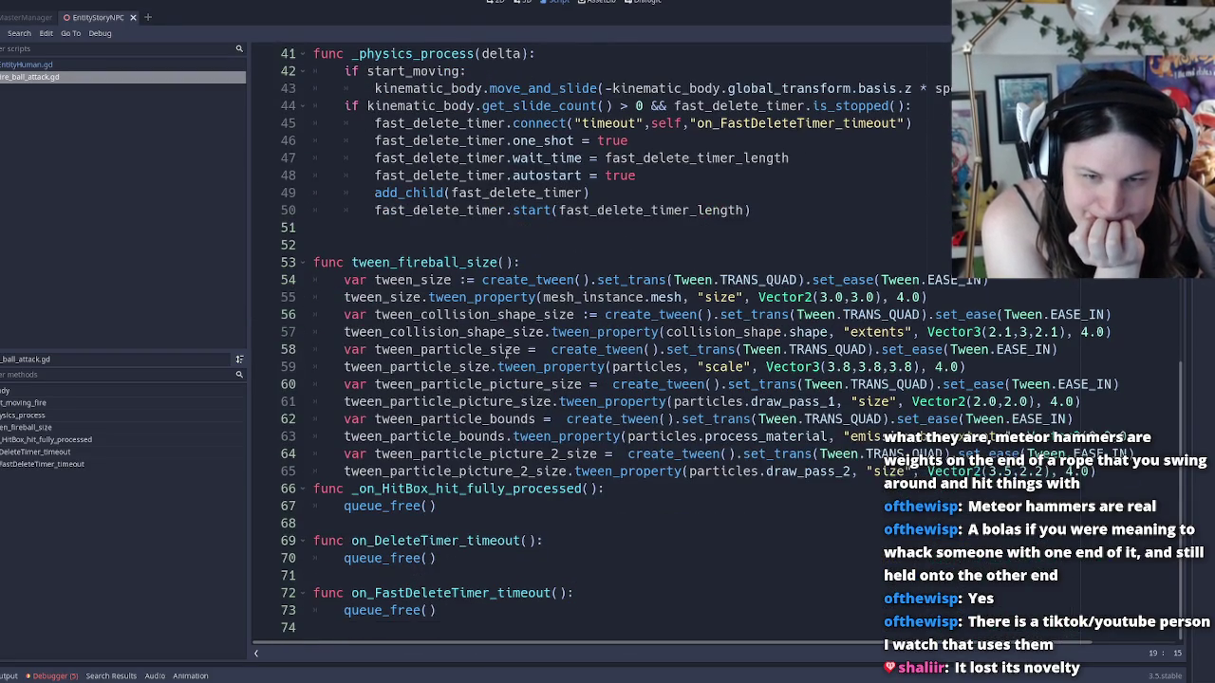
scroll(510, 352, up, 13)
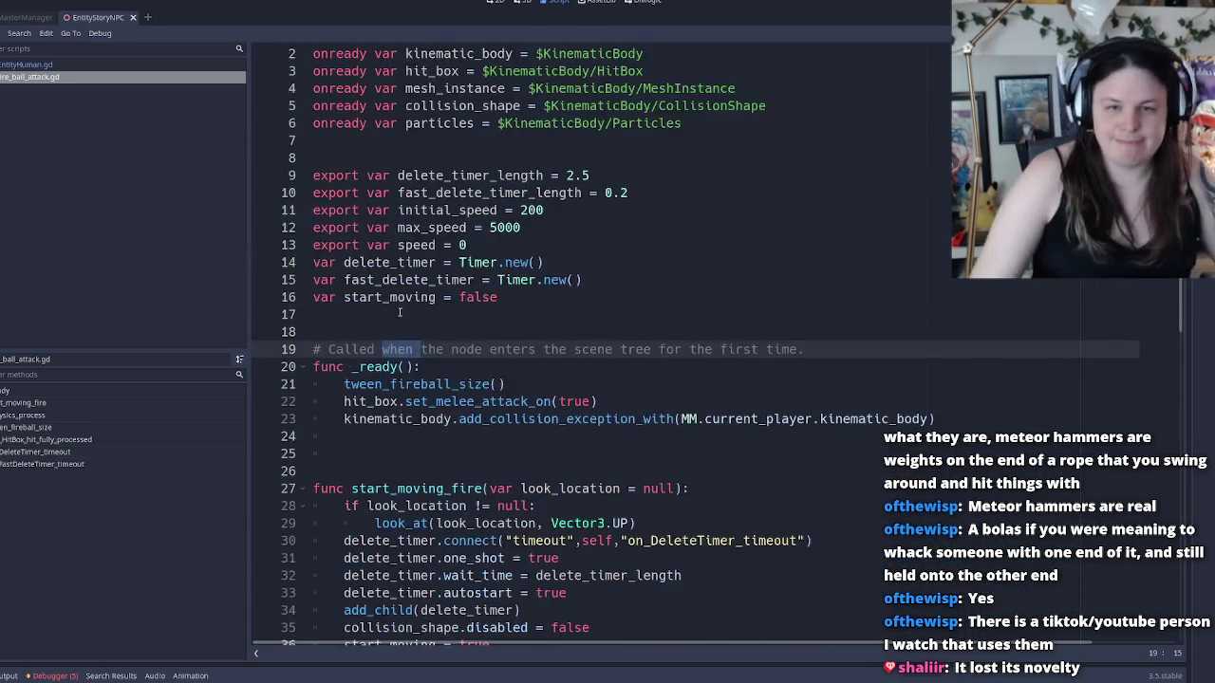
Find delete_timer, select its setup lines 30–34 in start_moving_fire, then switch to EntityHuman.gd
double_click(398, 262)
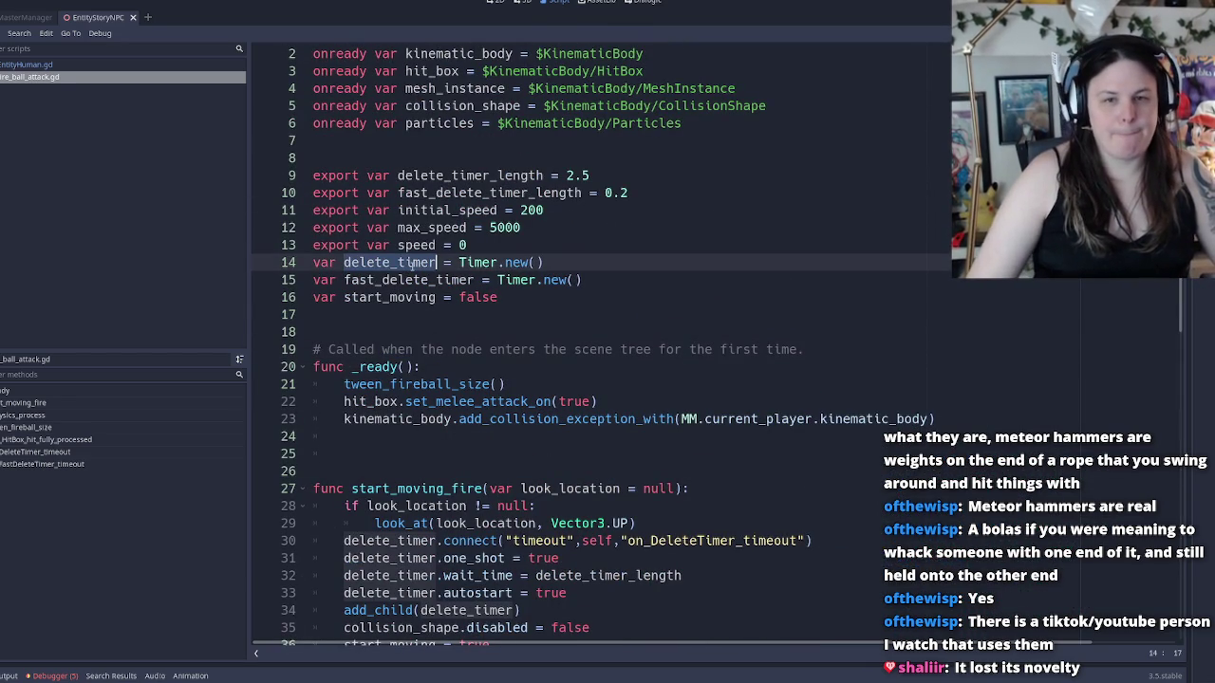
key(ctrl+f)
key(Return)
key(Return)
key(Return)
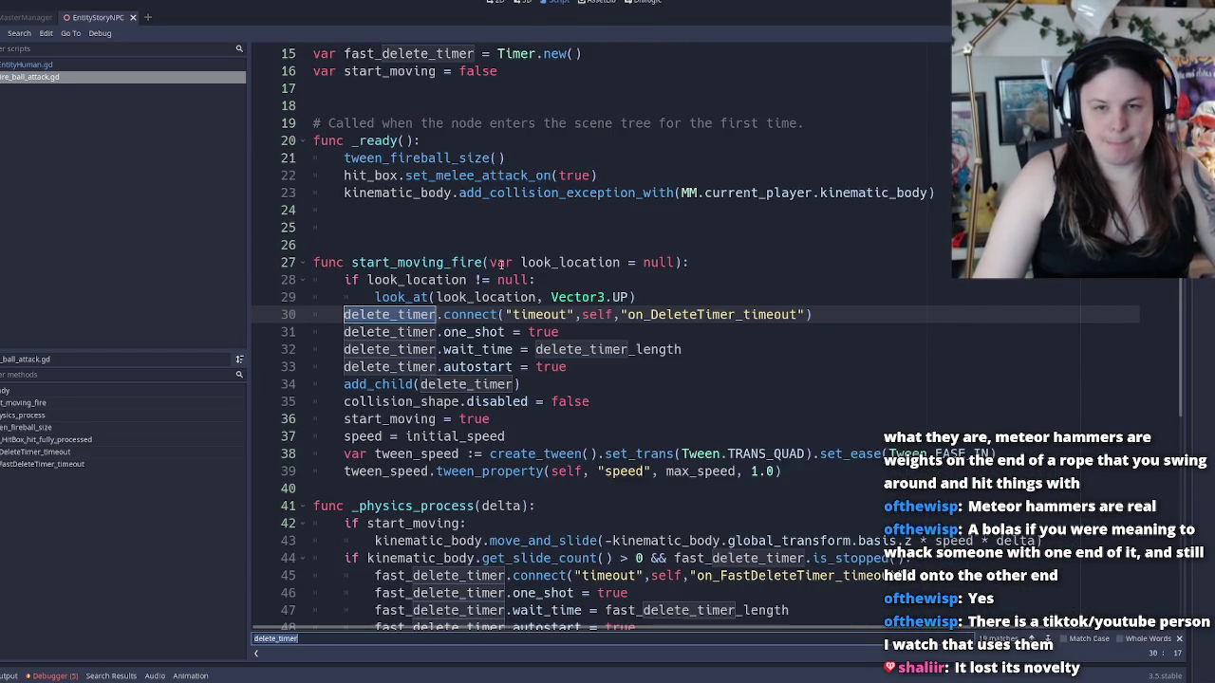
key(Return)
click(581, 331)
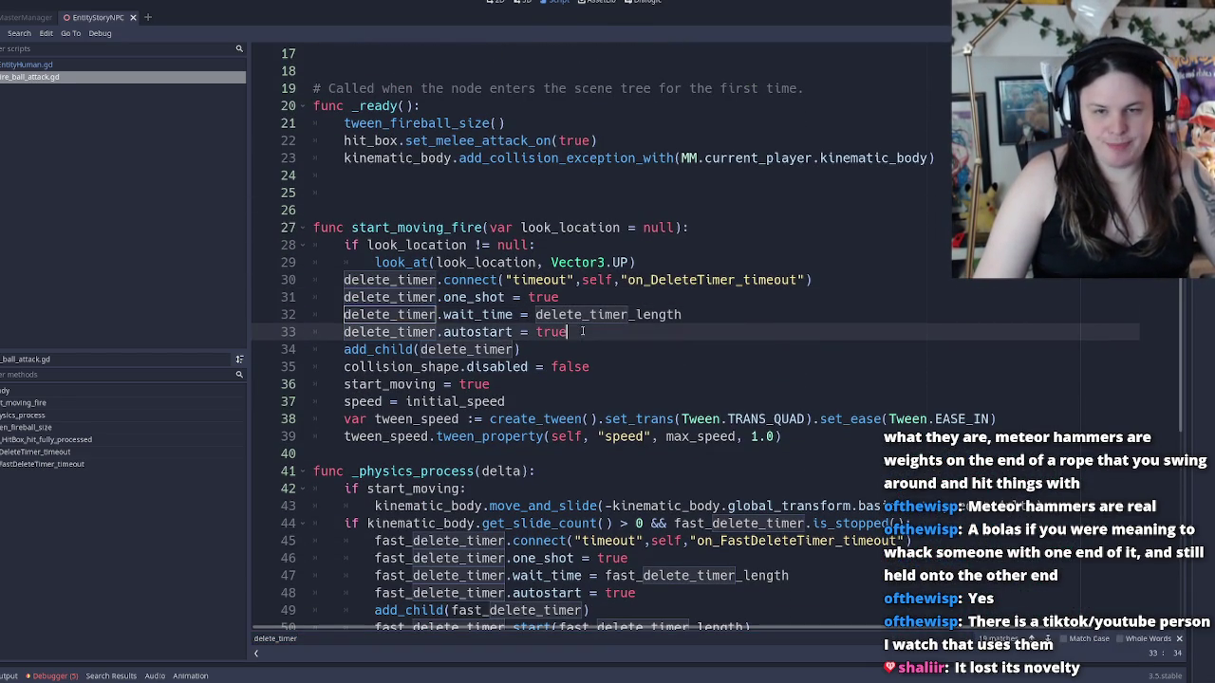
mouse_move(555, 354)
mouse_down()
mouse_move(318, 333)
mouse_move(202, 292)
mouse_up()
key(ctrl+c)
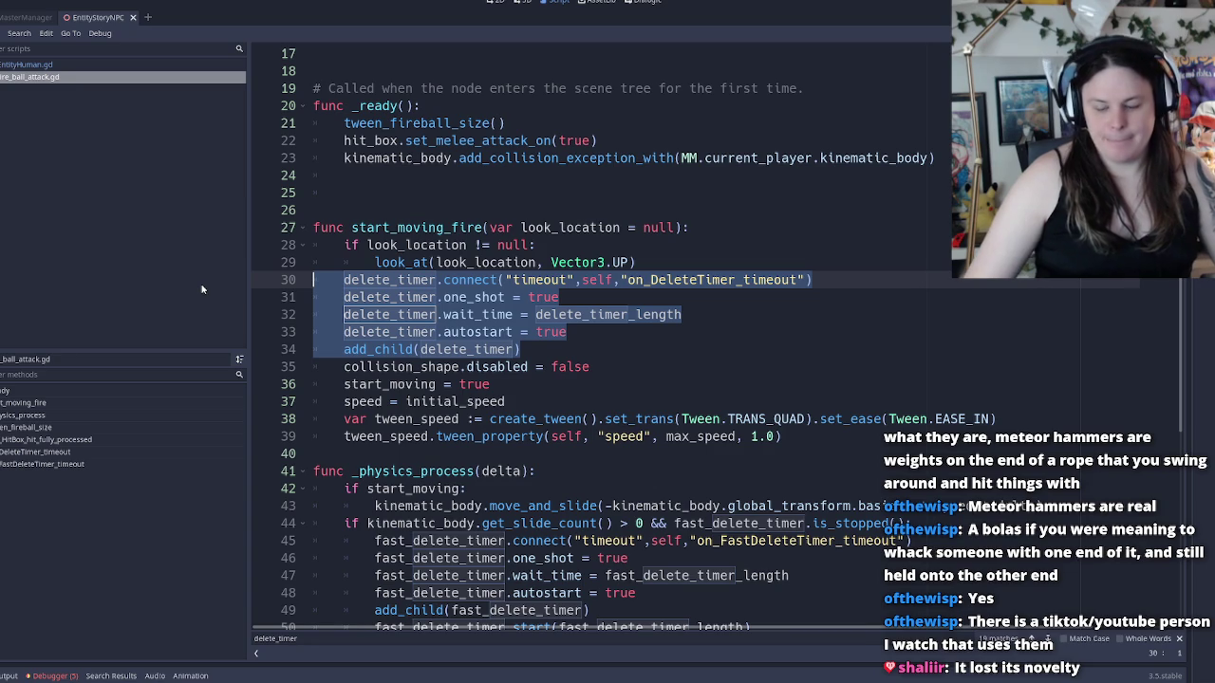
click(116, 65)
Search EntityHuman.gd for 'ready' to reach the _ready function at line 394
scroll(545, 324, down, 9)
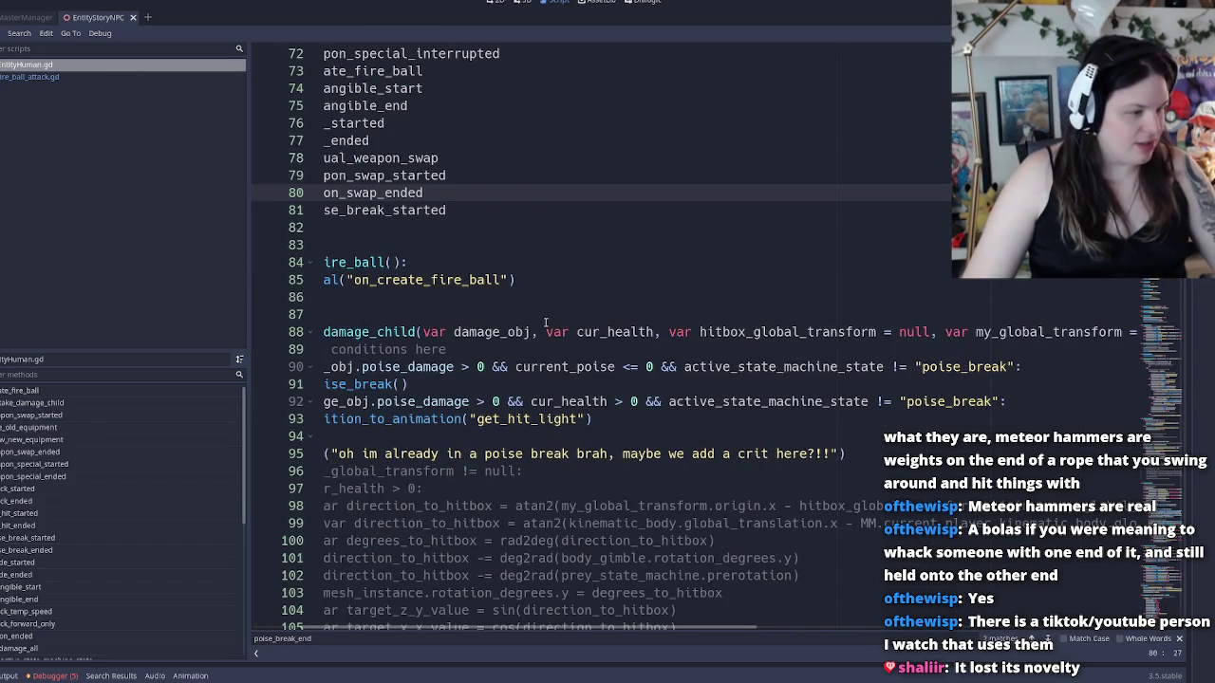
scroll(569, 319, up, 3)
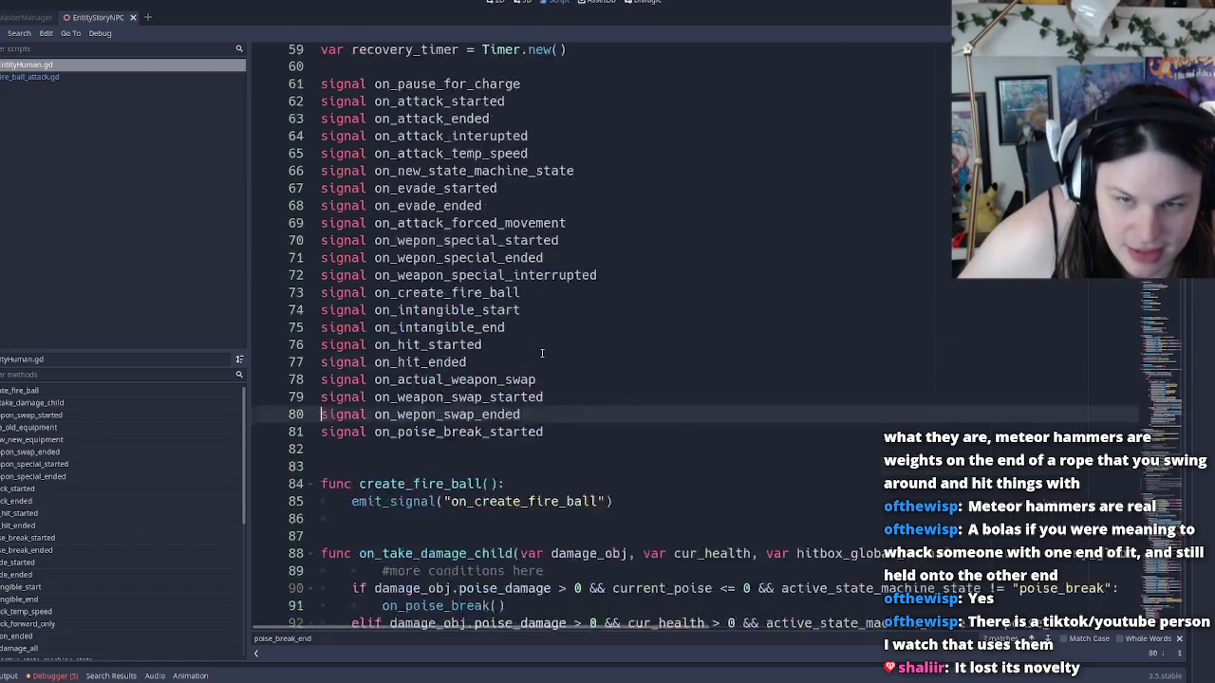
scroll(532, 351, down, 10)
scroll(503, 378, up, 17)
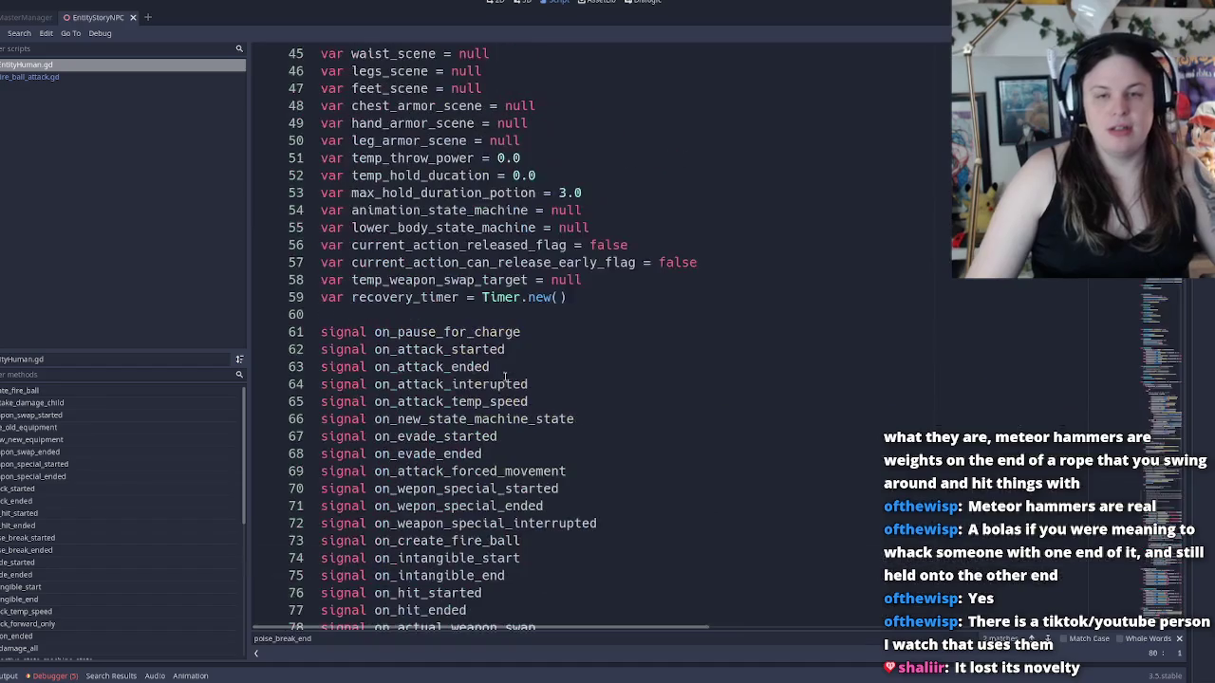
key(ctrl+f)
text(ready)
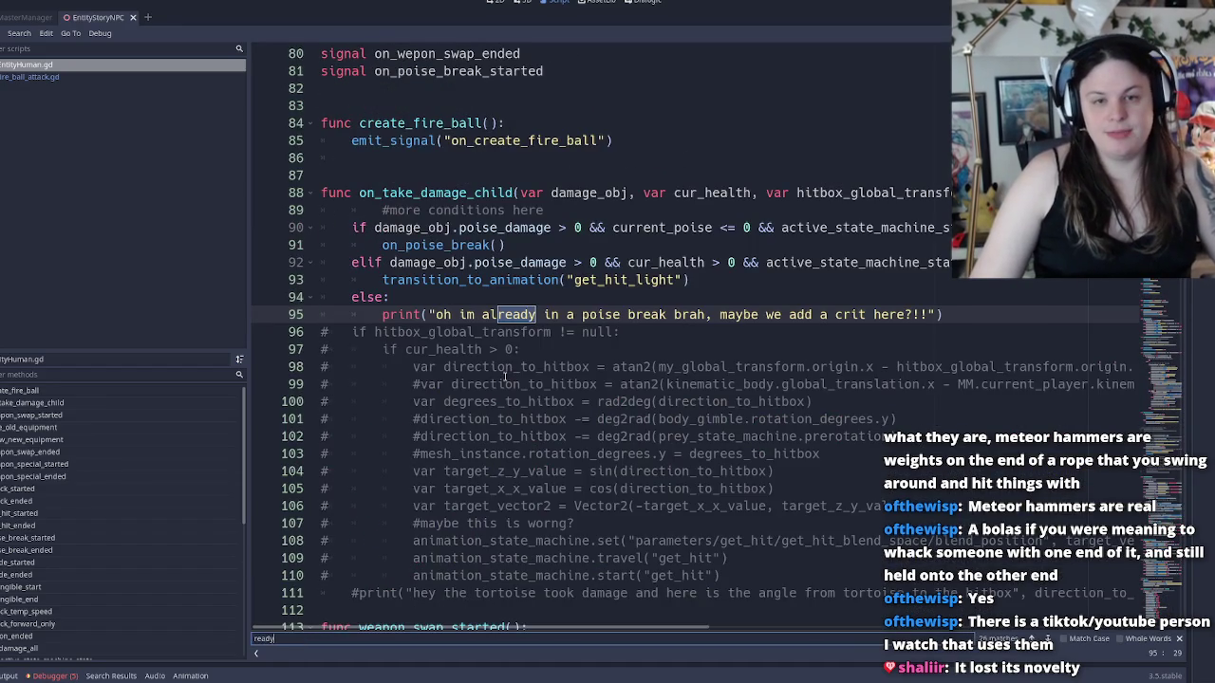
text(_)
key(Return)
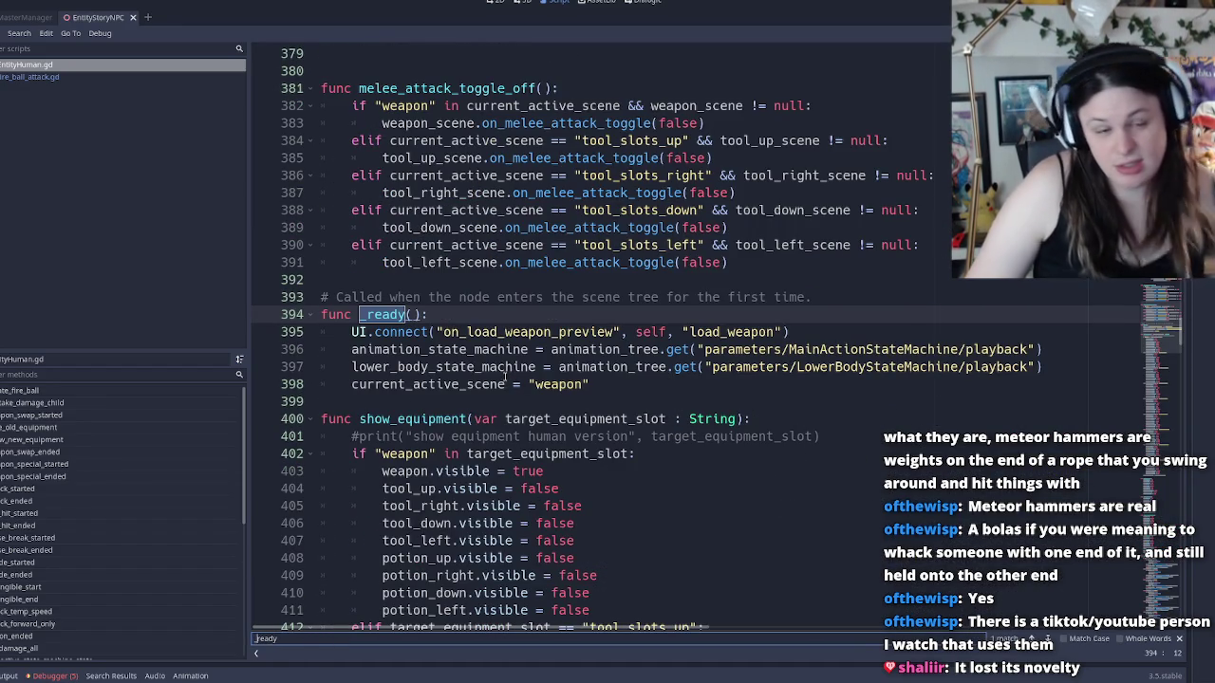
Paste the delete_timer setup lines on a new line after line 398
click(637, 381)
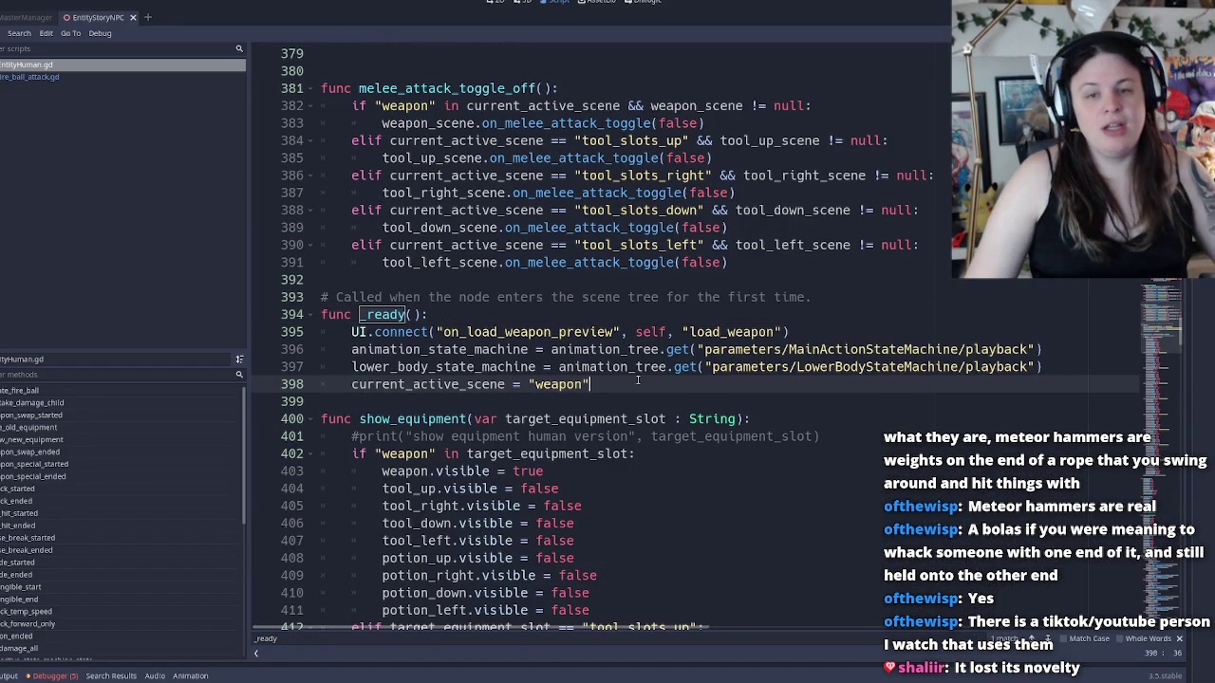
key(Return)
key(ctrl+v)
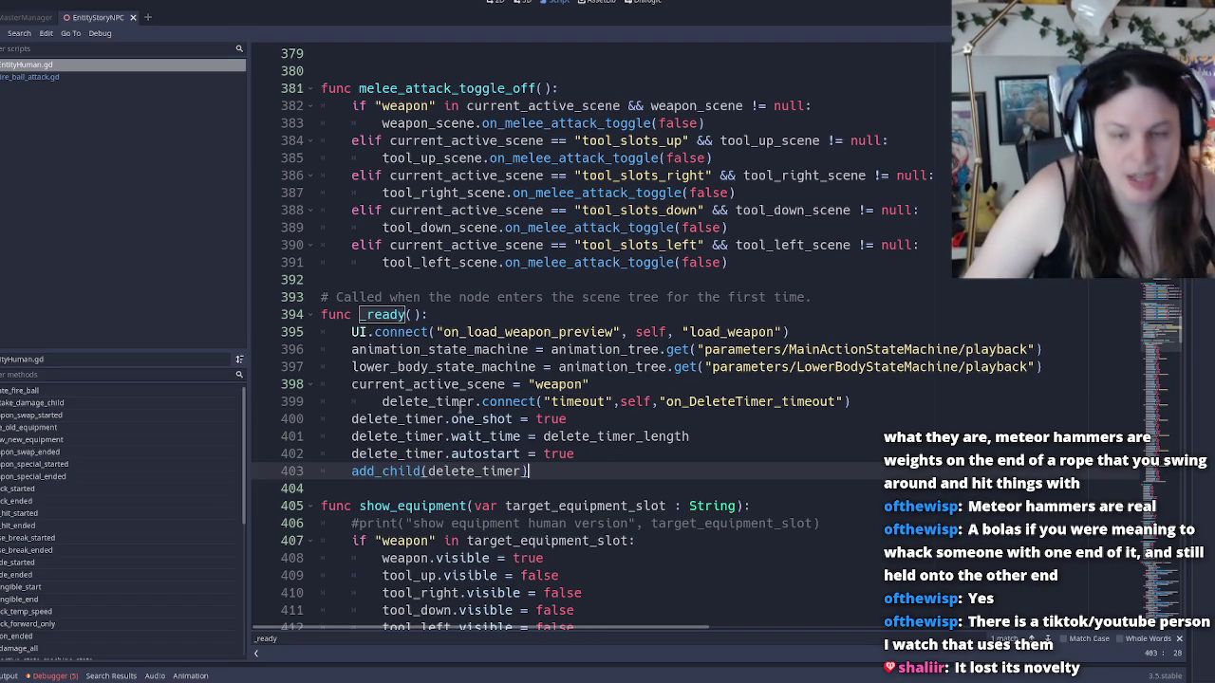
Remove the extra indent on line 399 and add a blank line before the pasted block
click(380, 401)
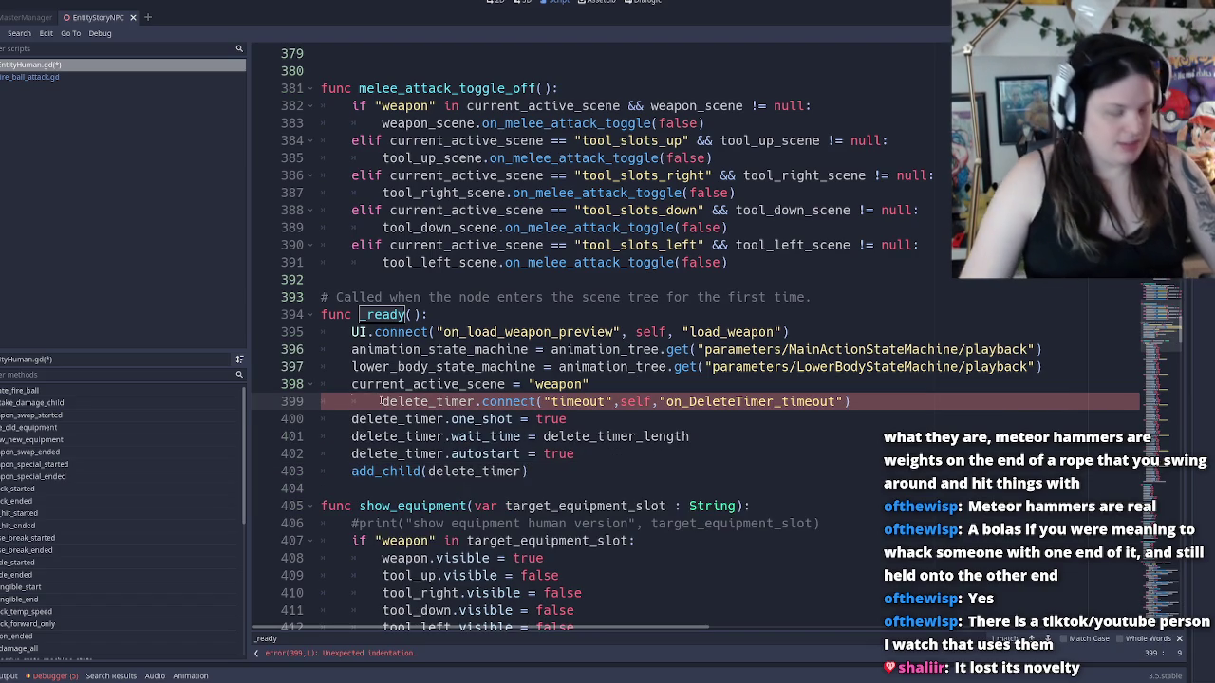
key(BackSpace)
key(Return)
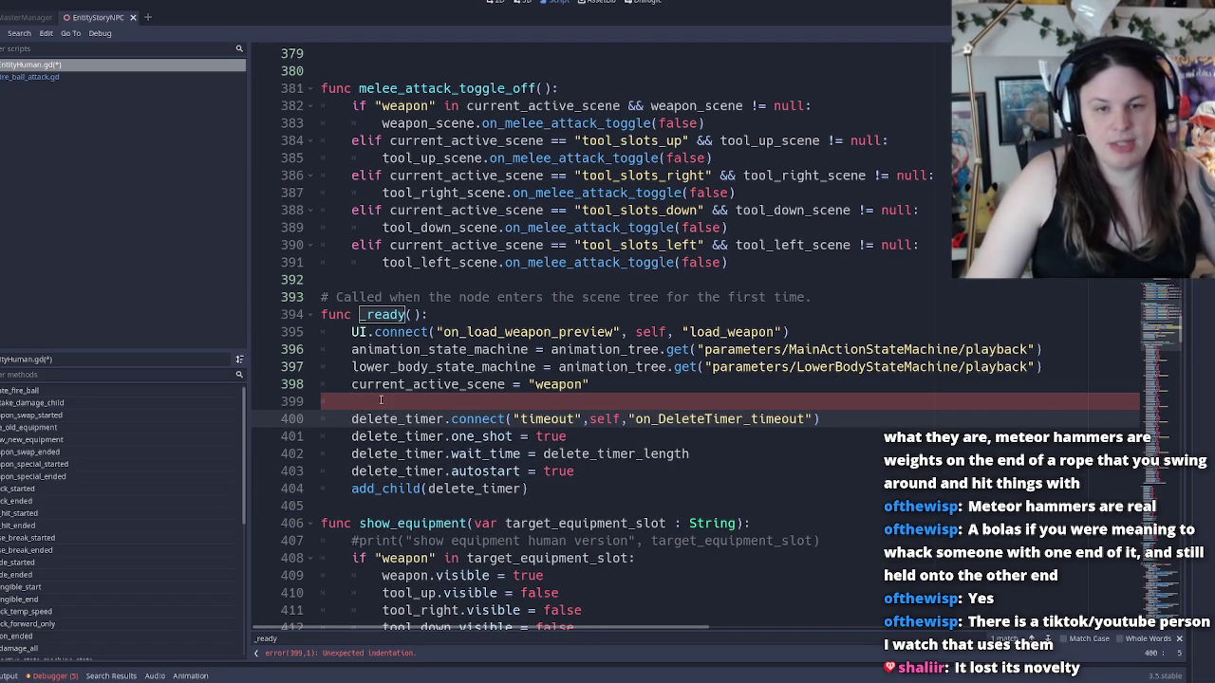
Scroll up and select the recovery_timer variable name on line 59
scroll(380, 400, up, 20)
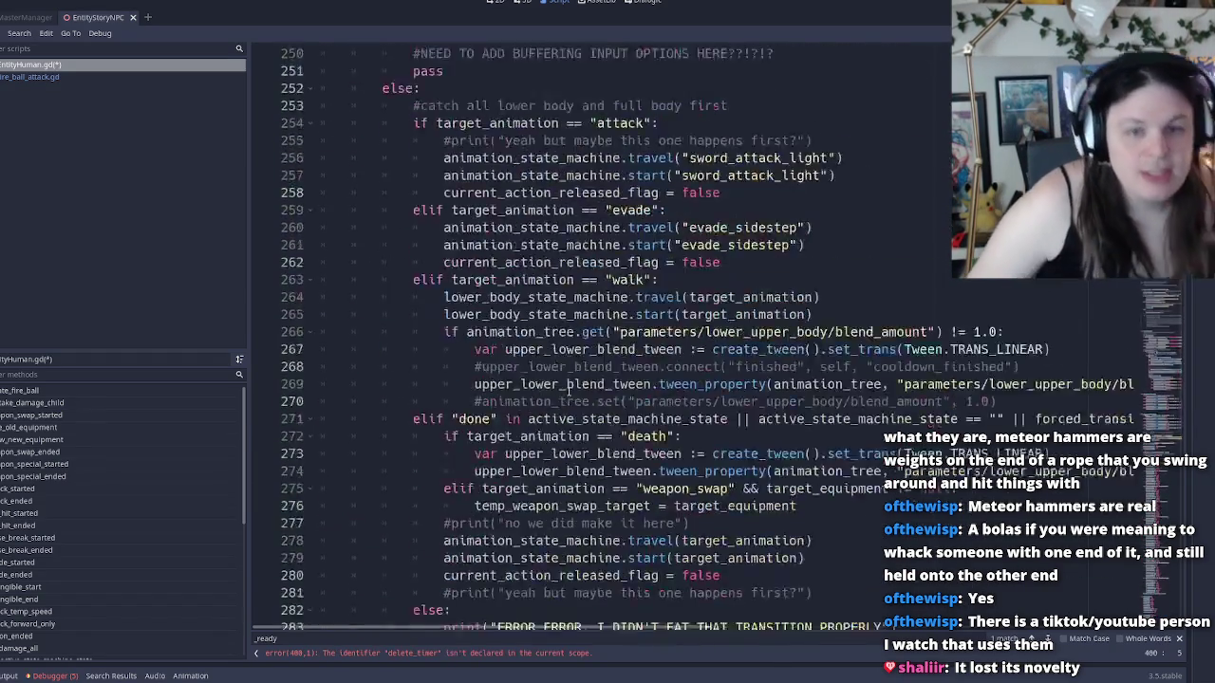
scroll(570, 392, up, 20)
scroll(536, 412, up, 15)
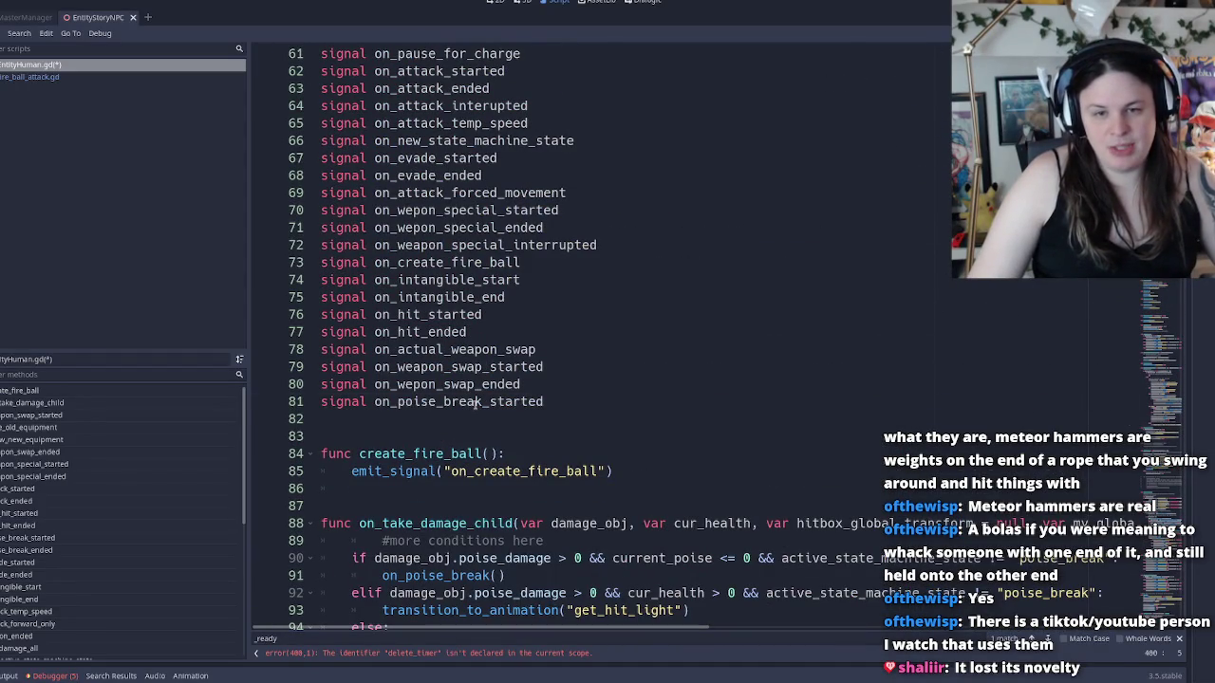
click(477, 402)
scroll(465, 368, up, 4)
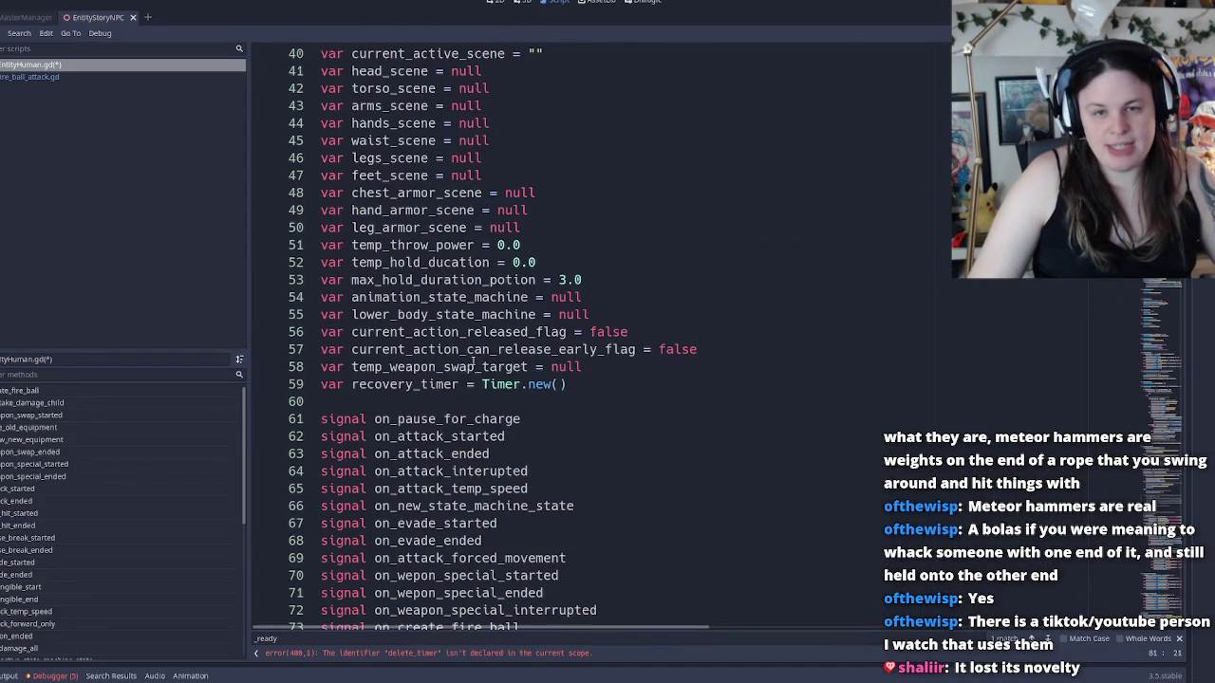
double_click(423, 383)
key(ctrl+c)
Return to _ready via a '_ready' search and select delete_timer on line 400
scroll(423, 377, down, 20)
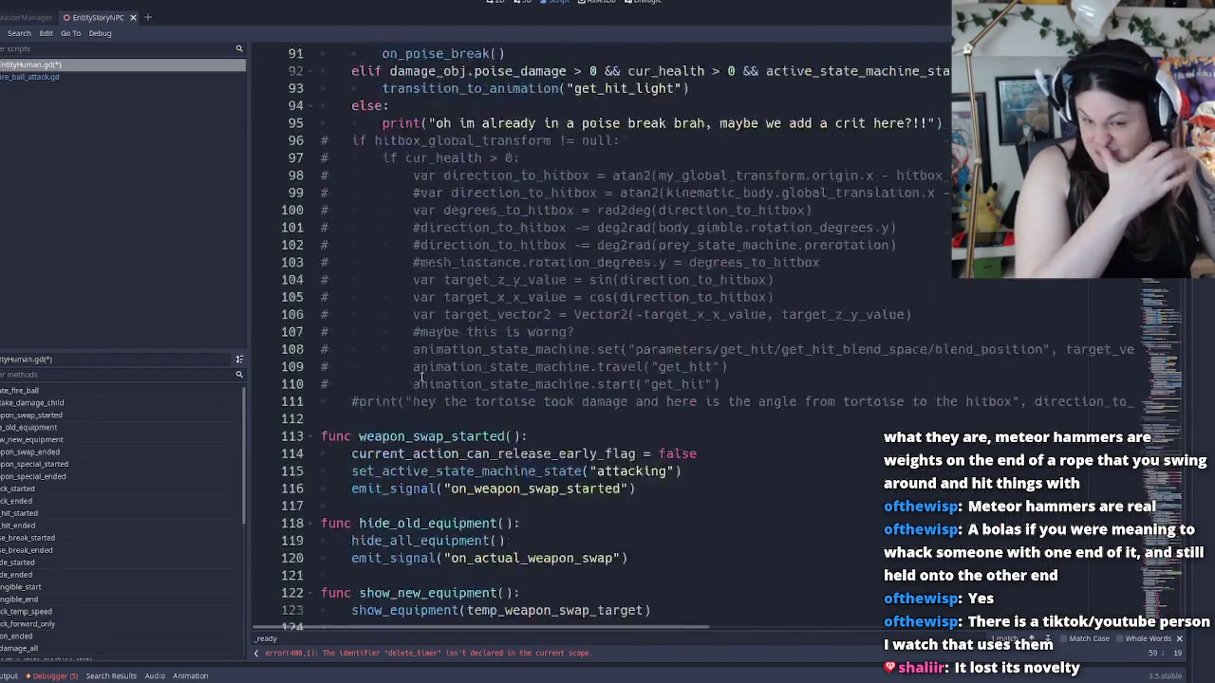
scroll(422, 376, down, 20)
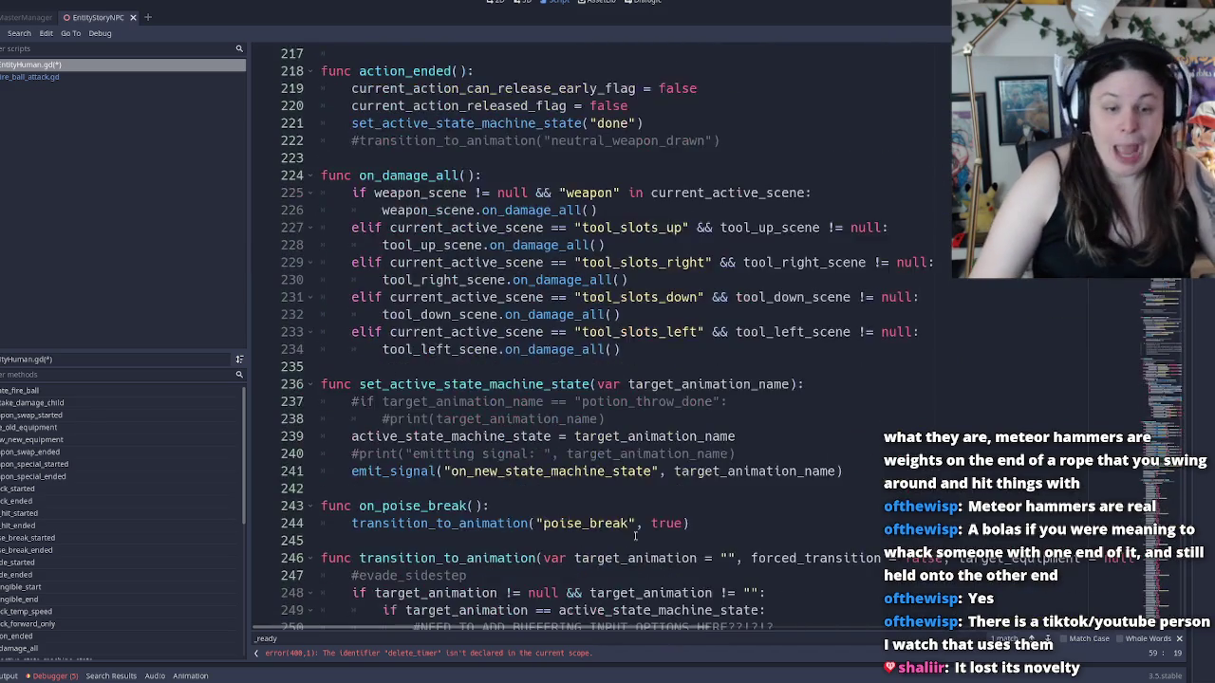
scroll(578, 510, down, 10)
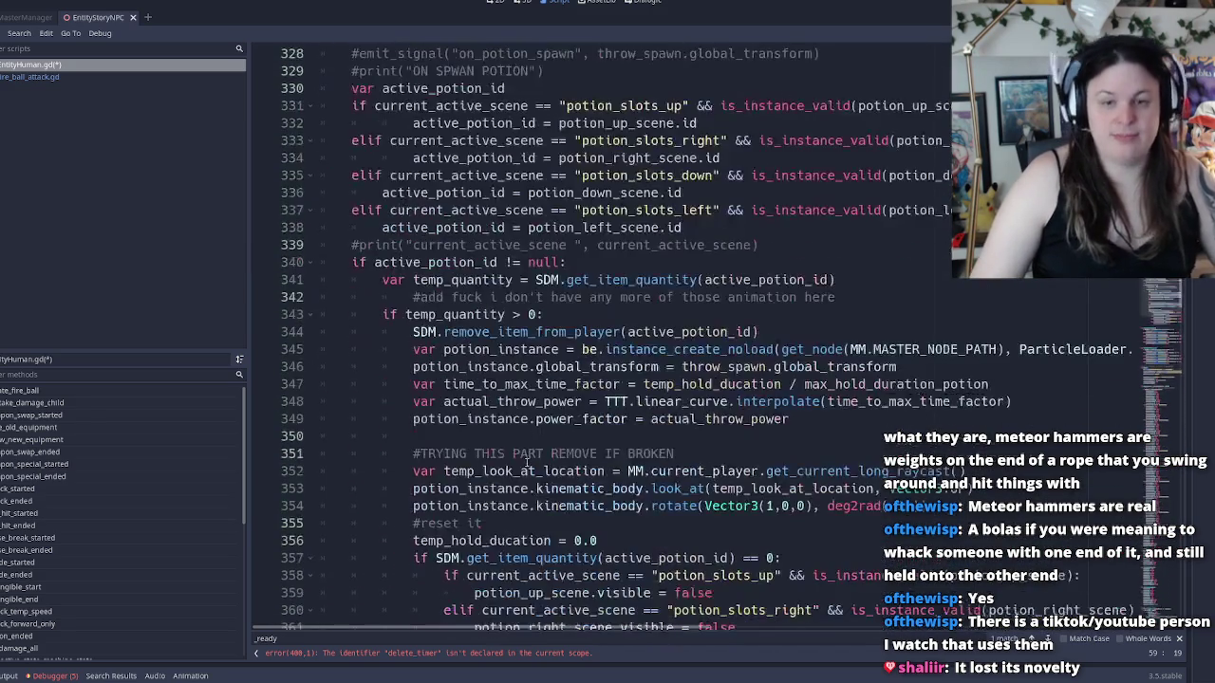
scroll(524, 446, up, 6)
scroll(525, 446, up, 10)
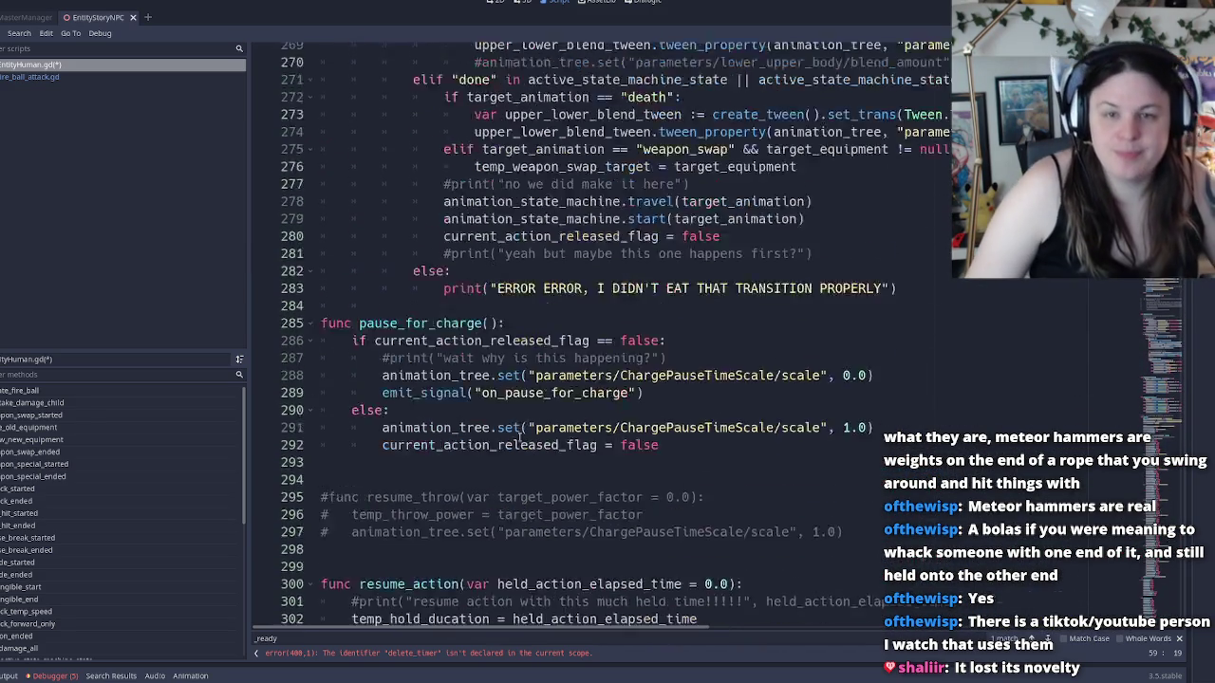
scroll(484, 436, down, 20)
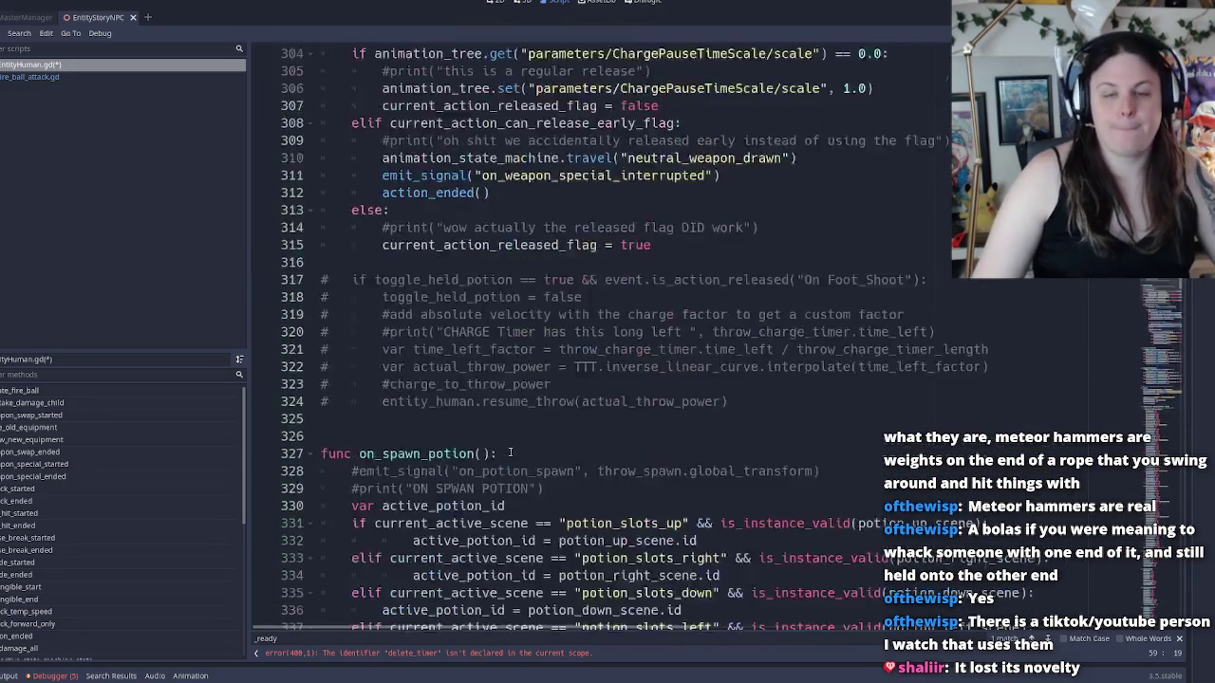
key(ctrl+f)
text(_ready)
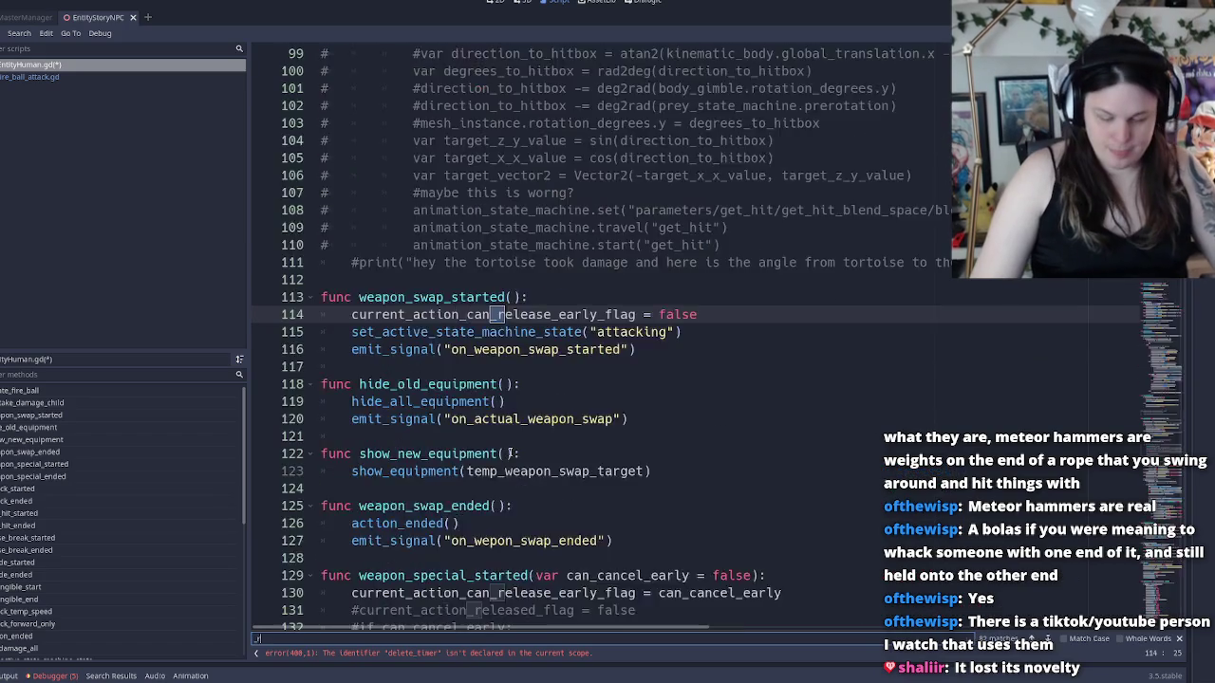
double_click(423, 418)
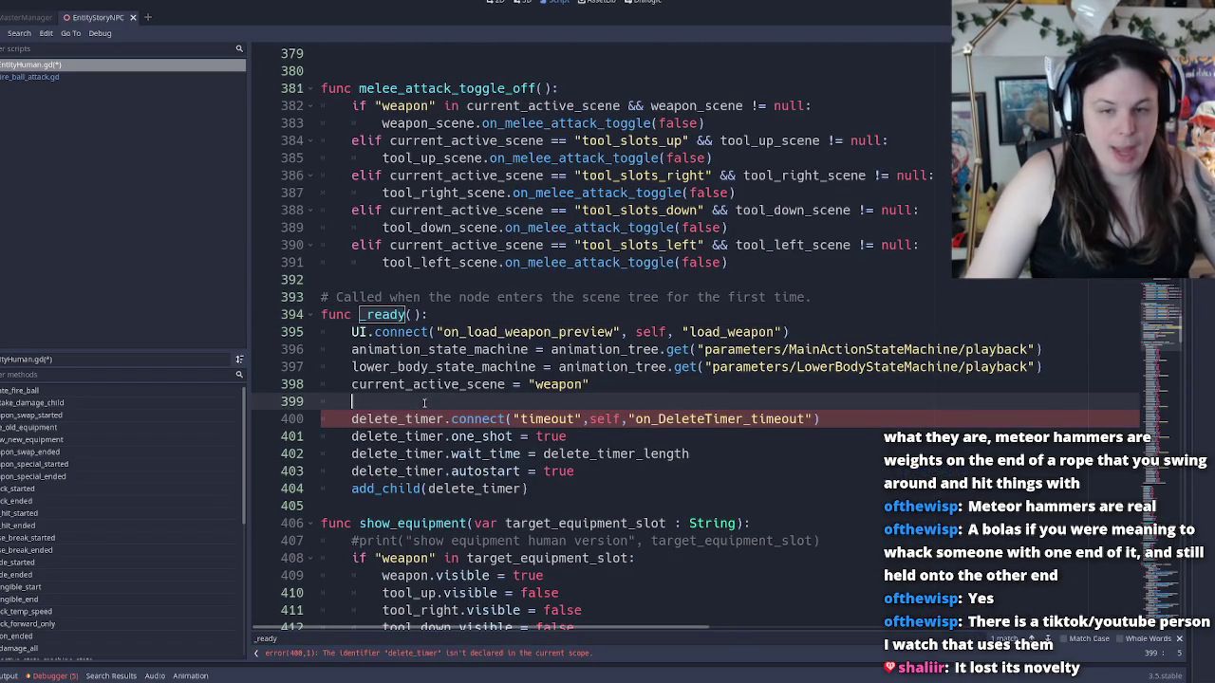
Replace delete_timer with recovery_timer on lines 400–403
key(ctrl+v)
double_click(439, 437)
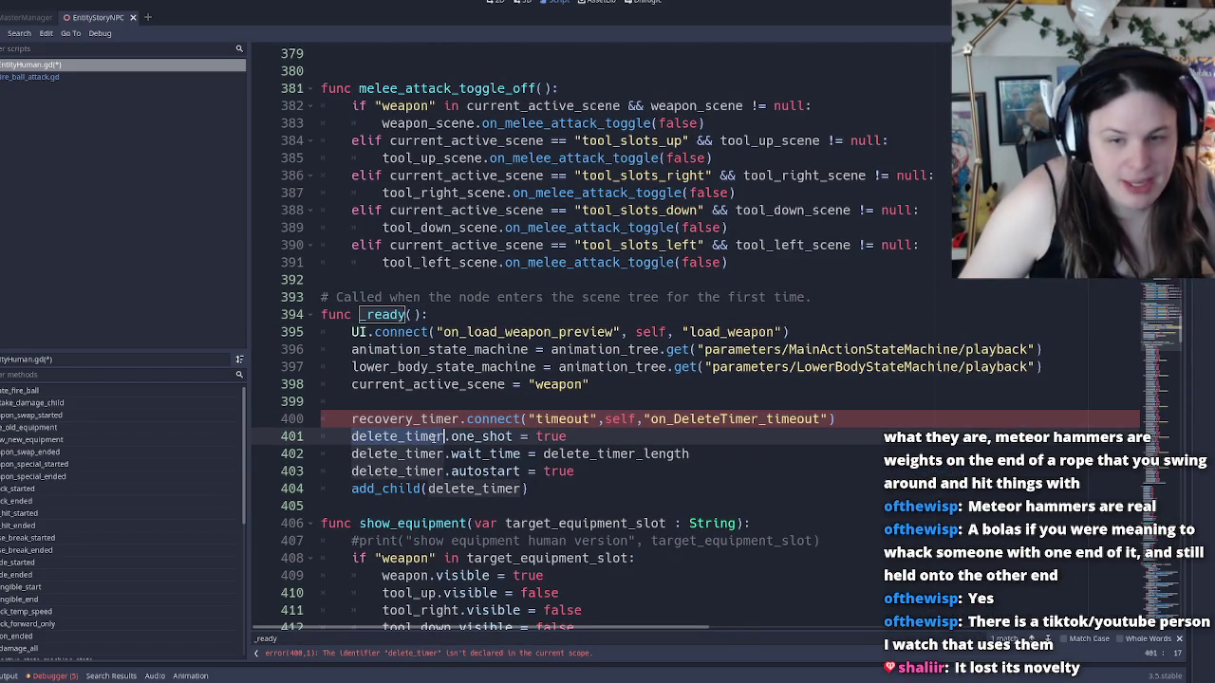
key(ctrl+v)
double_click(418, 454)
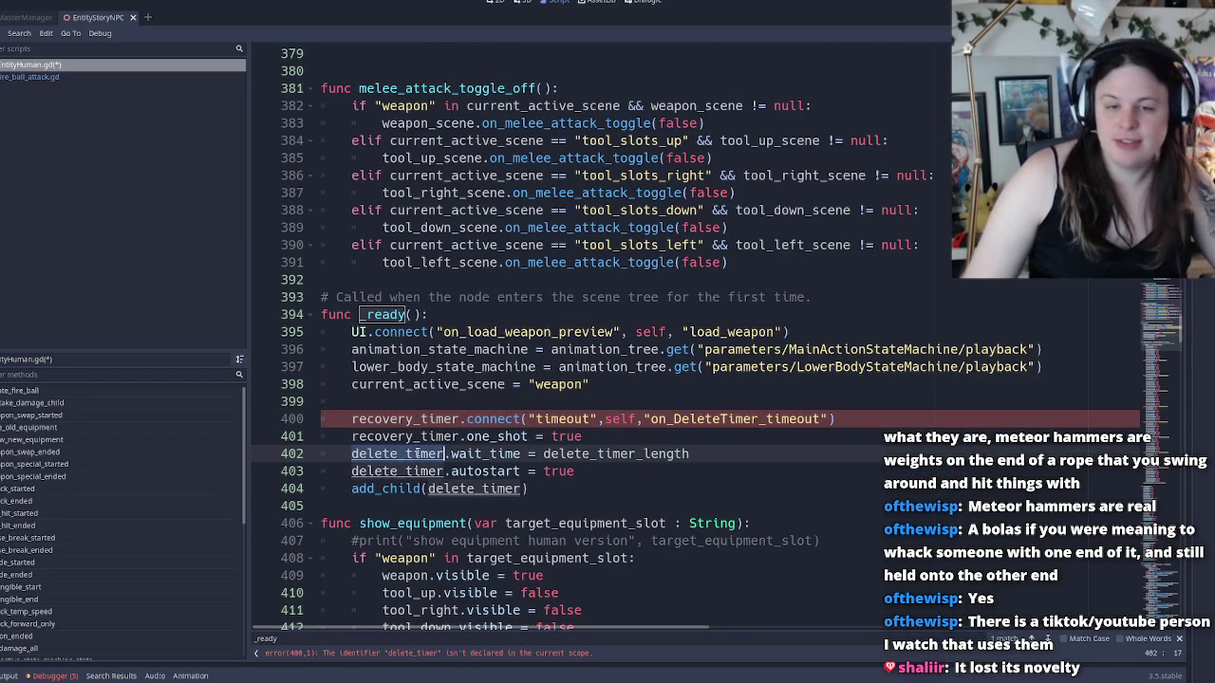
key(ctrl+v)
double_click(418, 471)
key(ctrl+v)
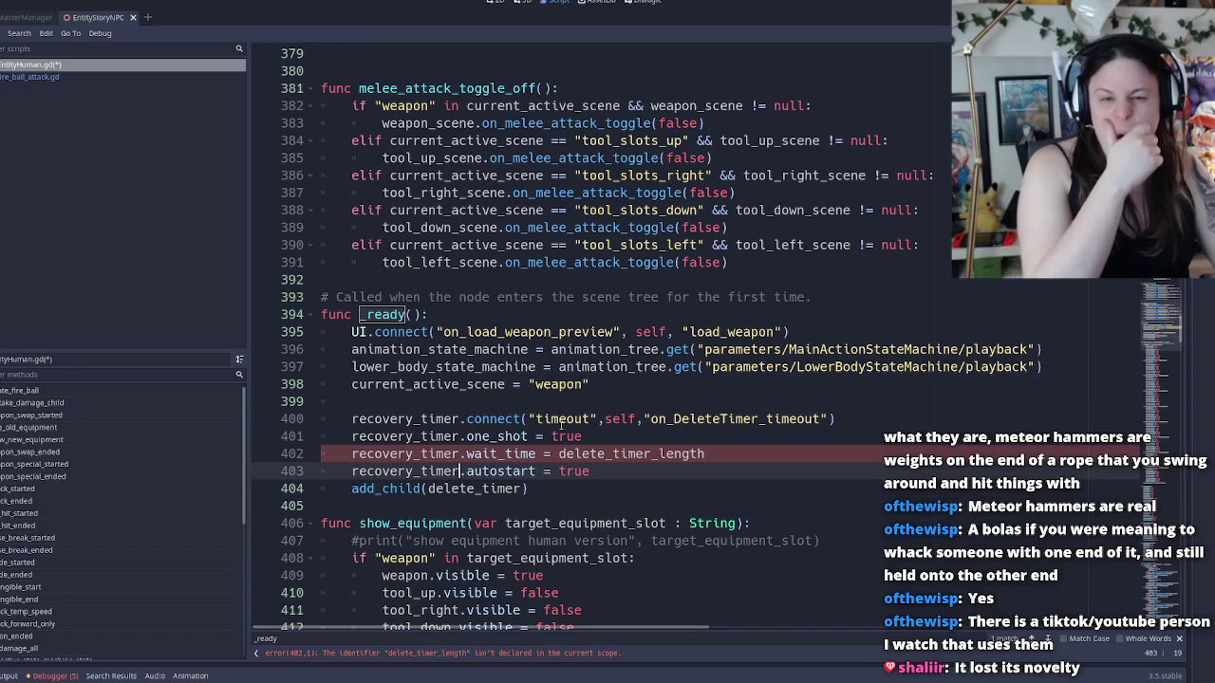
Rename the connect callback from on_DeleteTimer_timeout to on_RecoveryTimer_timeout
double_click(561, 419)
double_click(712, 418)
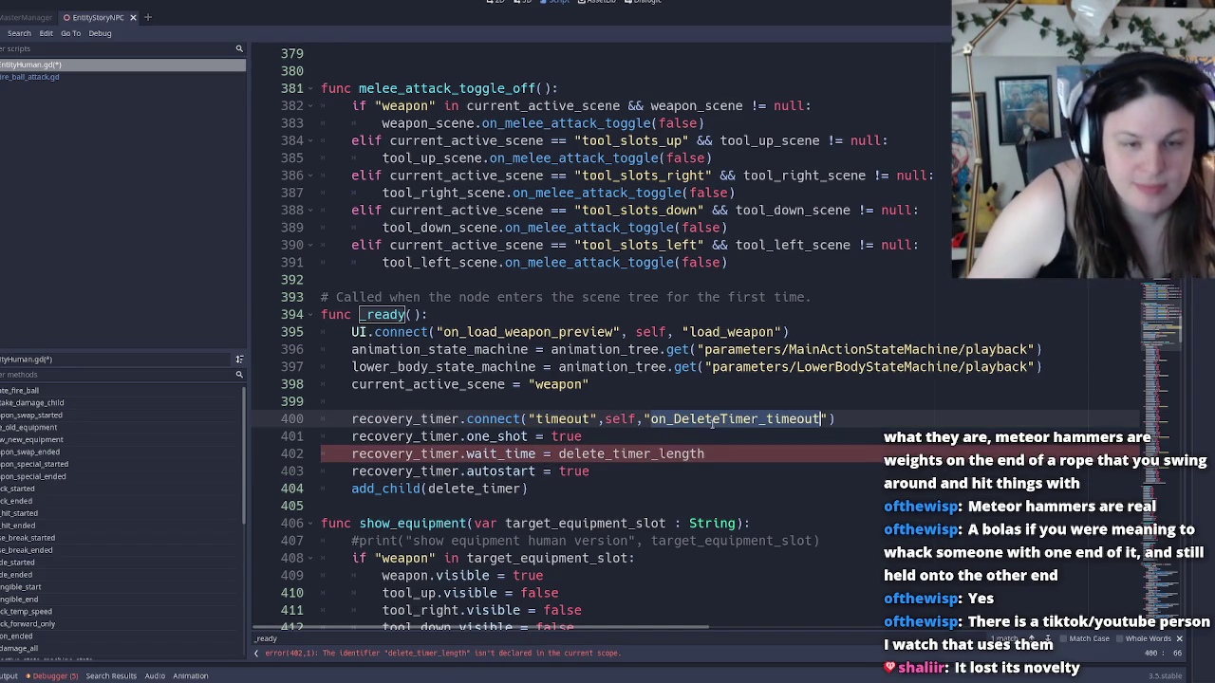
text(on_Re)
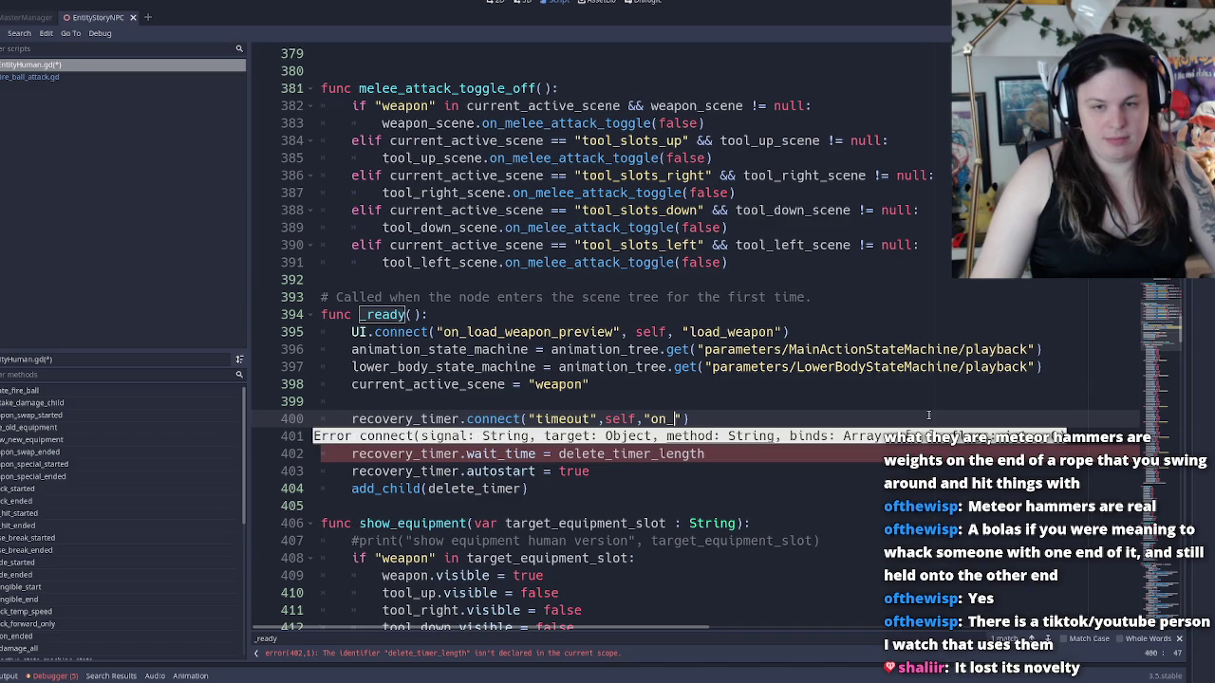
text(coveryTime)
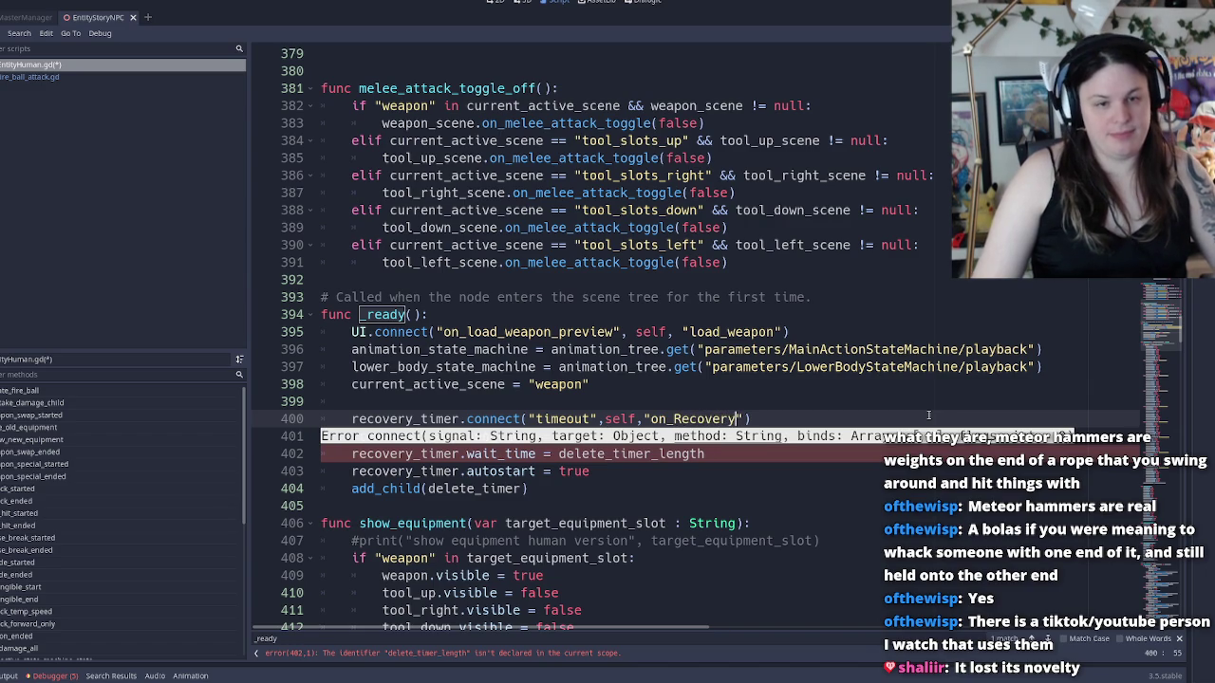
text(r)
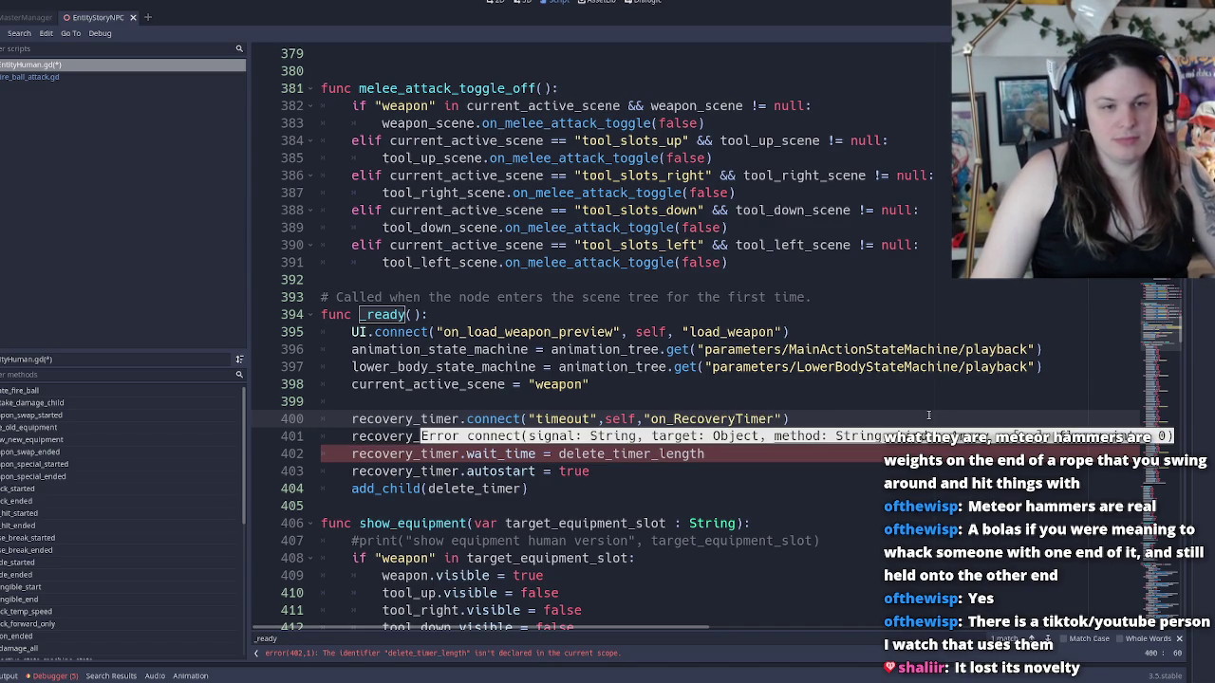
key(ctrl+z)
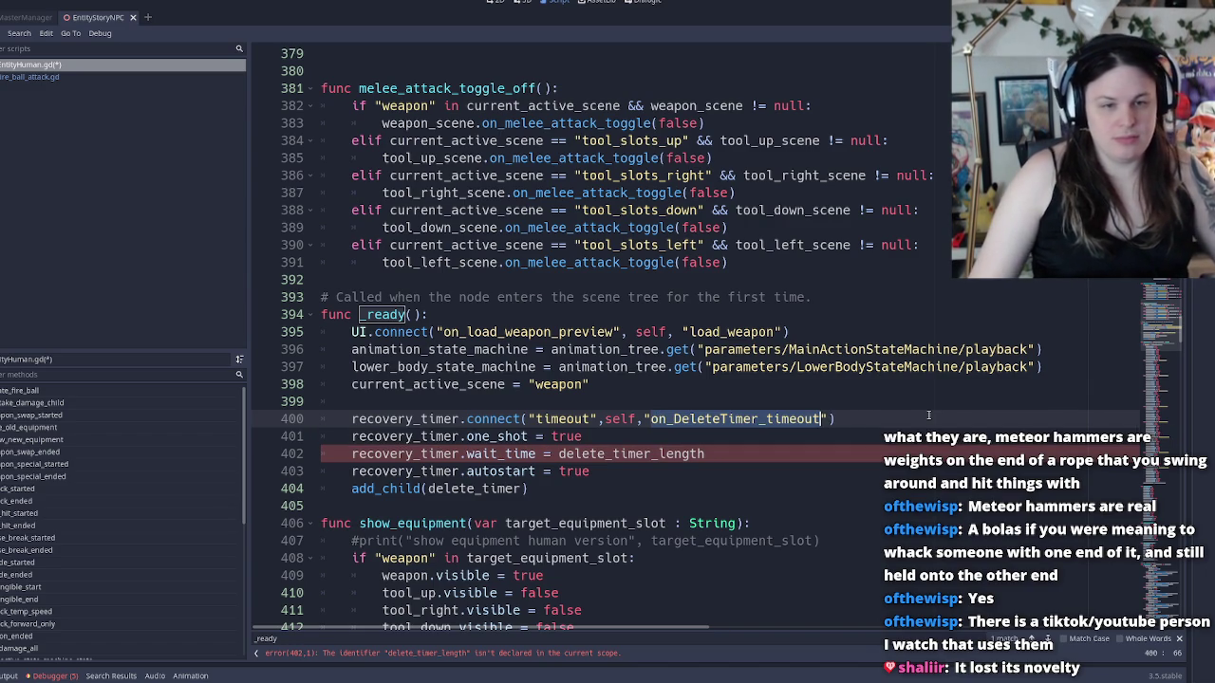
key(Left)
key(Right)
key(Right)
key(Right)
key(shift+Right)
key(shift+Right)
key(shift+Right)
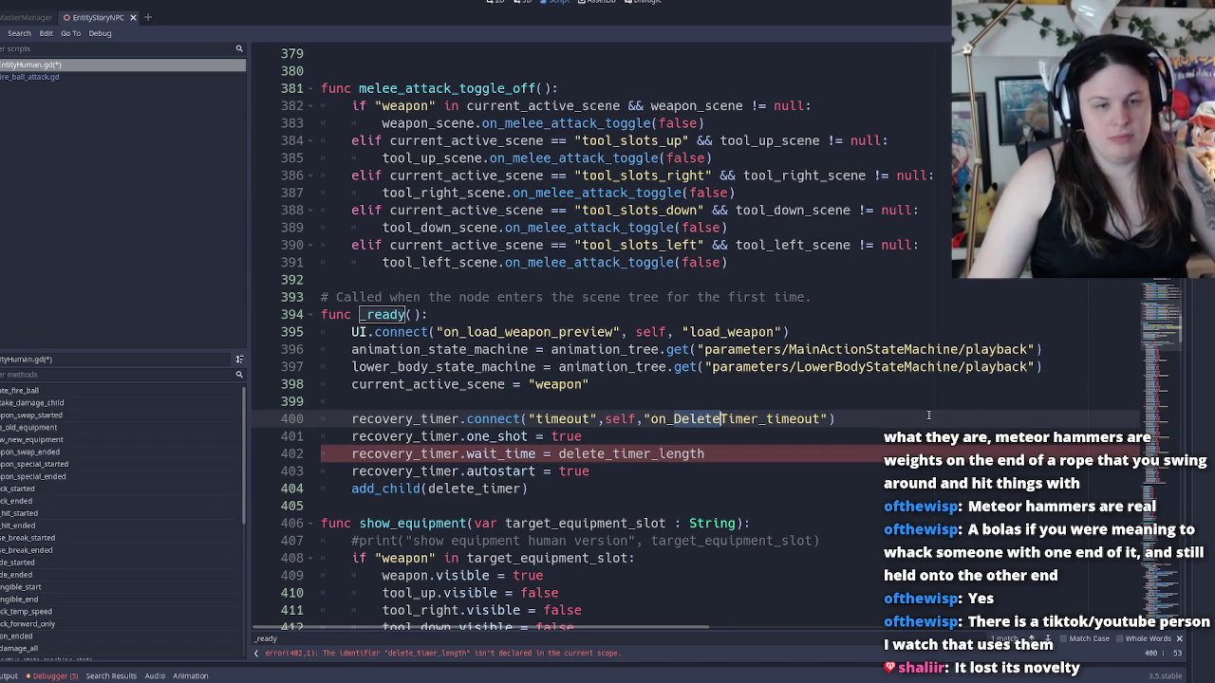
key(BackSpace)
key(BackSpace)
key(BackSpace)
text(RecoveryTimer)
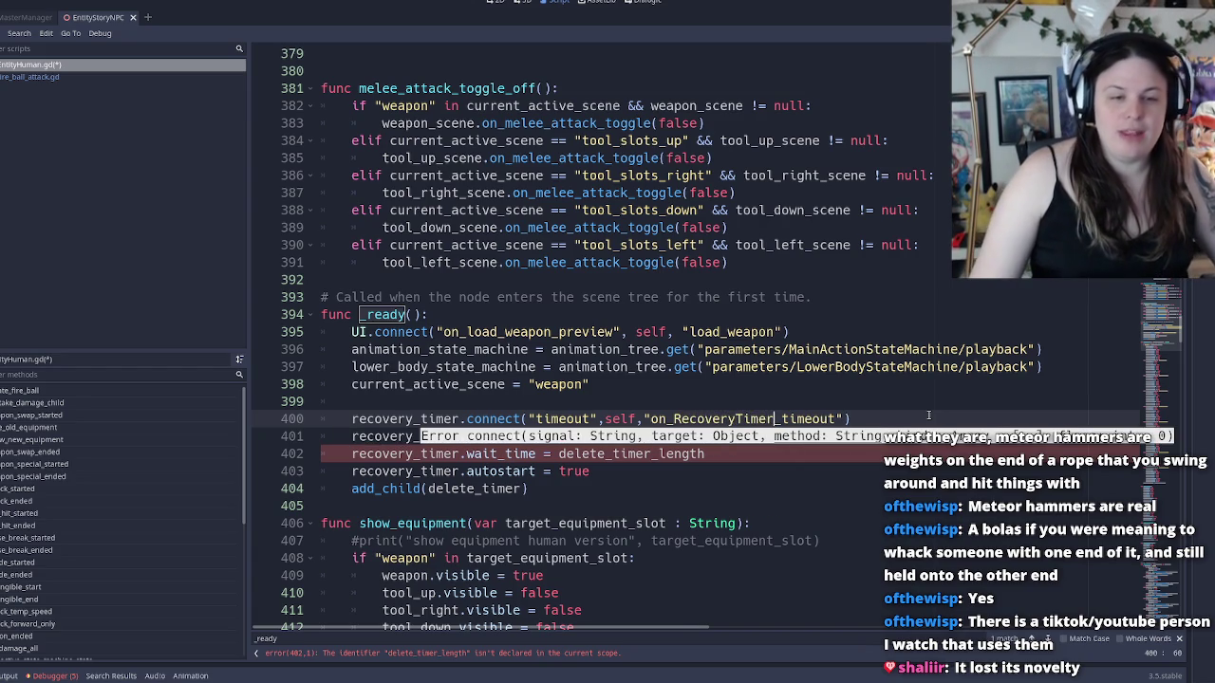
key(Escape)
Pass recovery_timer to add_child, then locate where delete_timer_length should be declared
click(444, 435)
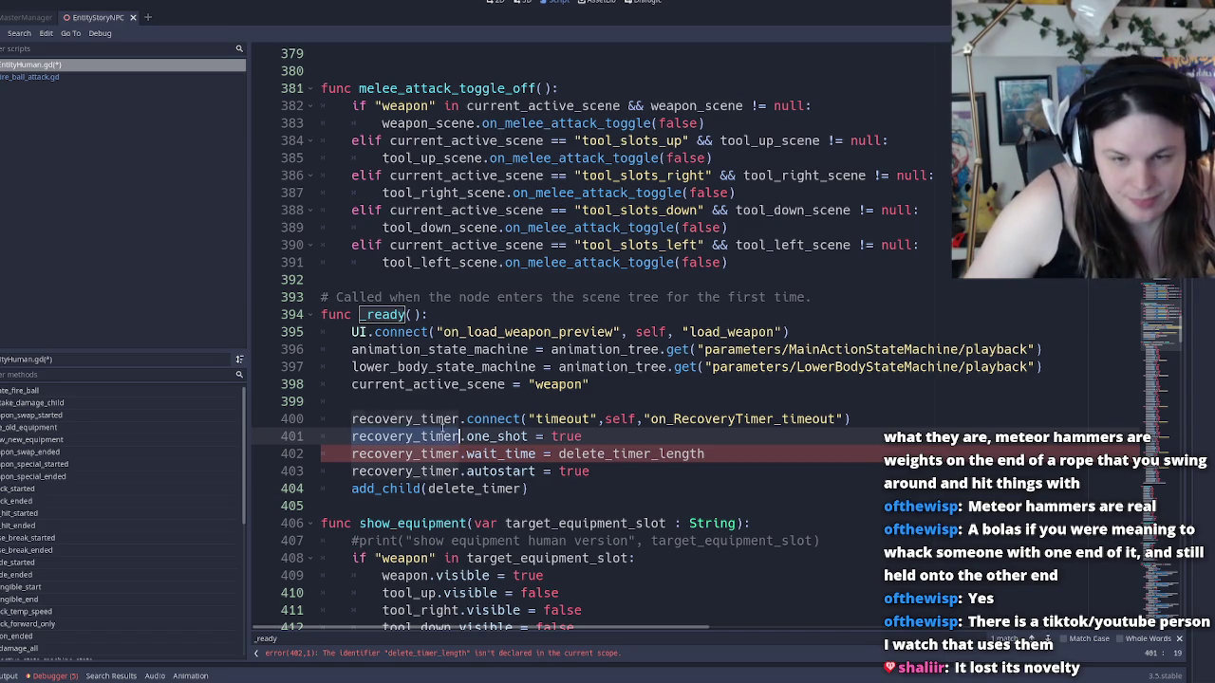
double_click(479, 487)
text(recovery_timer)
double_click(399, 455)
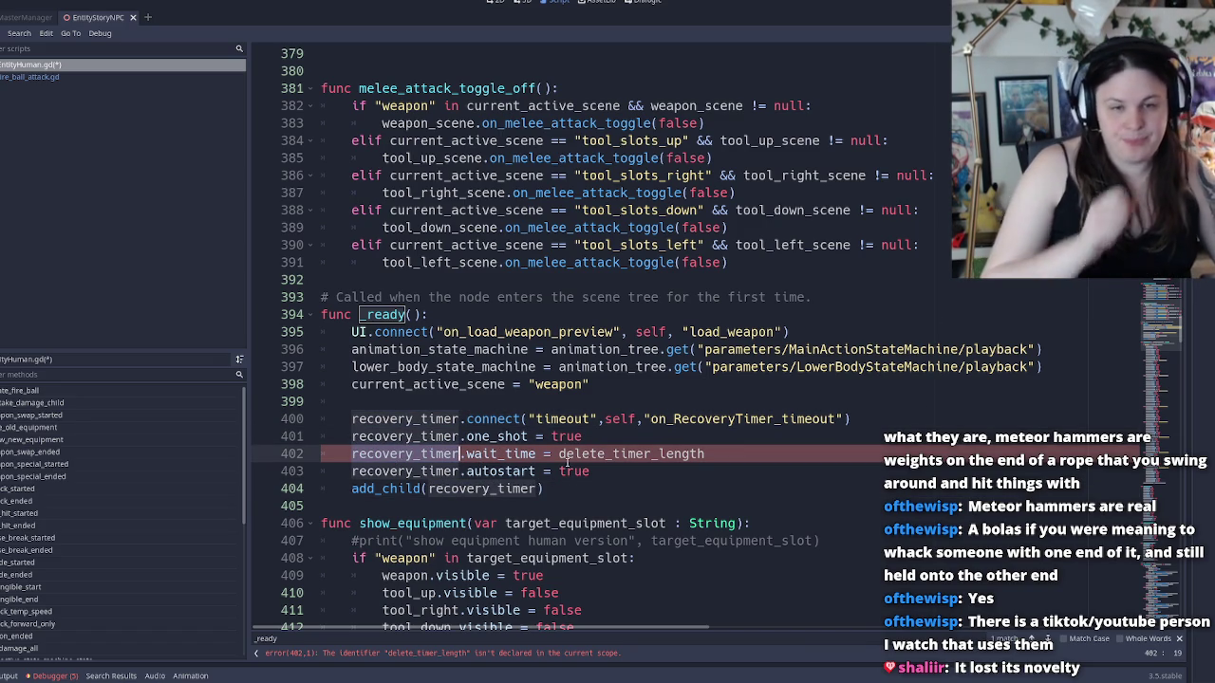
double_click(603, 457)
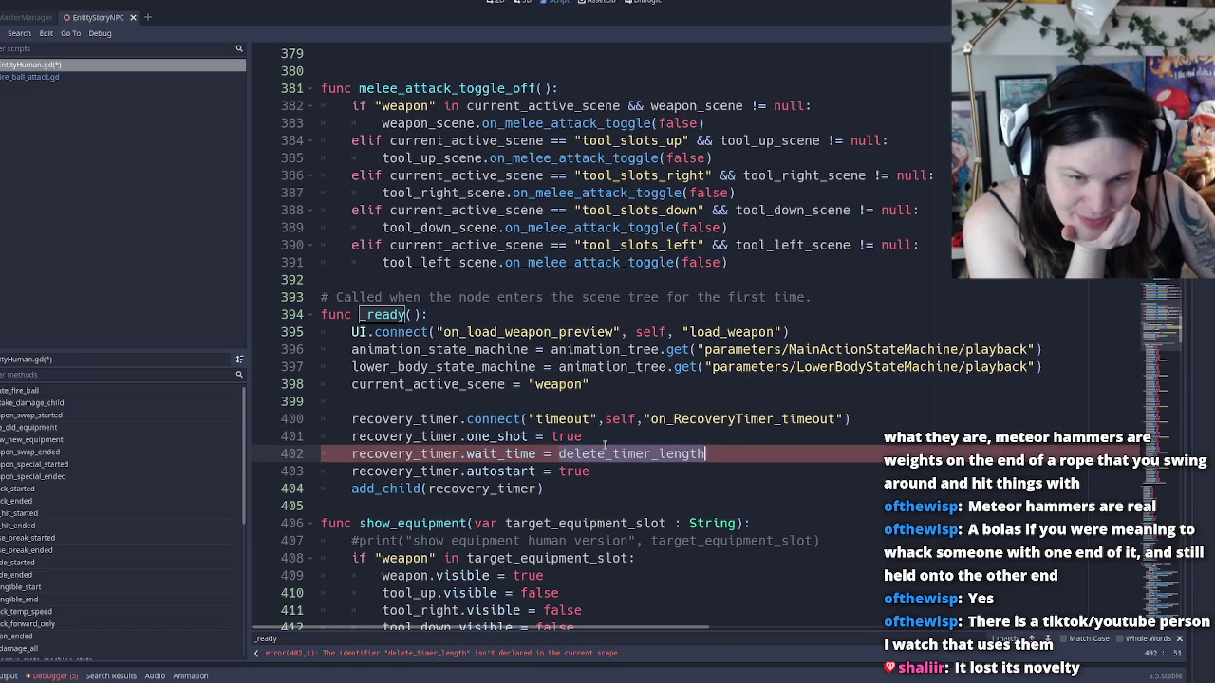
scroll(603, 444, up, 20)
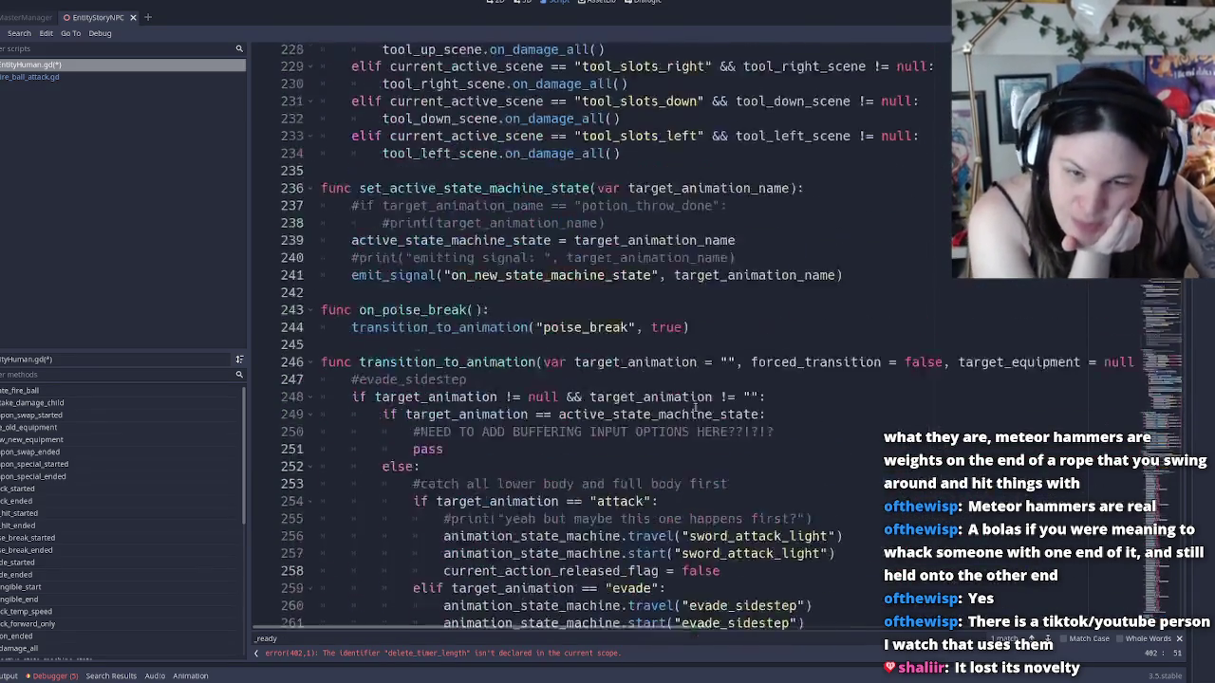
scroll(695, 407, up, 20)
scroll(692, 401, up, 16)
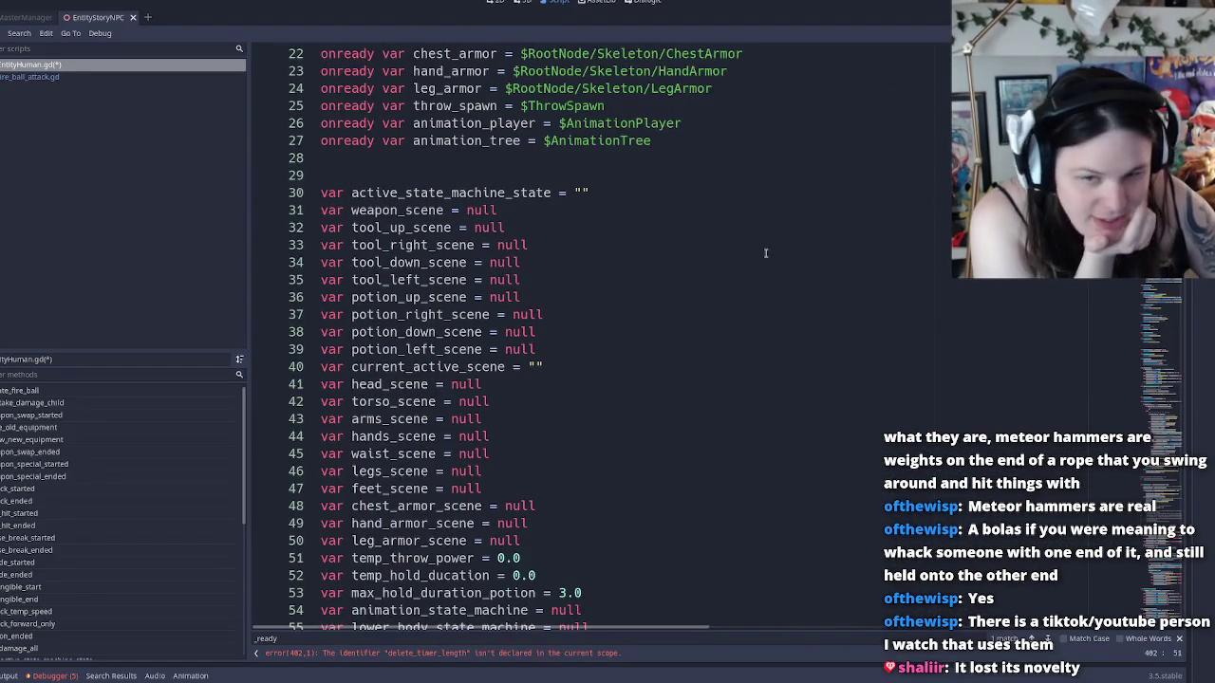
scroll(765, 252, down, 6)
scroll(786, 241, up, 4)
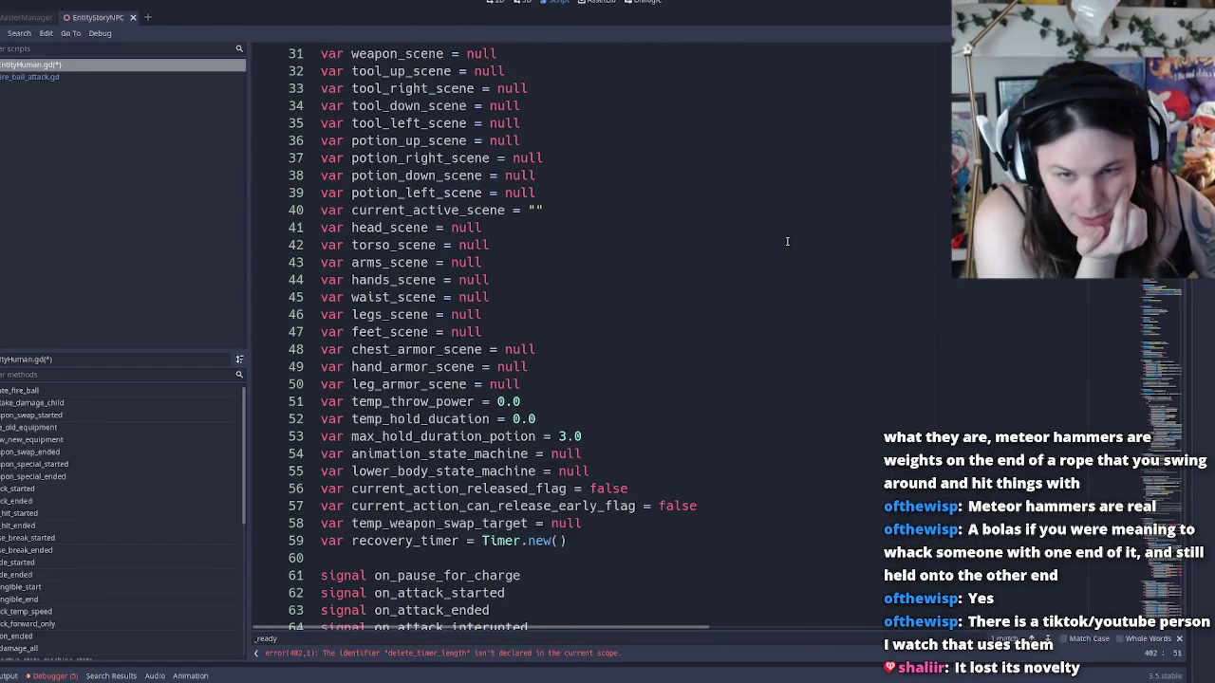
scroll(786, 241, up, 10)
scroll(791, 258, down, 10)
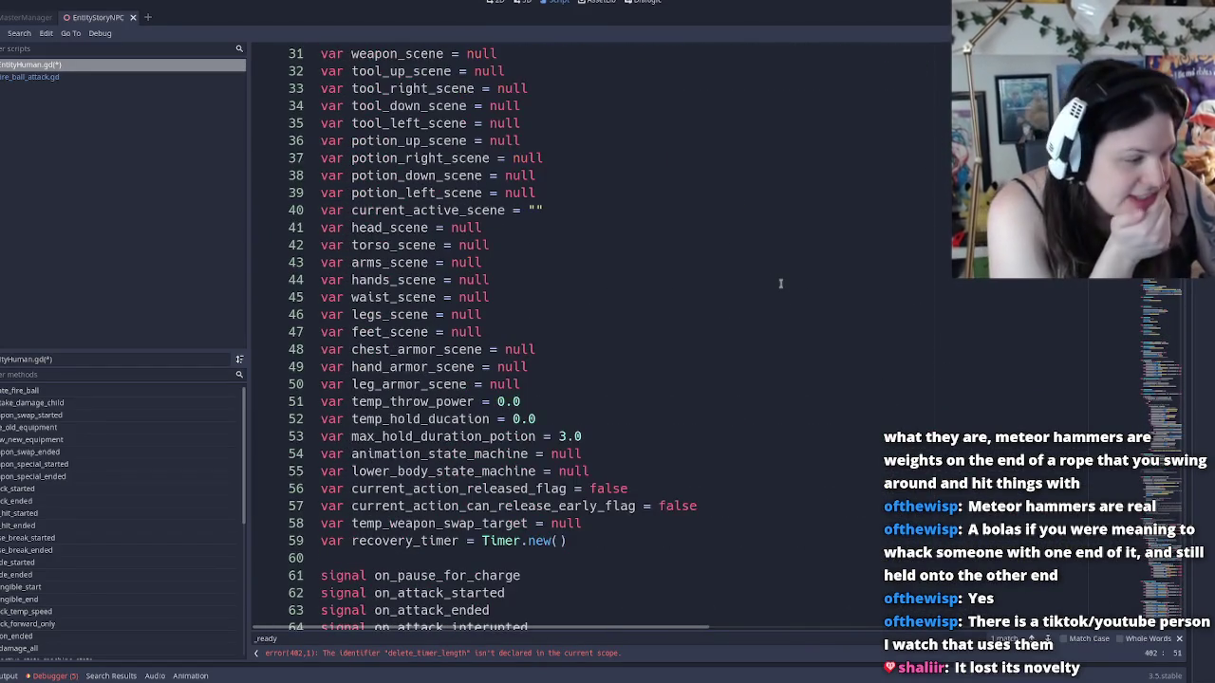
Add line 60 'export var recovery_timer_length = 2.0' below the recovery_timer declaration
scroll(780, 282, down, 4)
click(625, 353)
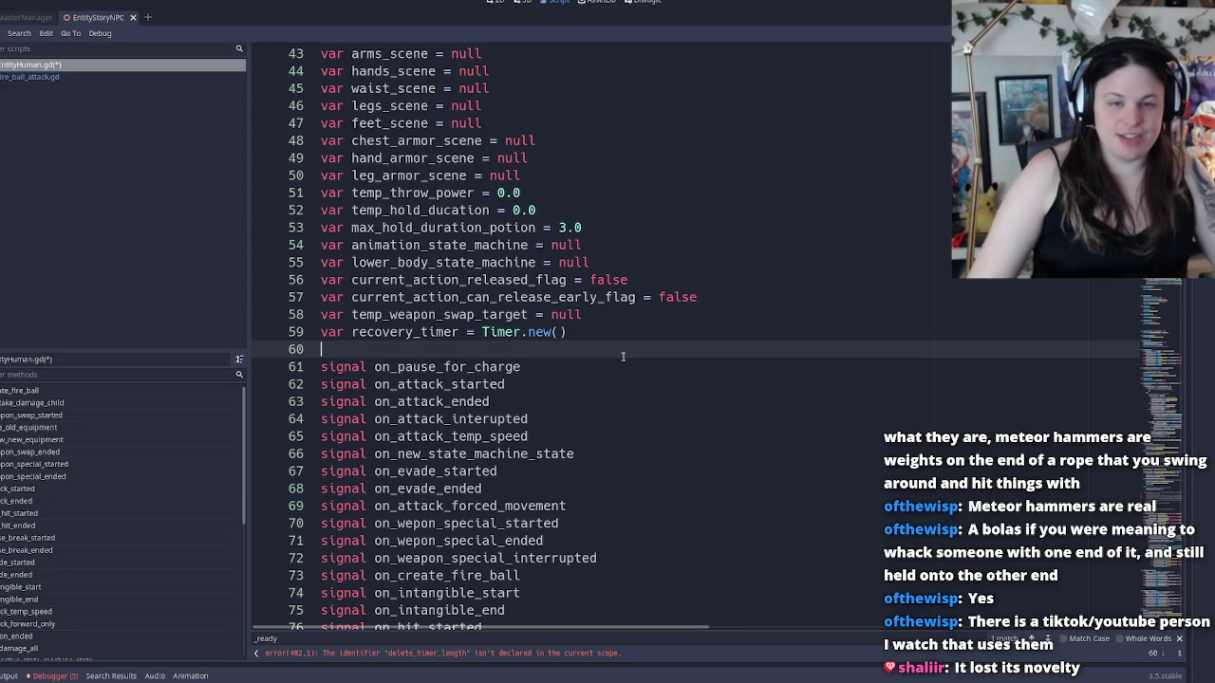
click(614, 341)
scroll(598, 323, up, 8)
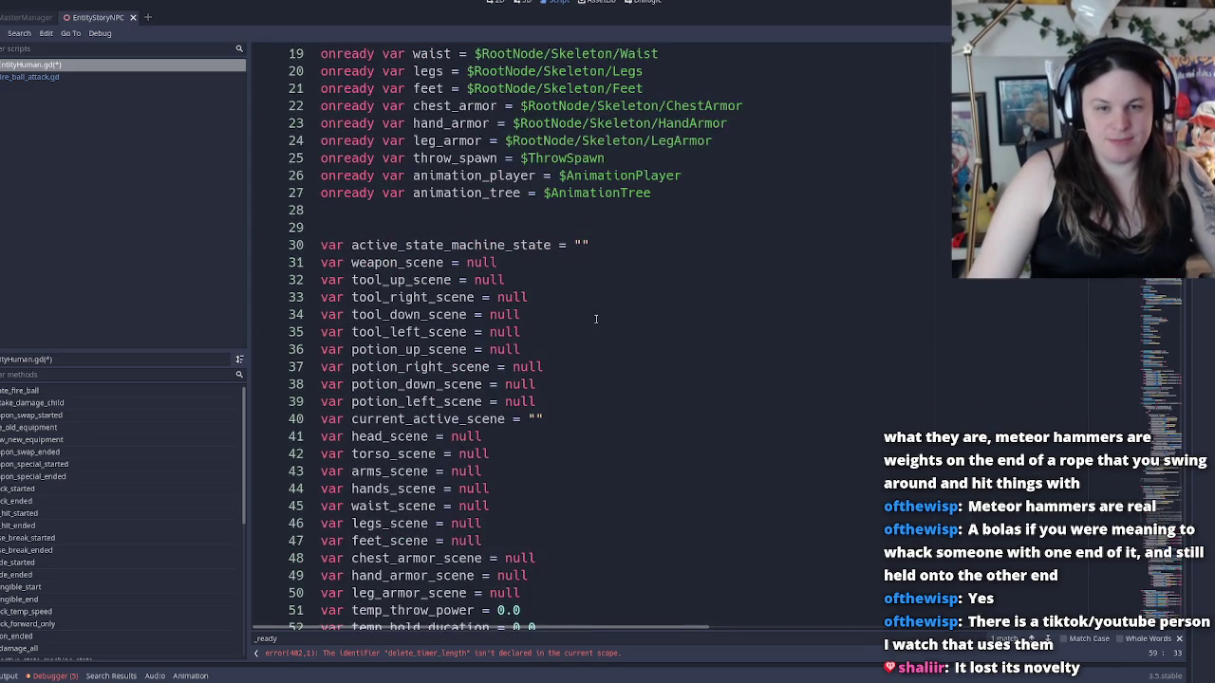
scroll(493, 366, down, 7)
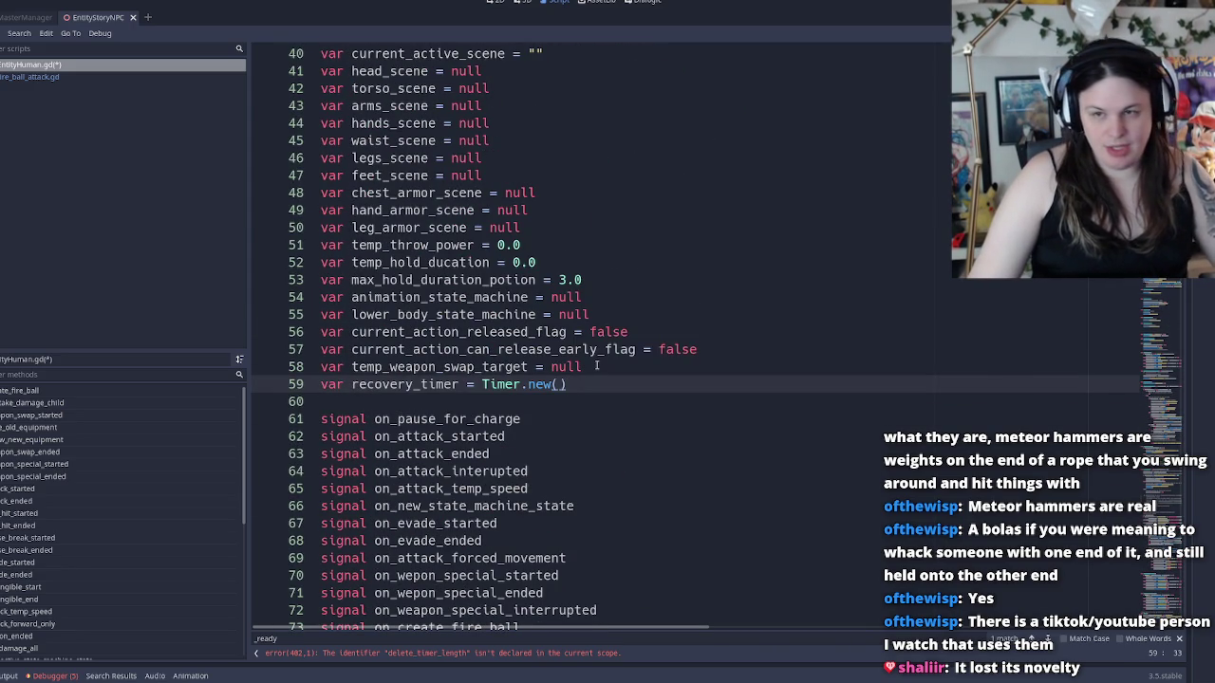
key(Return)
text(export)
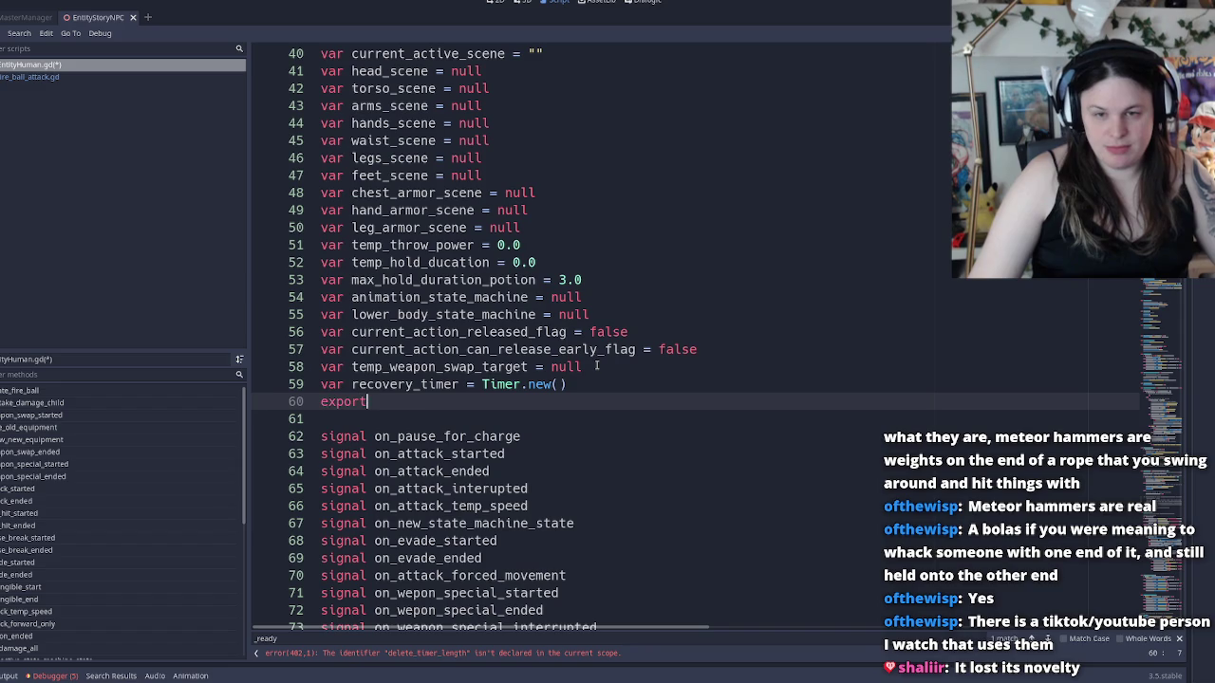
text( var)
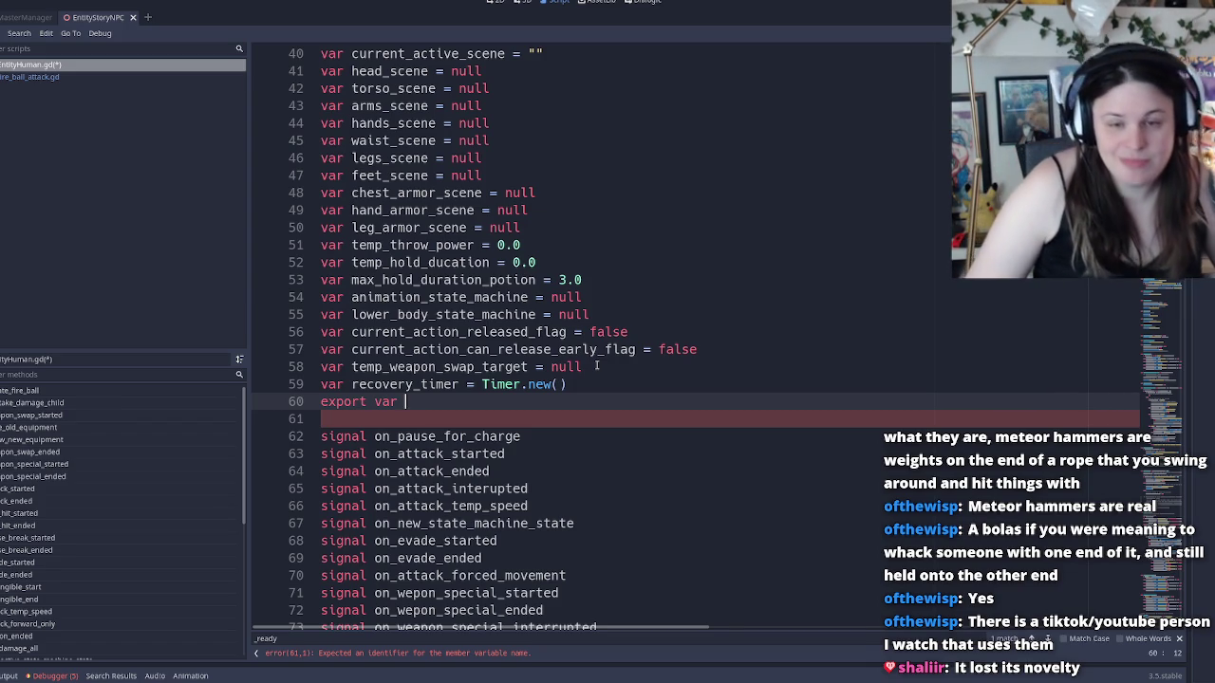
text(ecovery)=)
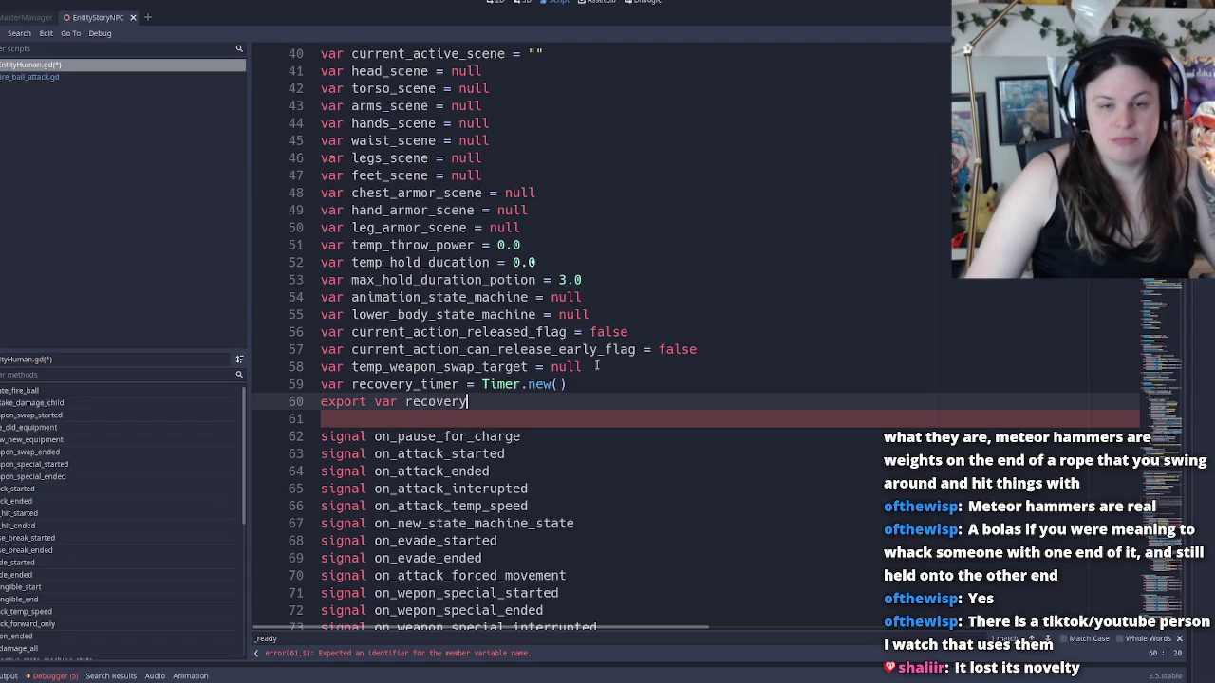
key(BackSpace)
key(BackSpace)
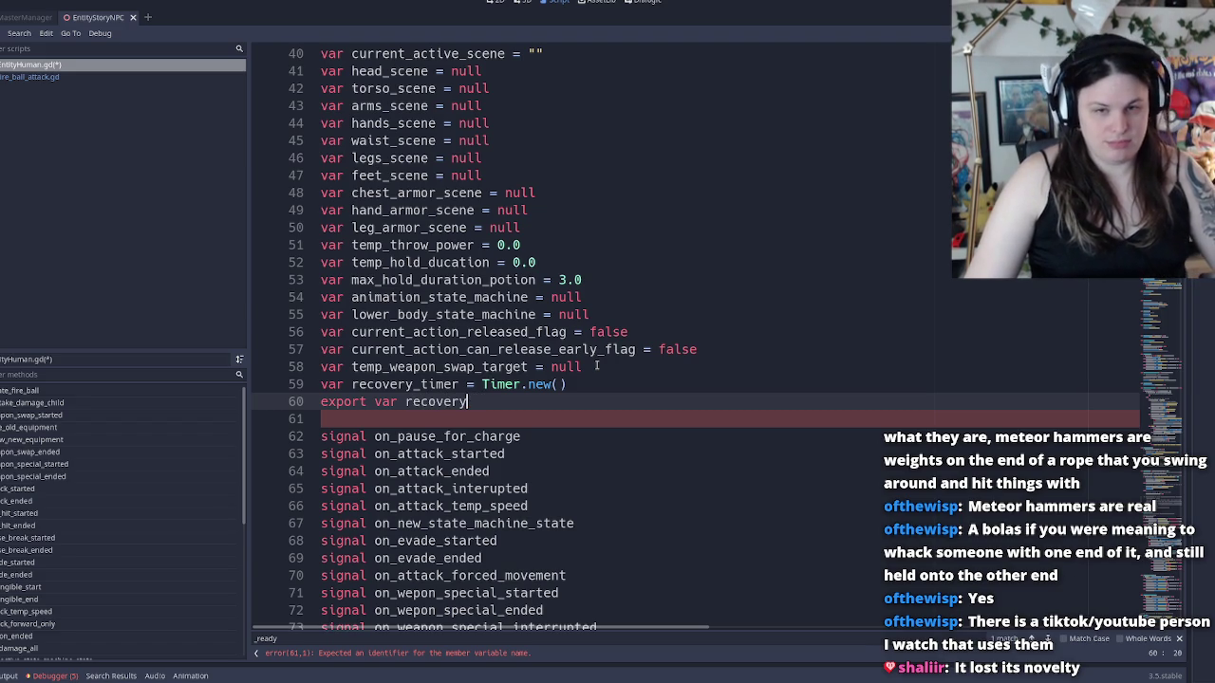
text(_timer_)
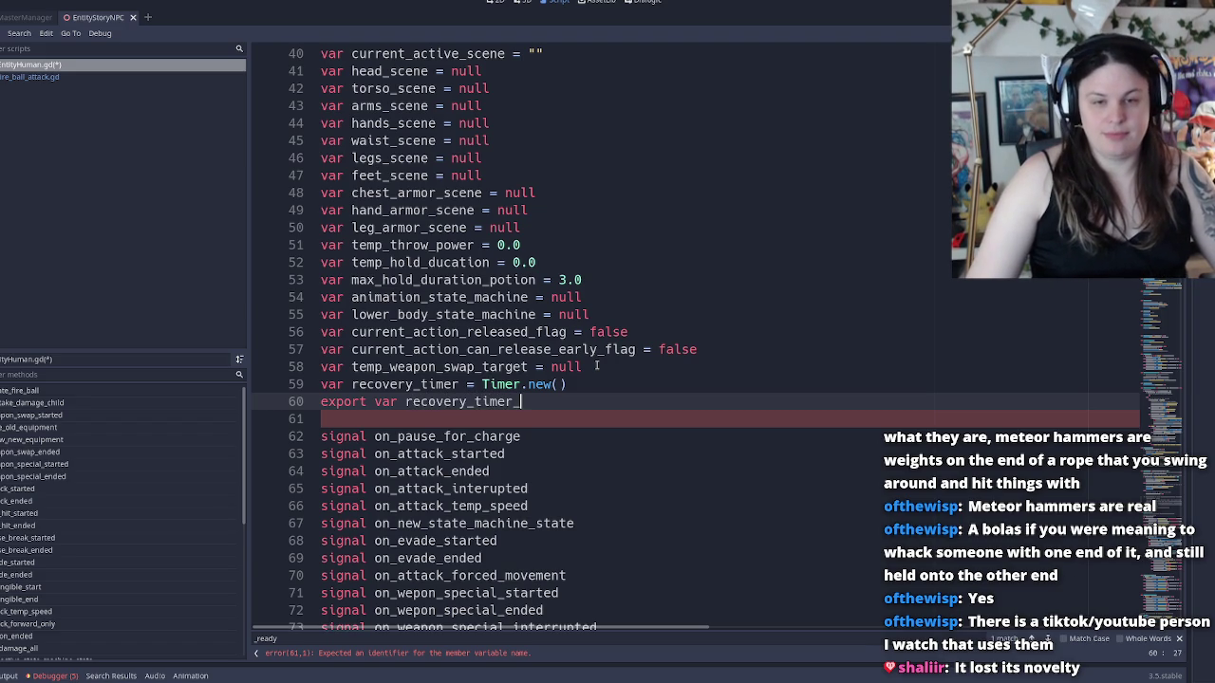
text(length)
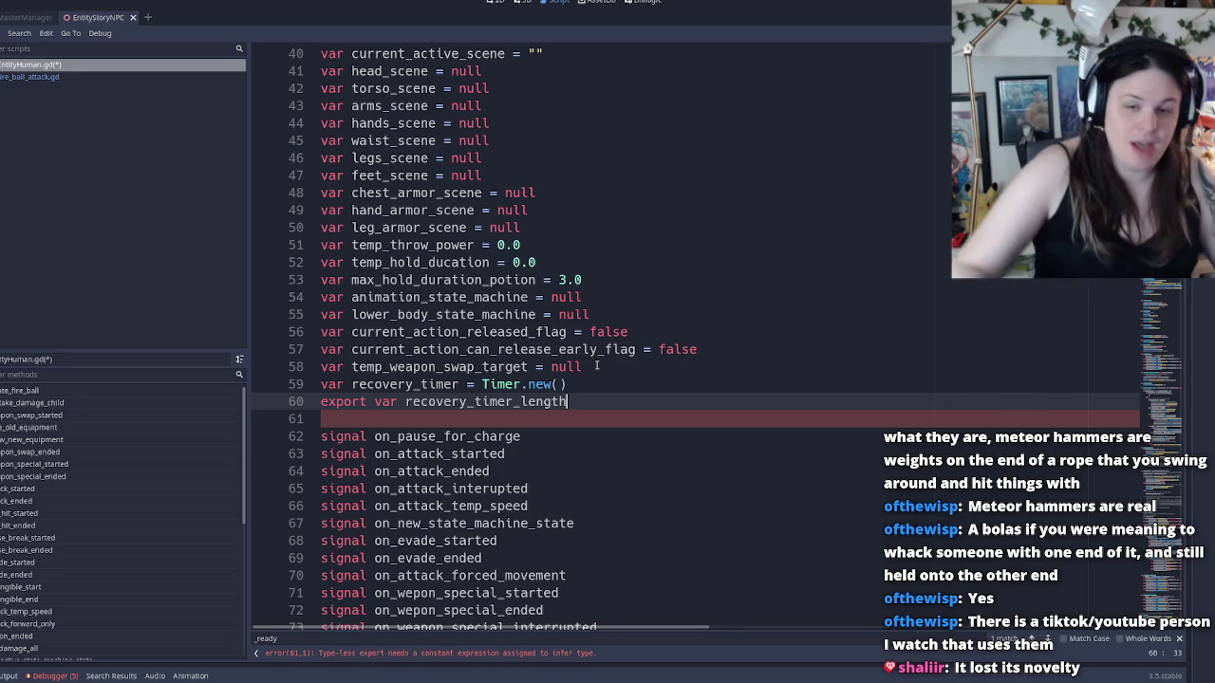
text( =)
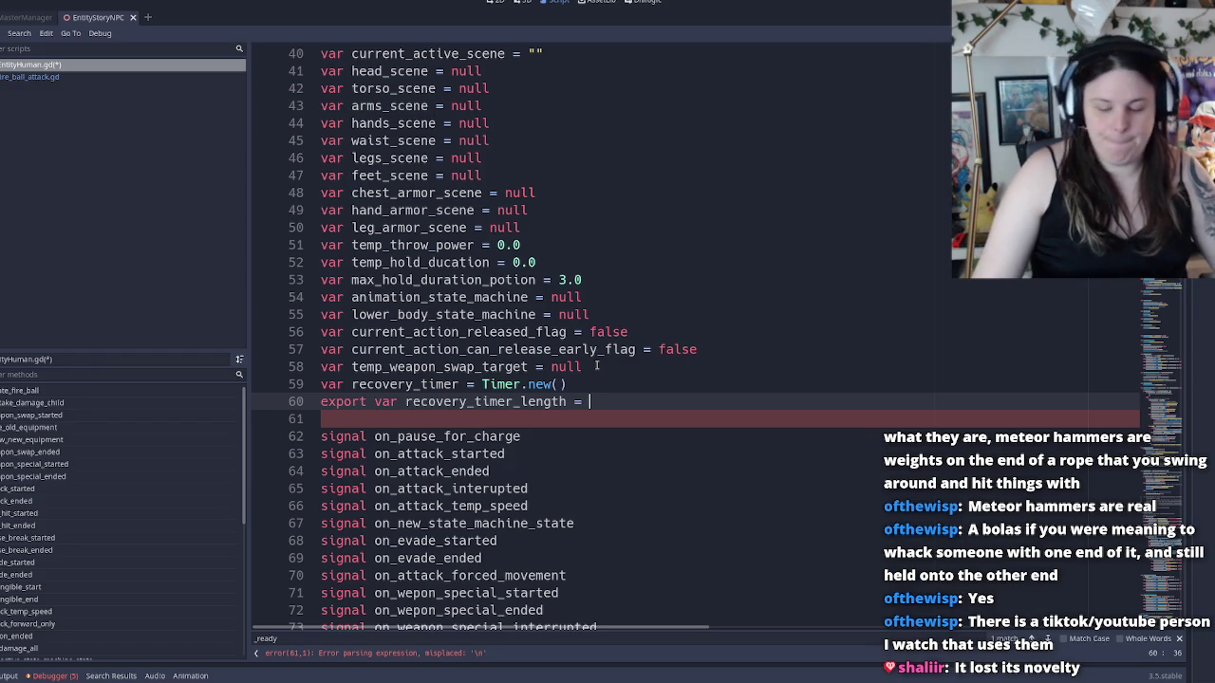
text(2.0)
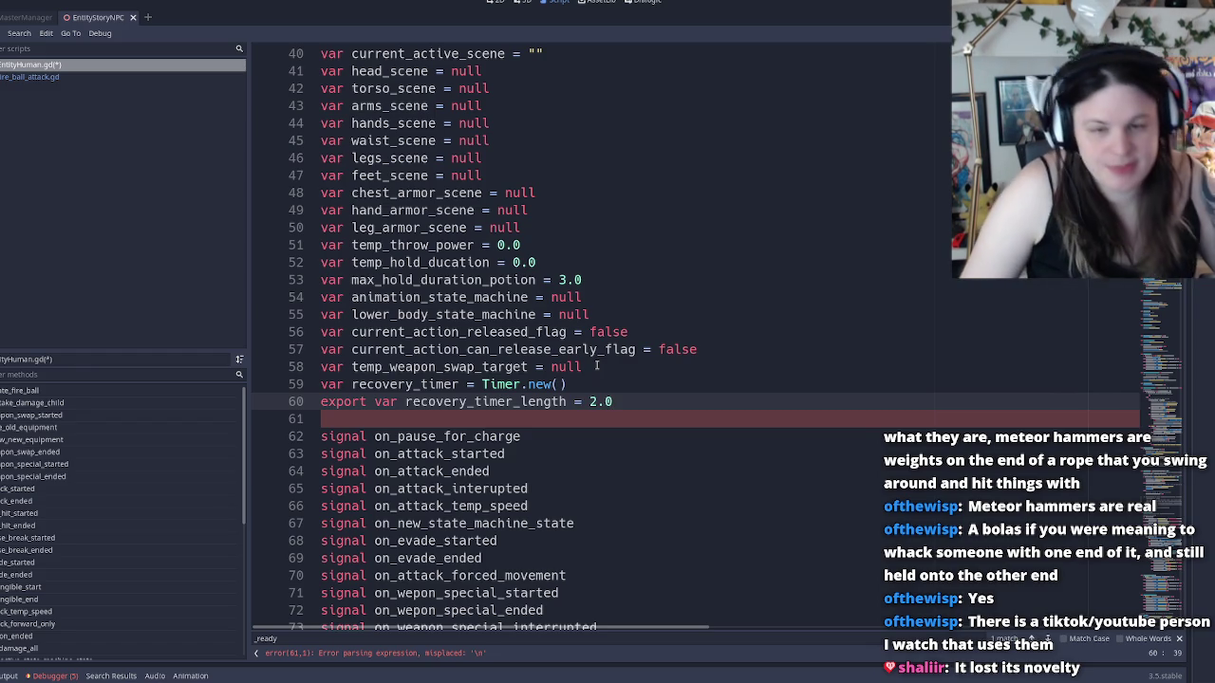
Change recovery_timer_length's default to 4.0 and save EntityHuman.gd
double_click(479, 402)
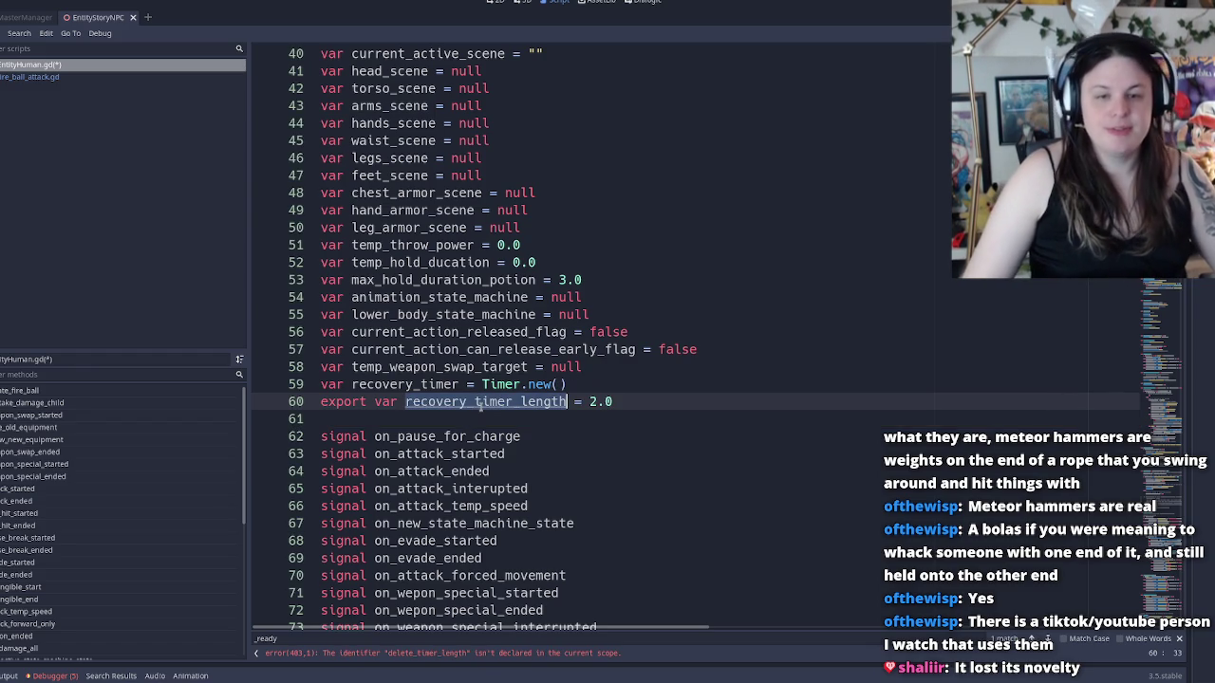
scroll(511, 452, down, 7)
scroll(511, 452, up, 7)
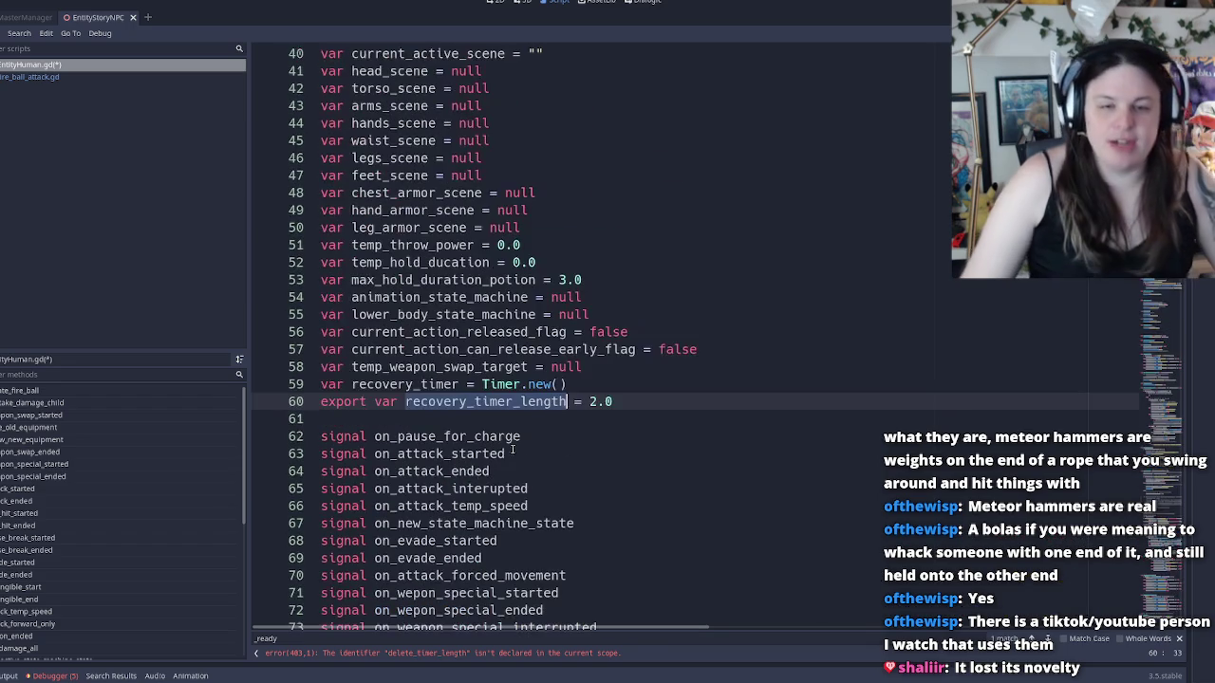
click(634, 401)
click(598, 401)
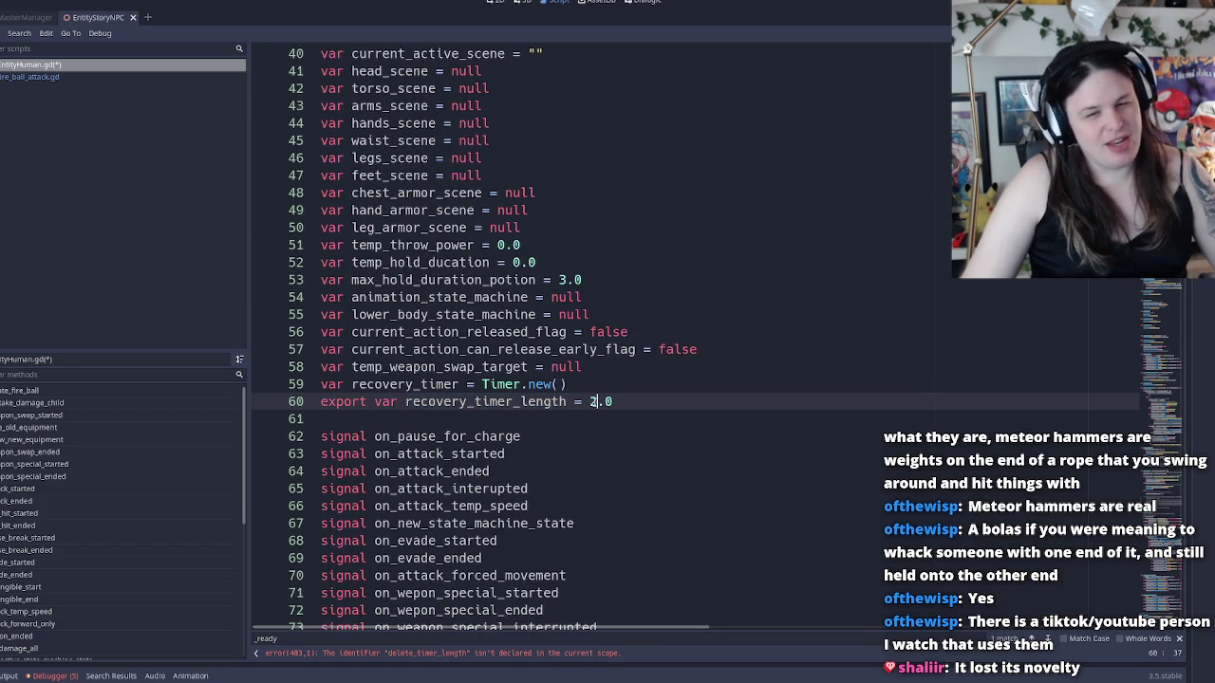
key(BackSpace)
text(4)
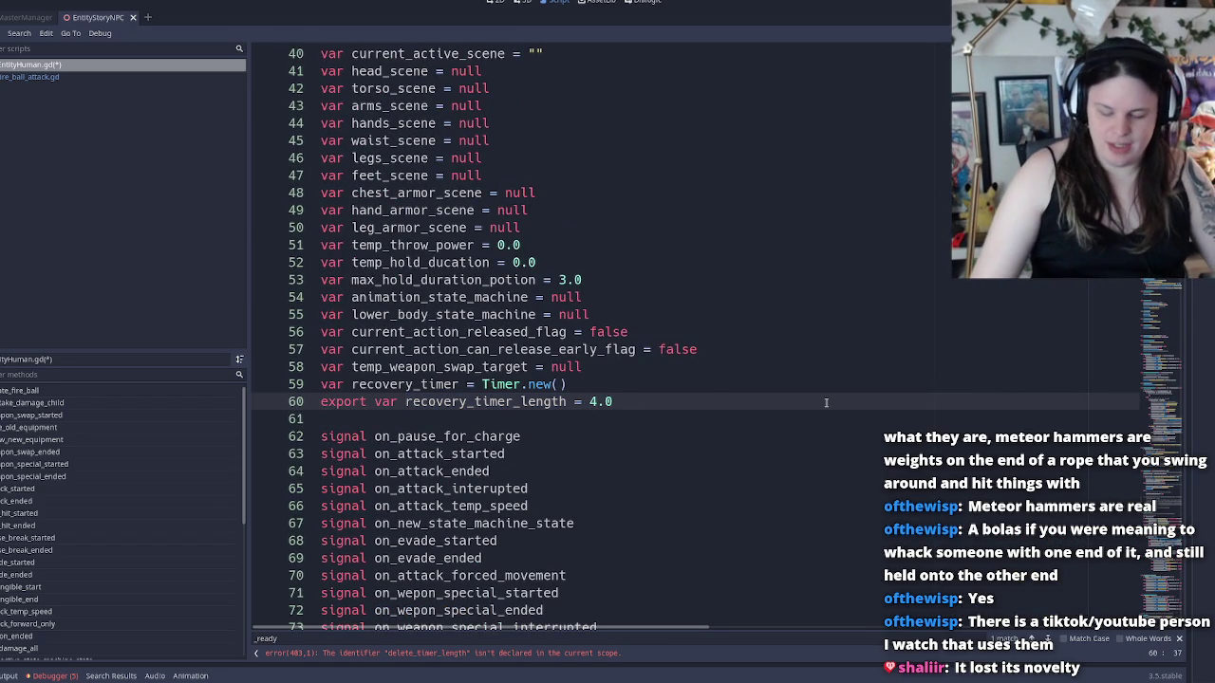
key(ctrl+s)
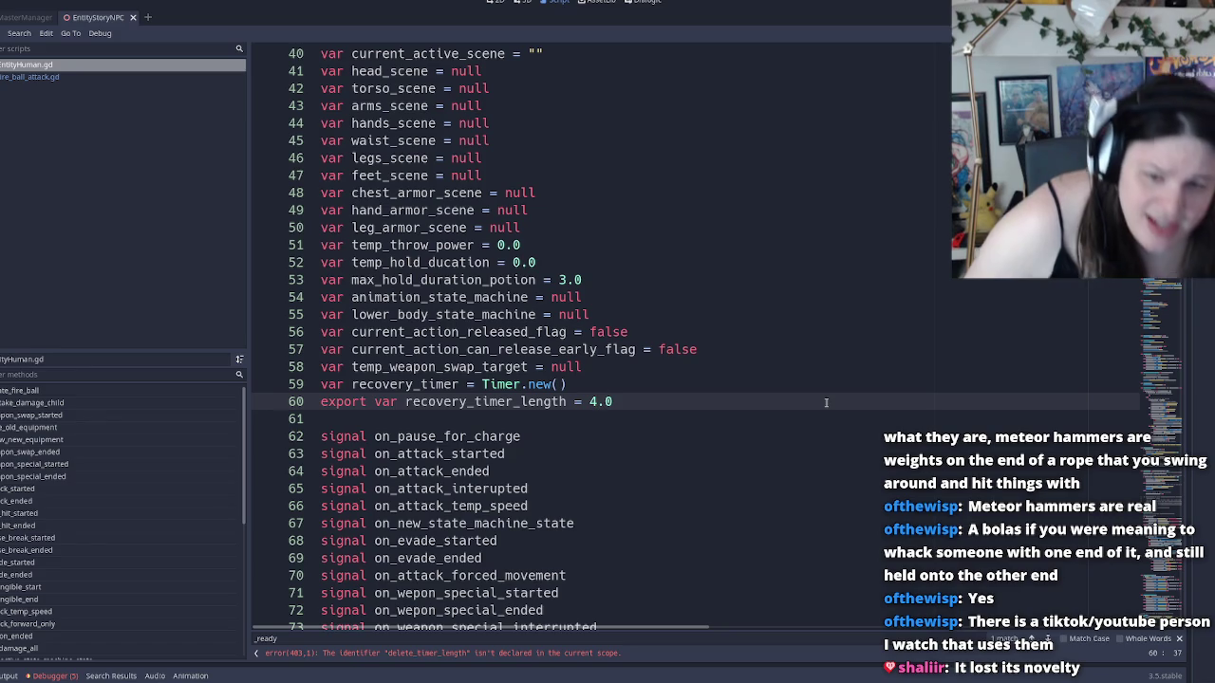
double_click(521, 401)
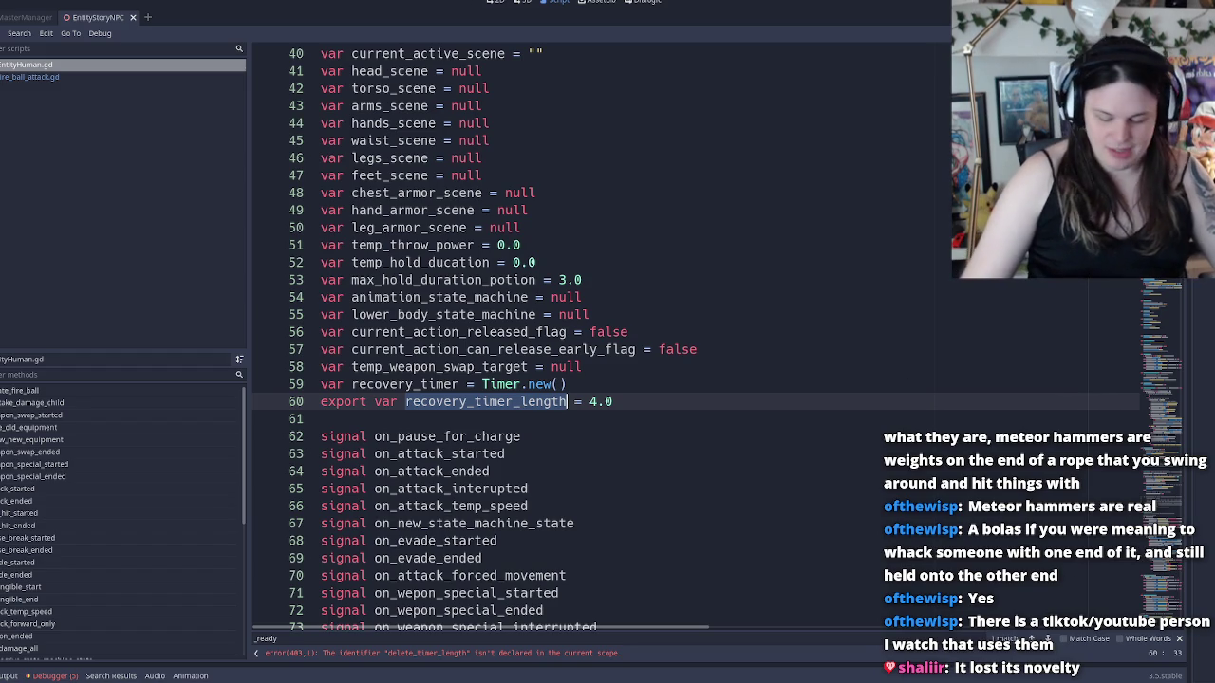
key(super)
text(microsoft store)
key(Return)
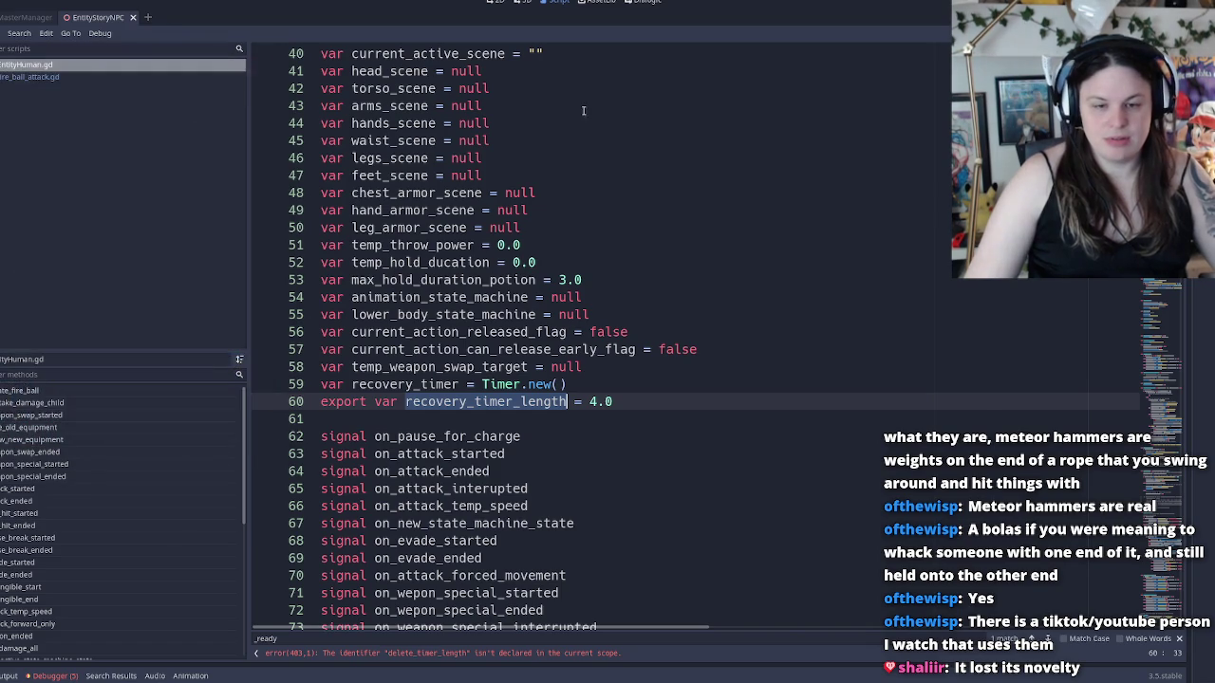
key(super)
text(microsoft store)
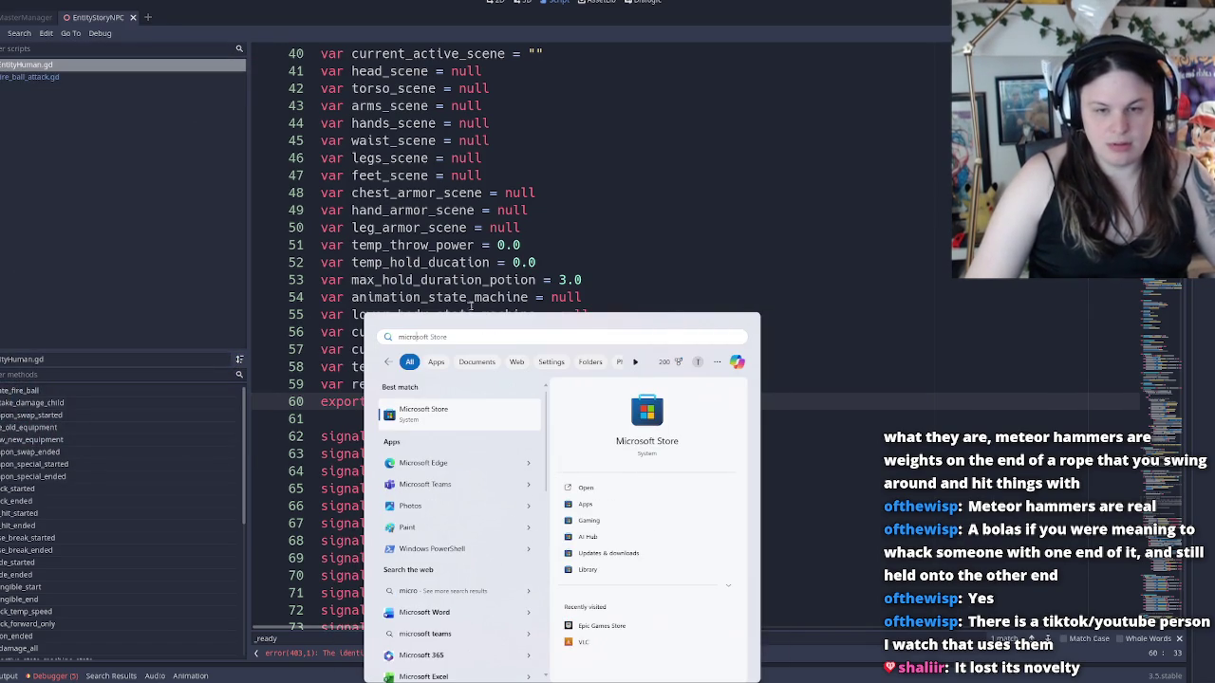
key(Escape)
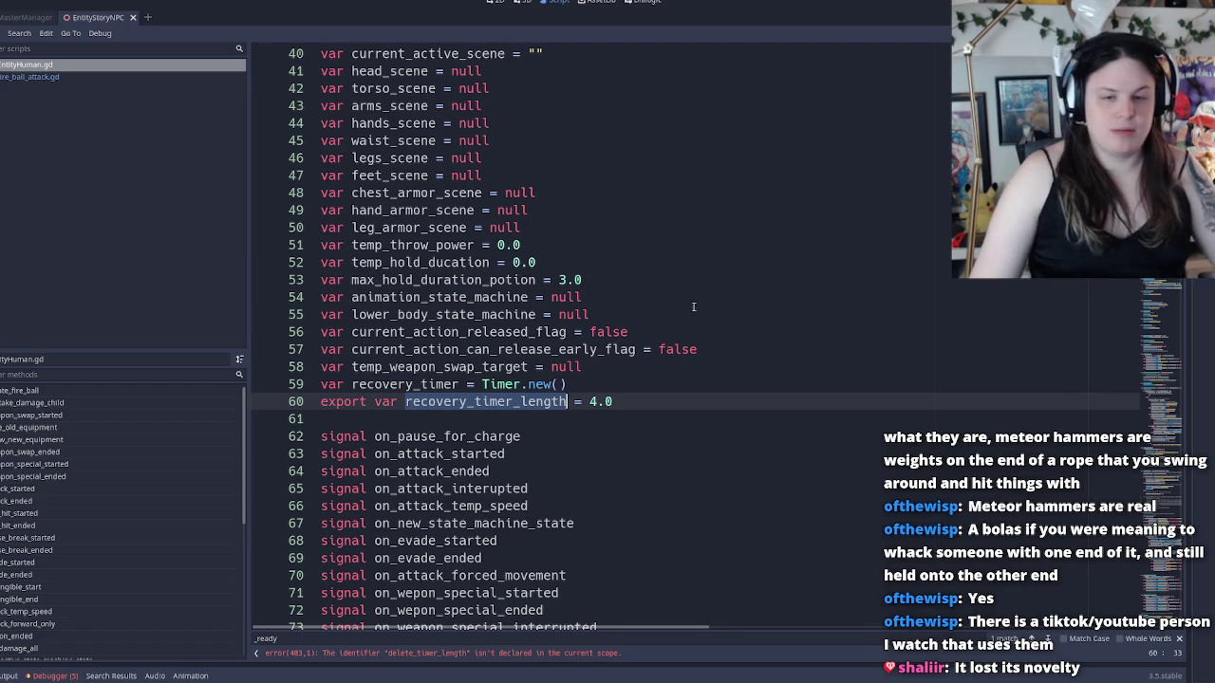
click(486, 414)
Replace the undeclared delete_timer_length on line 403 with recovery_timer_length
double_click(486, 402)
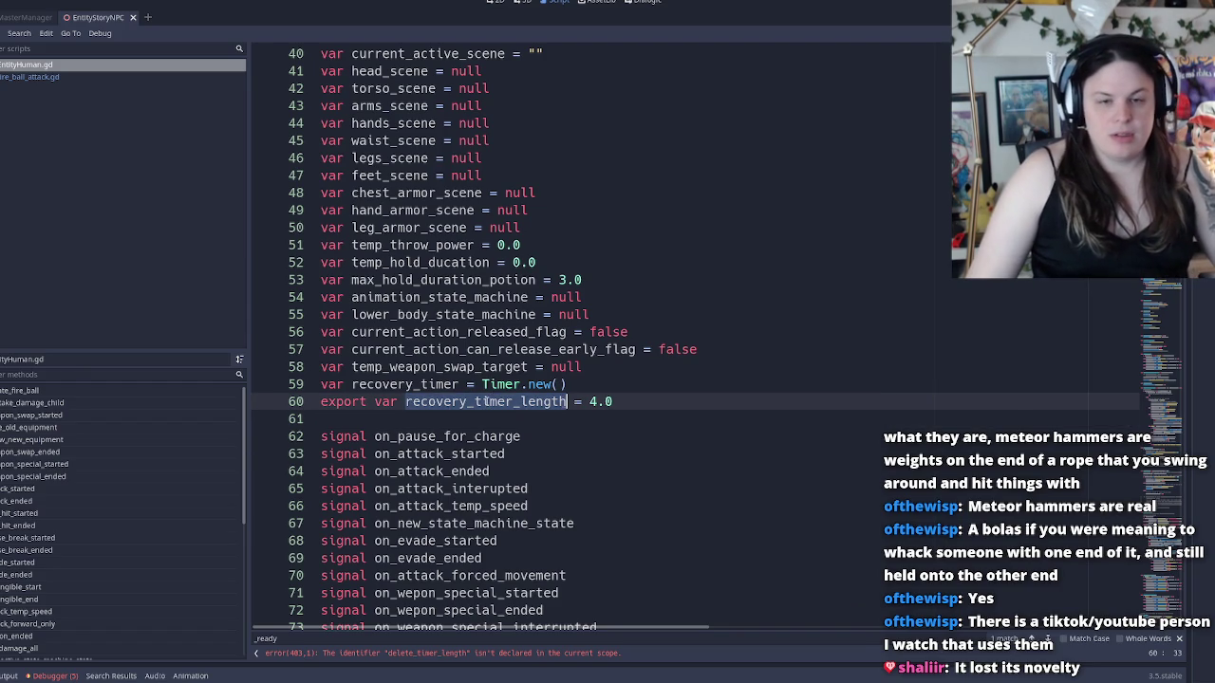
scroll(485, 401, down, 20)
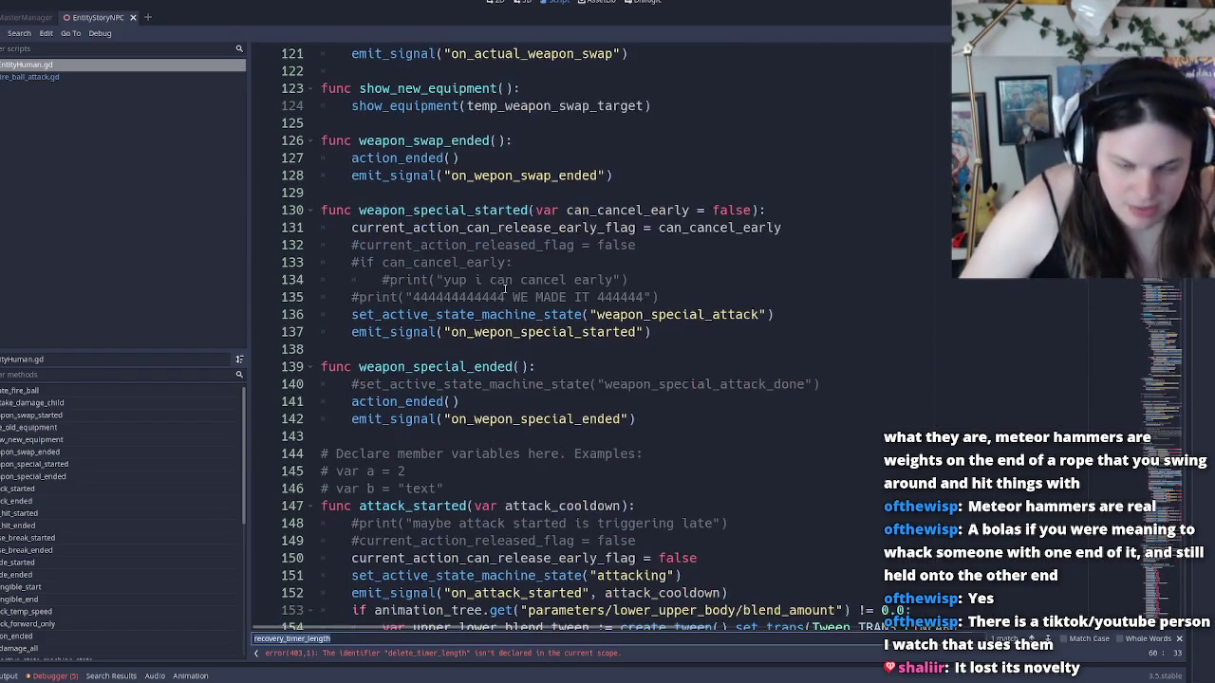
key(ctrl+f)
text(_ready)
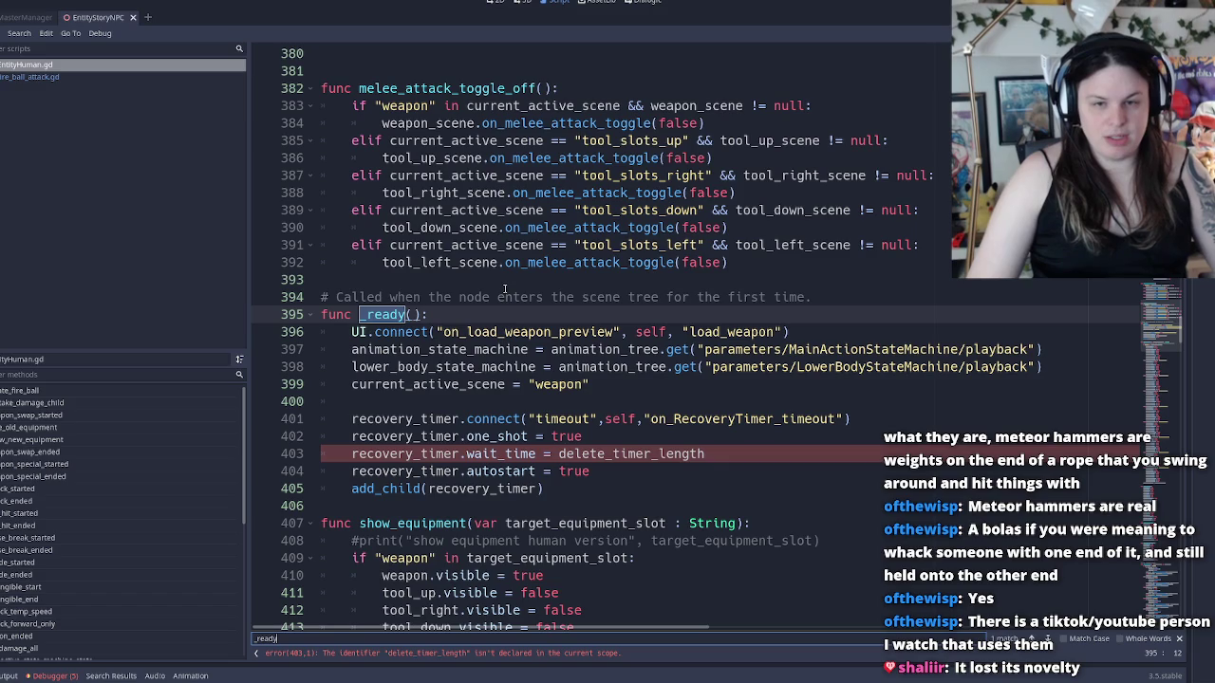
scroll(504, 289, down, 2)
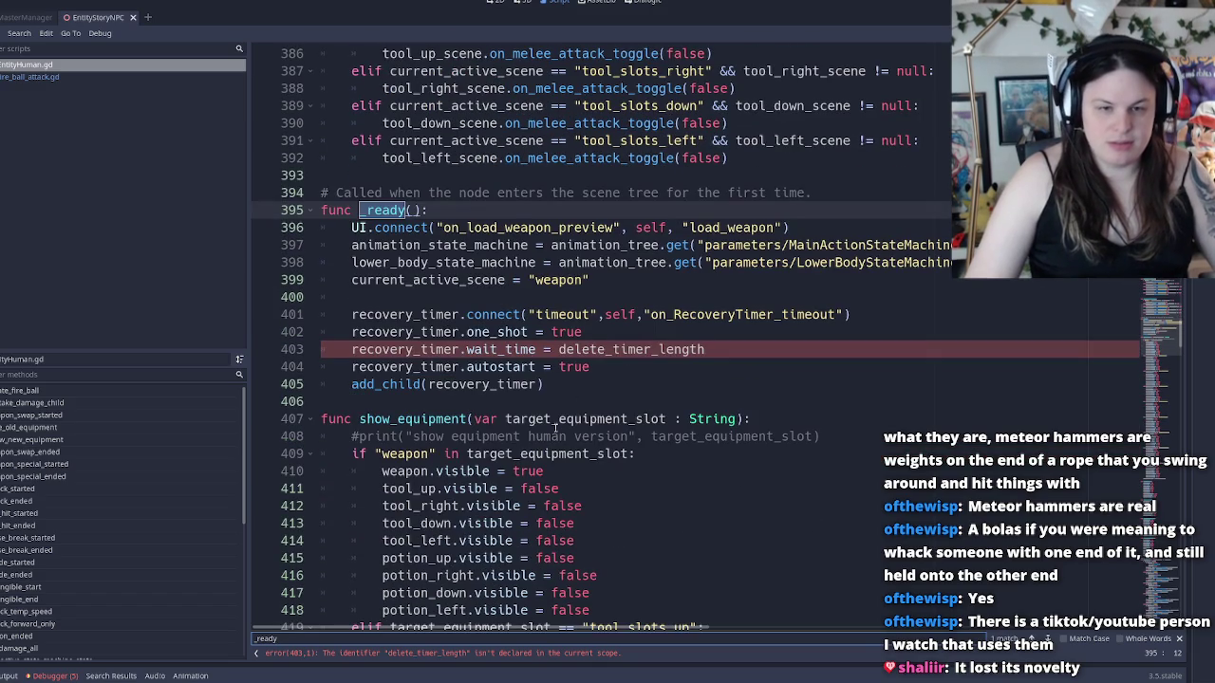
double_click(601, 348)
text(recovery_timer_length)
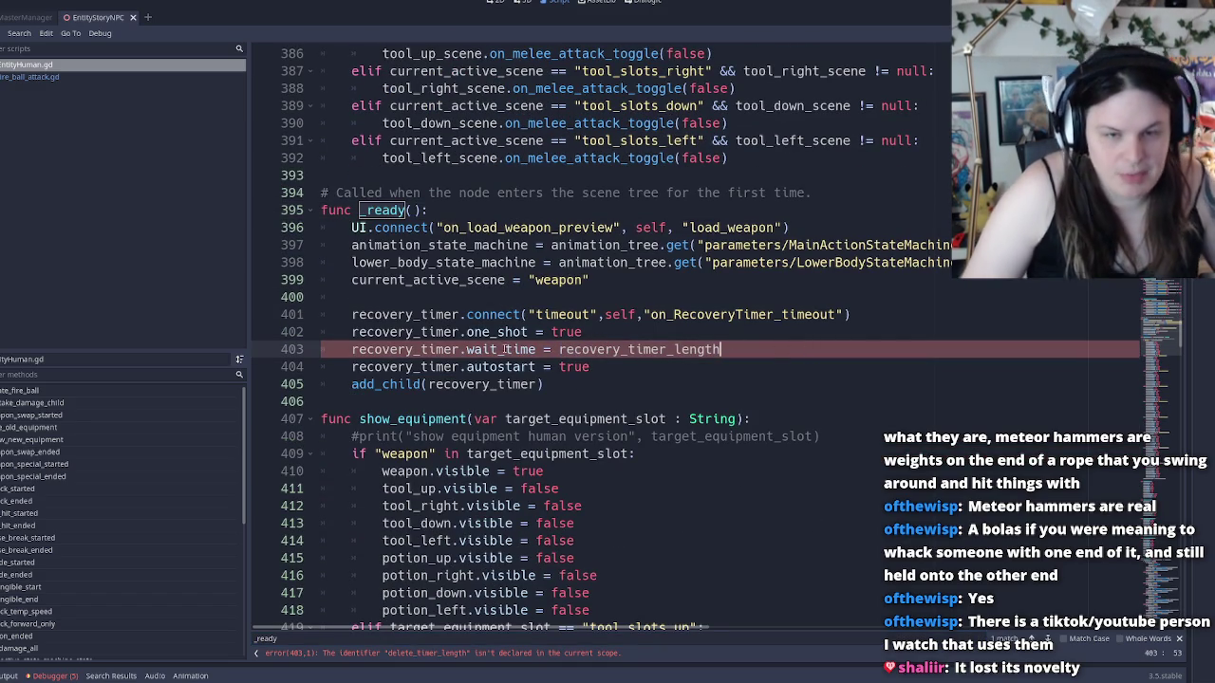
Check line 403's wait_time assignment and the on_RecoveryTimer_timeout callback name
double_click(522, 347)
double_click(627, 346)
triple_click(486, 349)
double_click(518, 348)
double_click(630, 350)
double_click(724, 314)
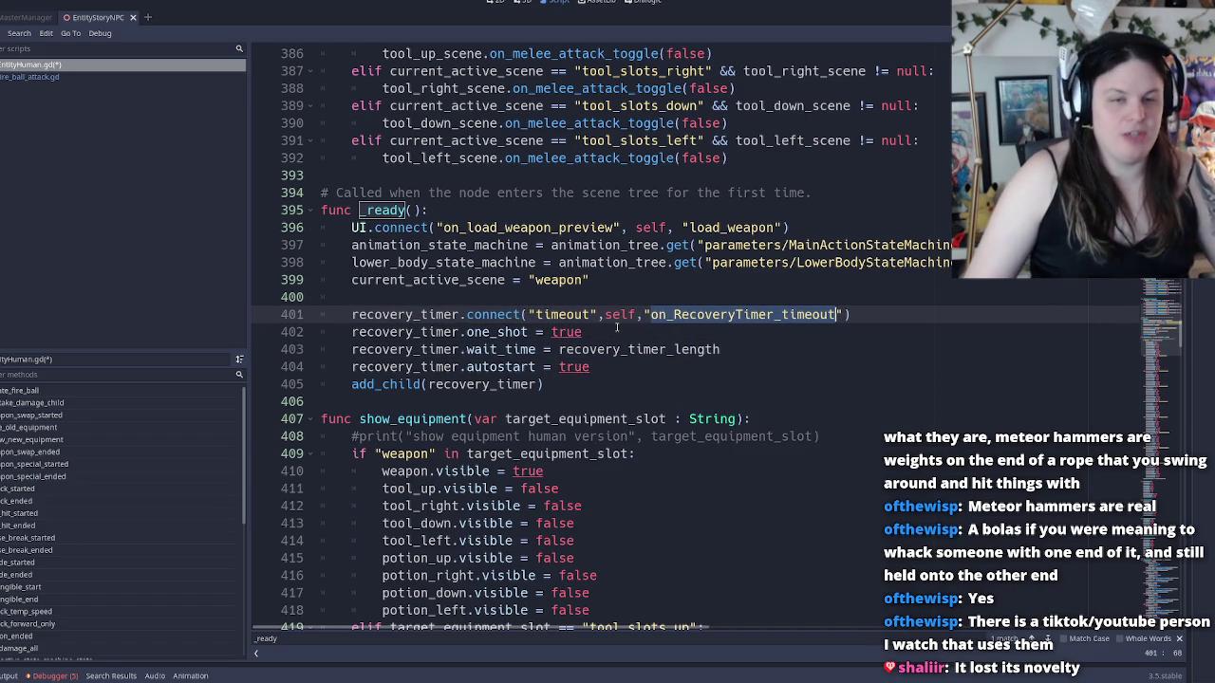
Review the recovery_timer block in _ready, highlighting every use of recovery_timer
scroll(627, 317, up, 5)
scroll(543, 387, down, 6)
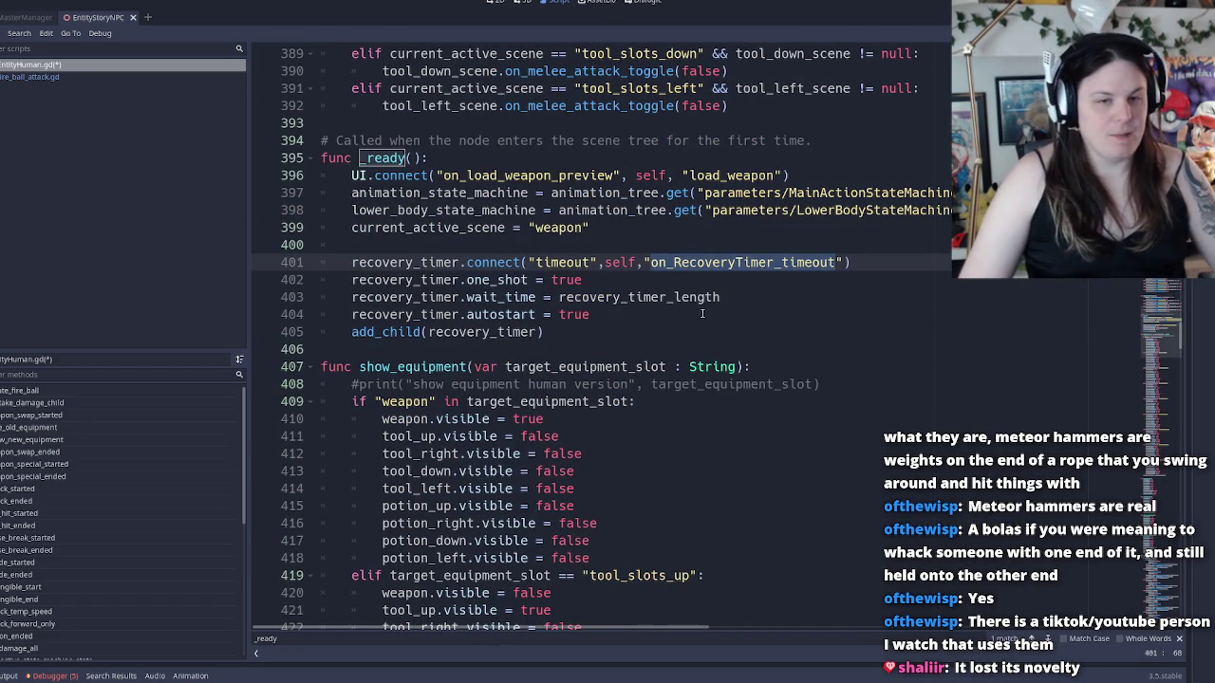
scroll(593, 320, up, 12)
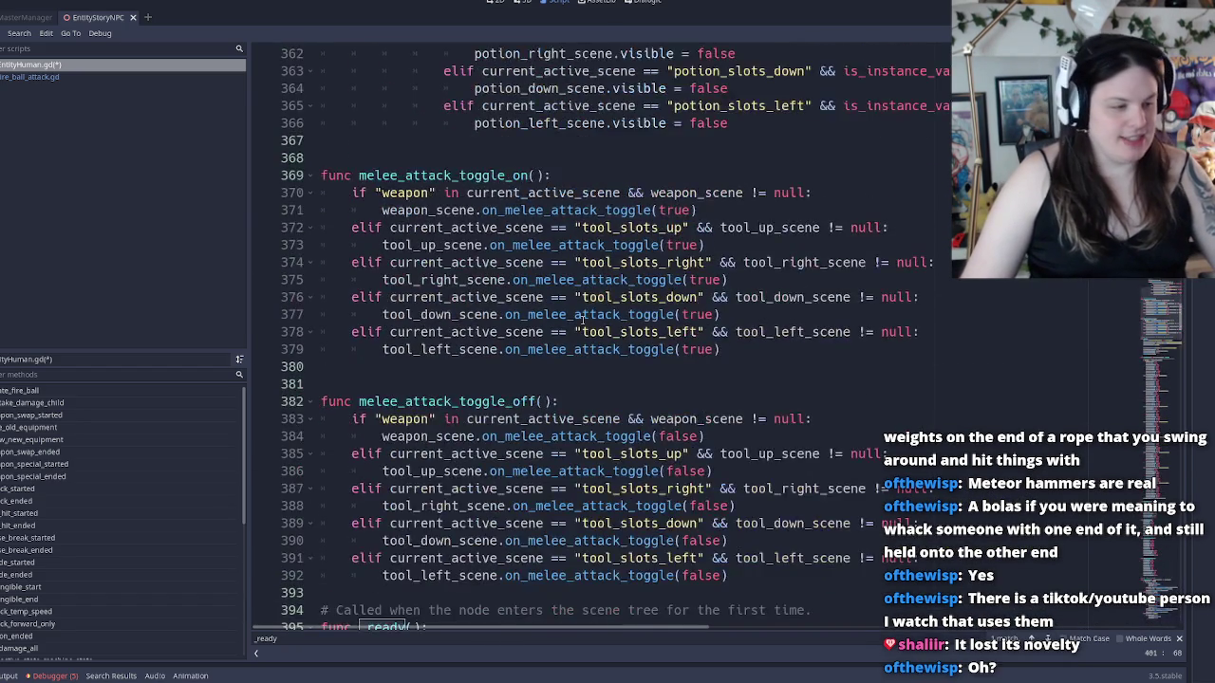
scroll(581, 317, down, 10)
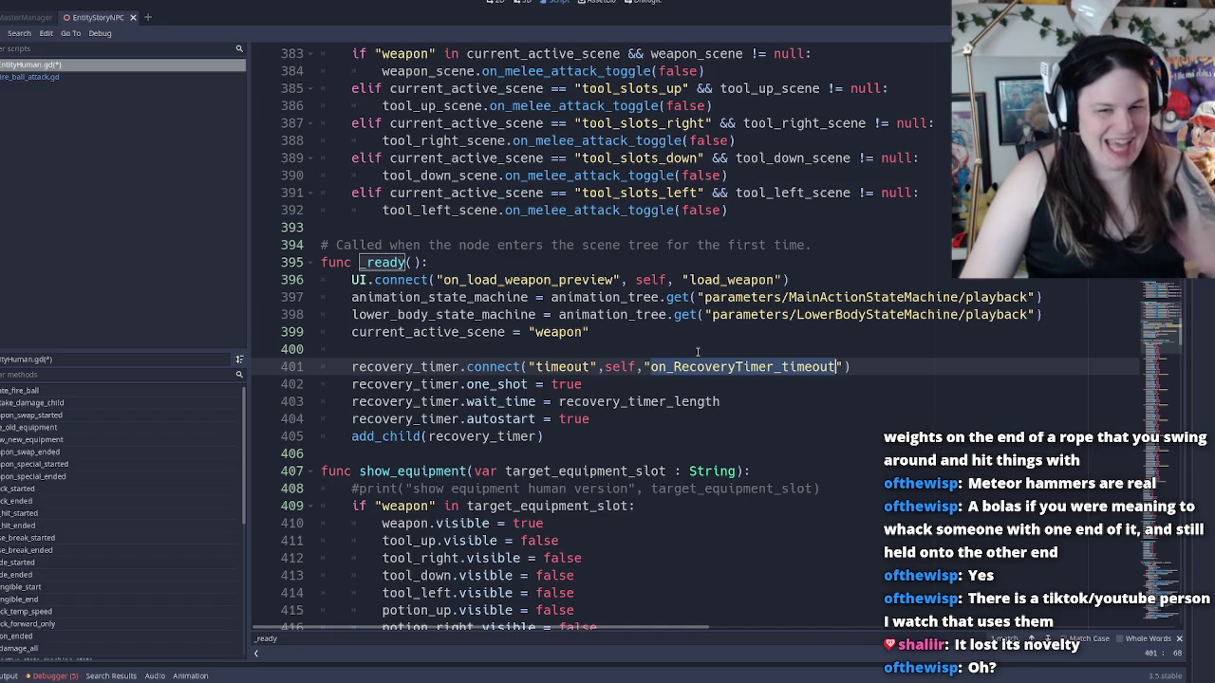
click(750, 366)
double_click(750, 366)
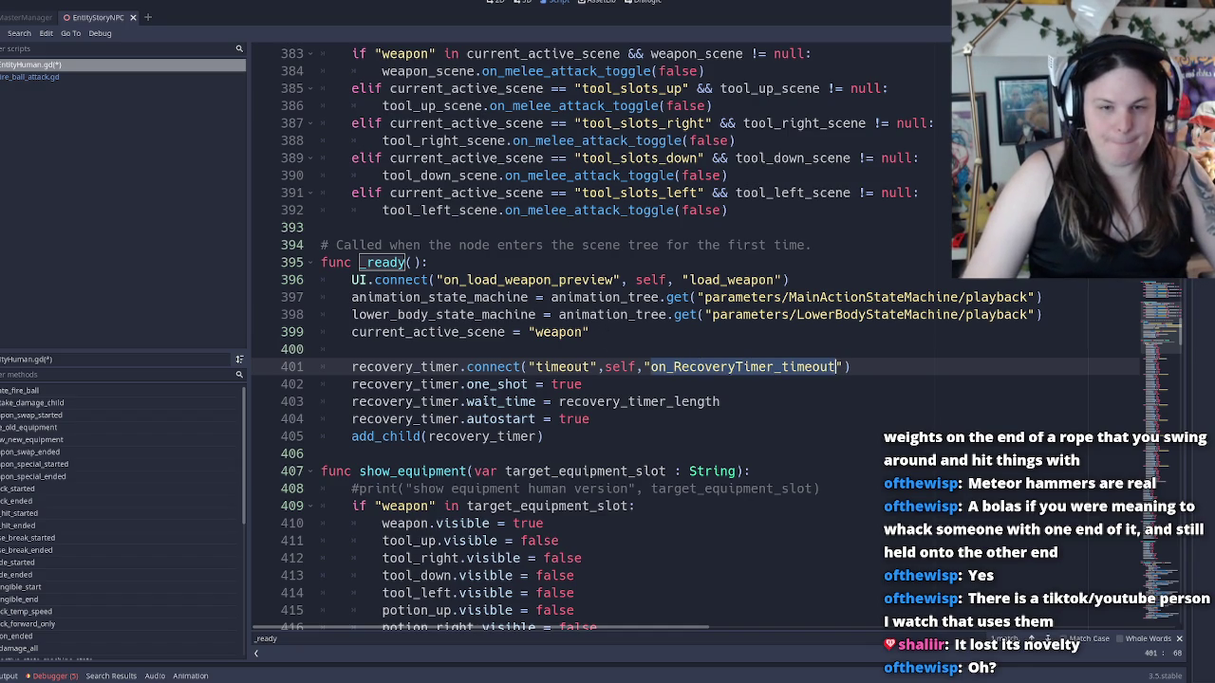
scroll(764, 356, up, 3)
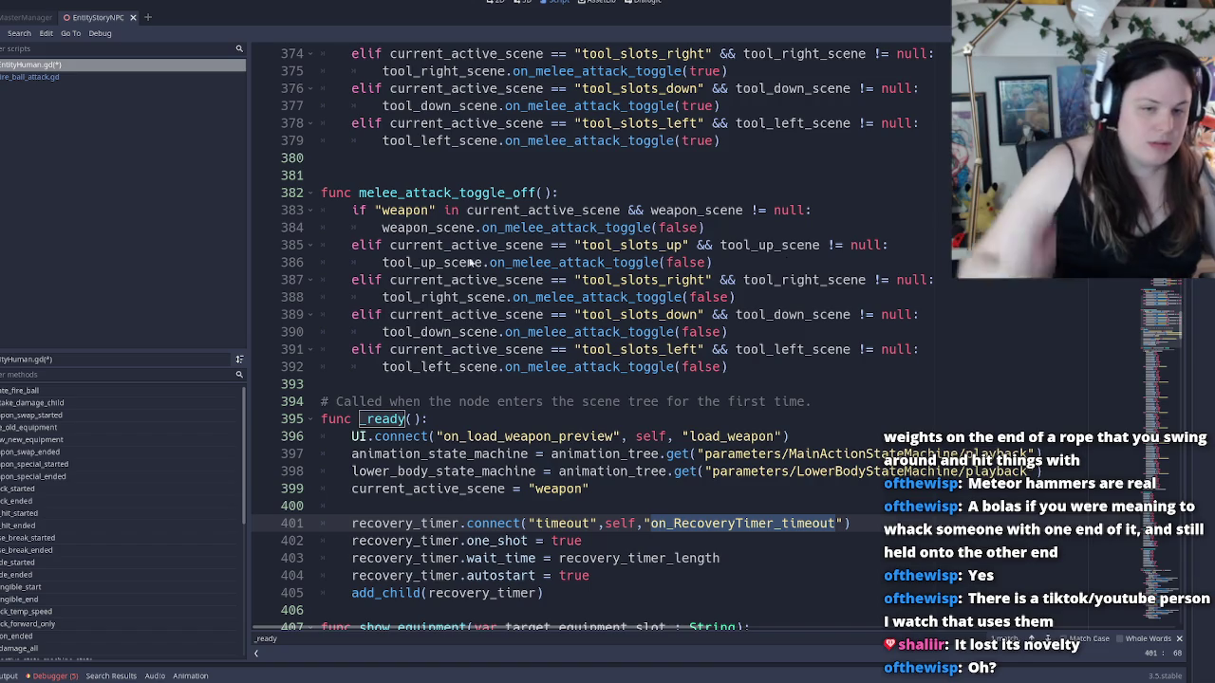
scroll(462, 402, down, 3)
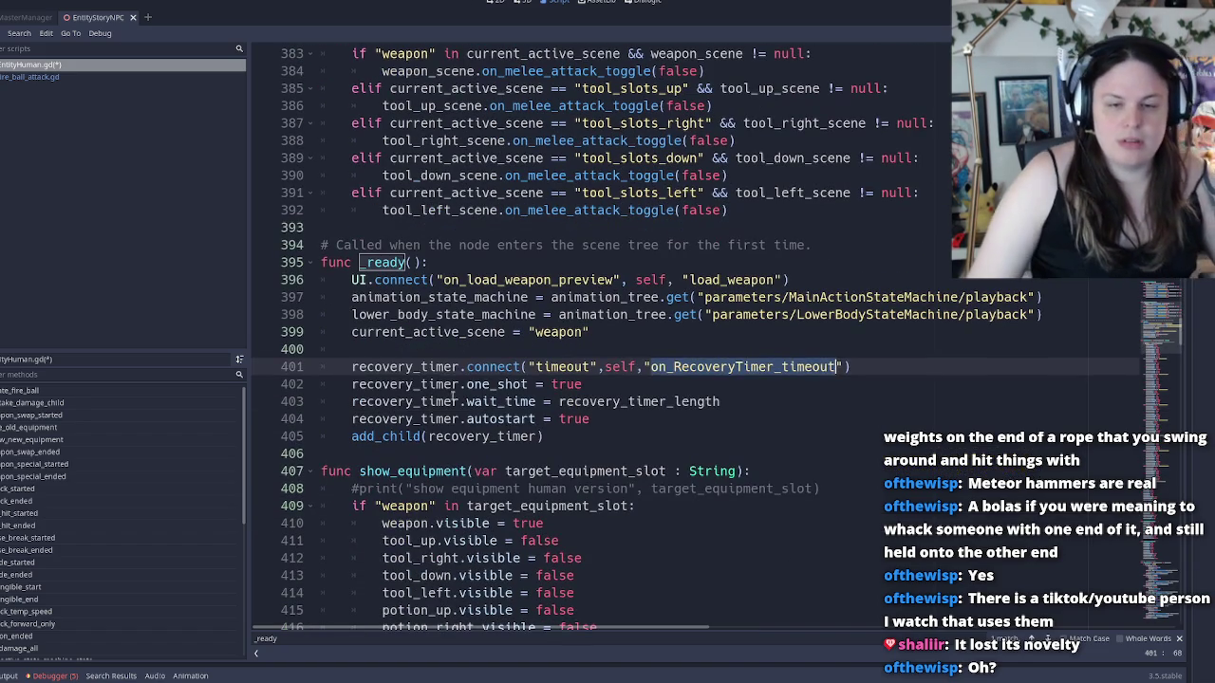
double_click(463, 403)
click(436, 367)
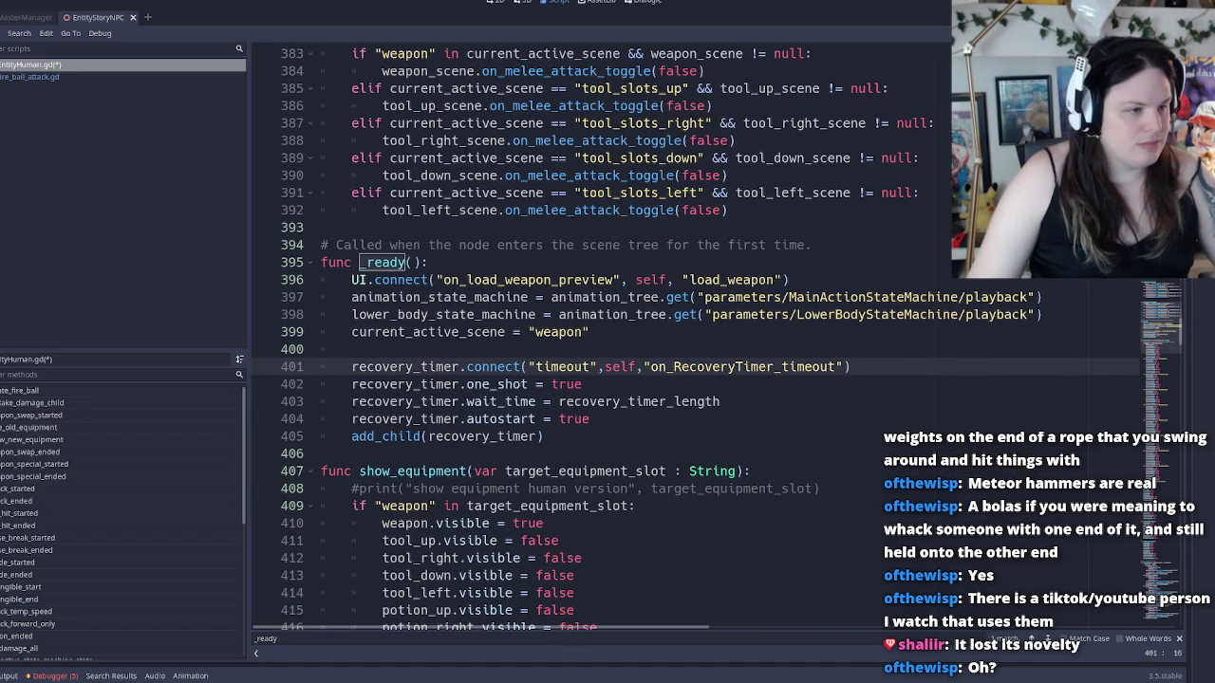
click(485, 470)
click(398, 435)
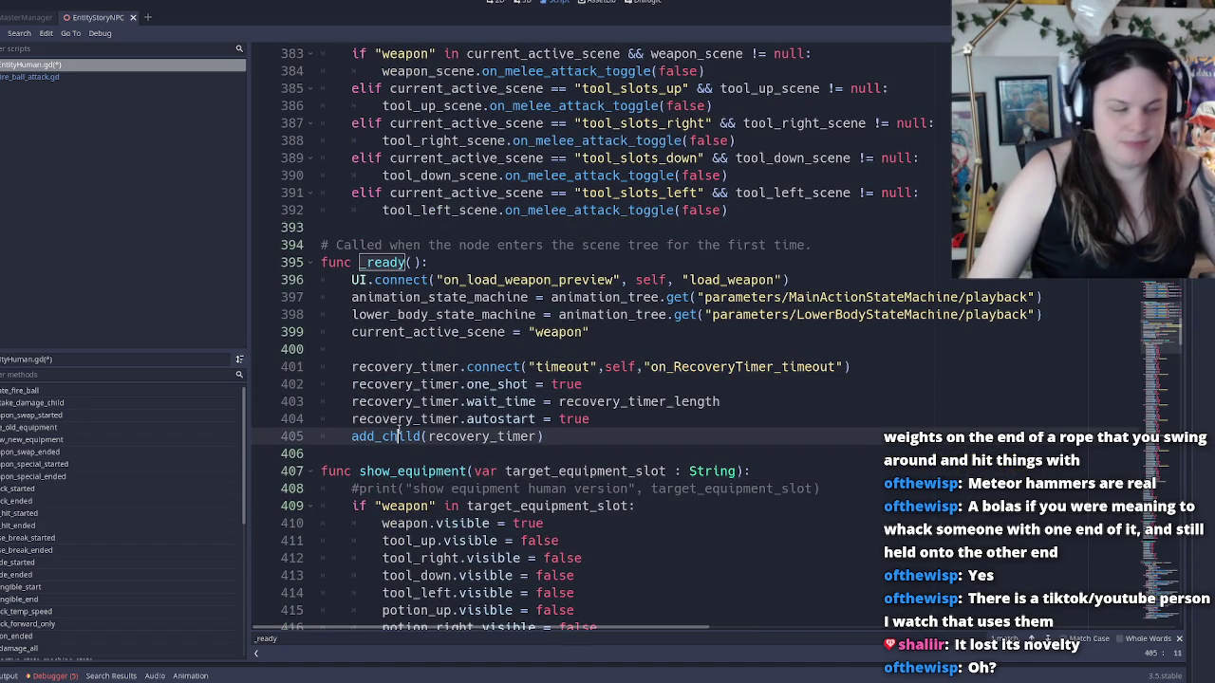
click(567, 418)
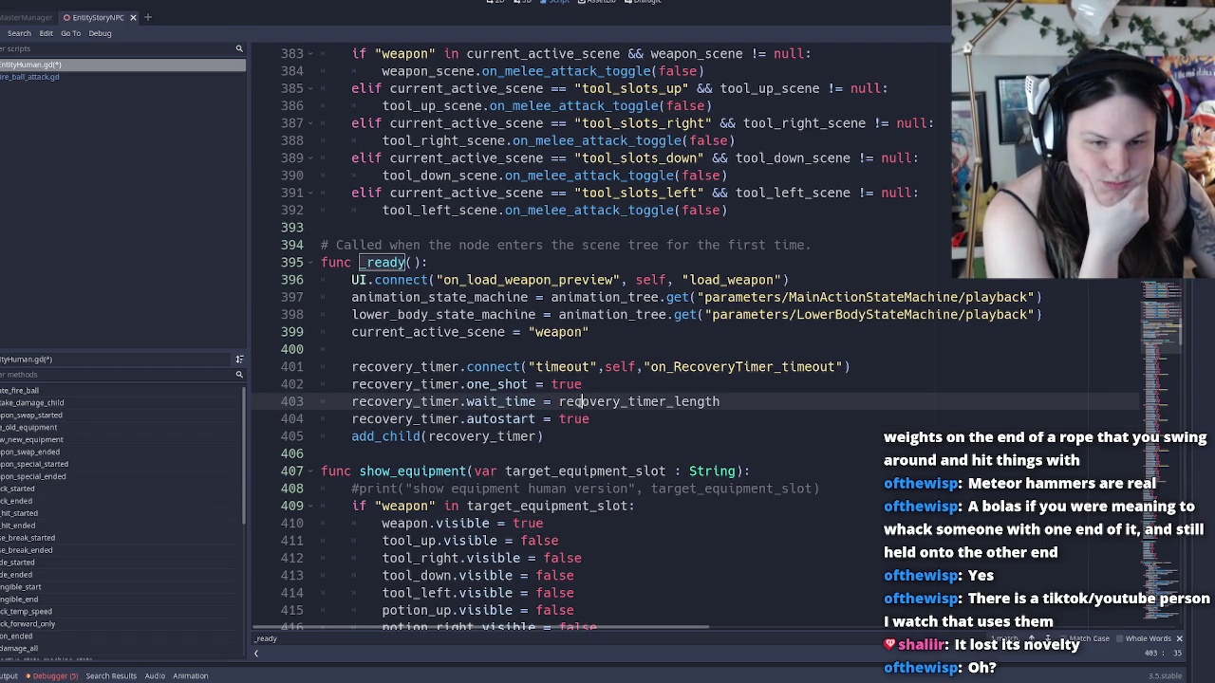
double_click(560, 401)
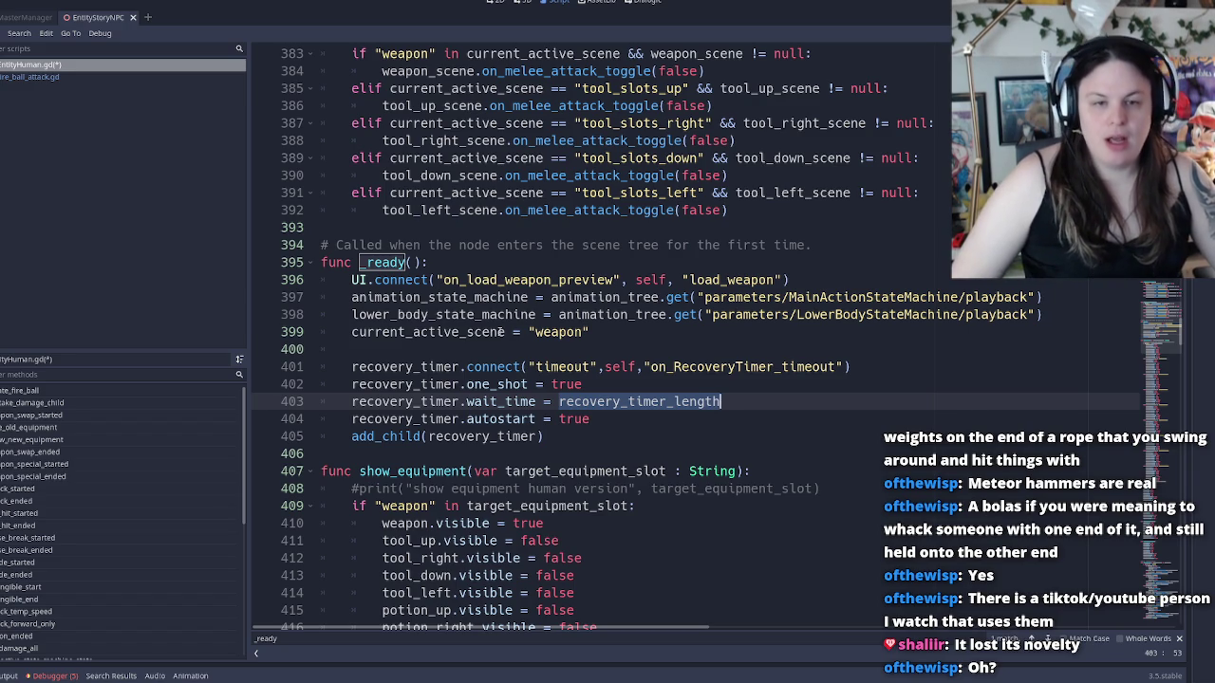
Inspect the playback path on line 398 and the recovery_timer_length and callback lines
click(577, 318)
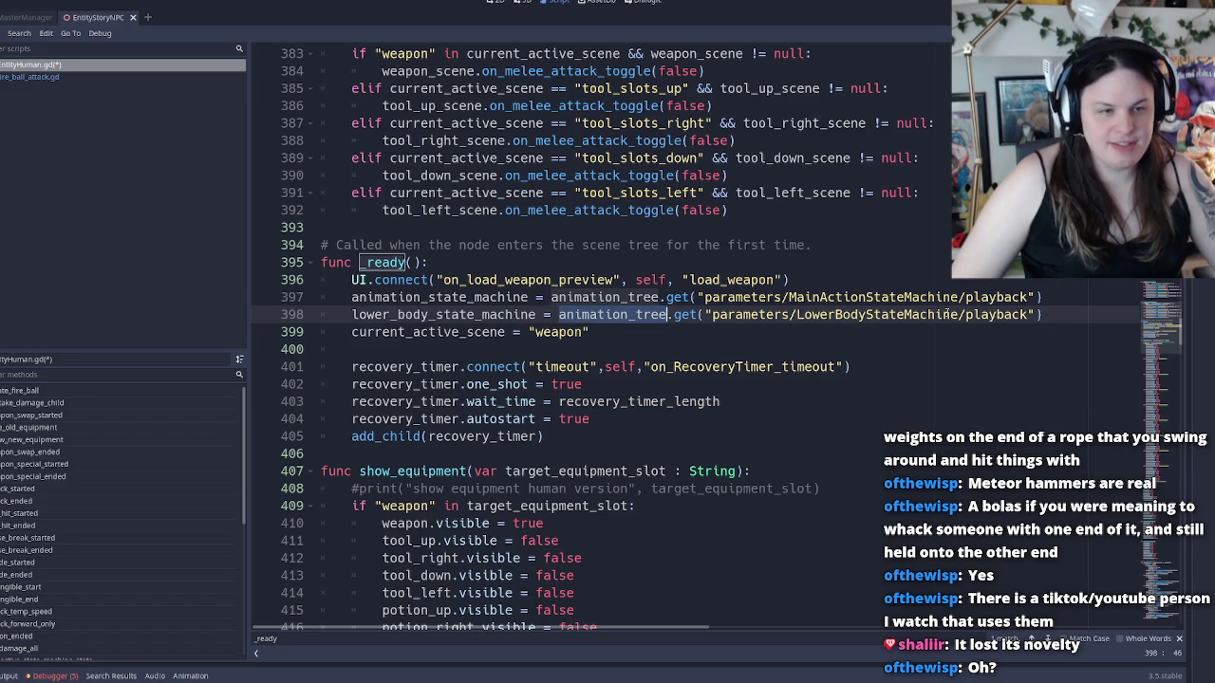
click(971, 314)
double_click(972, 314)
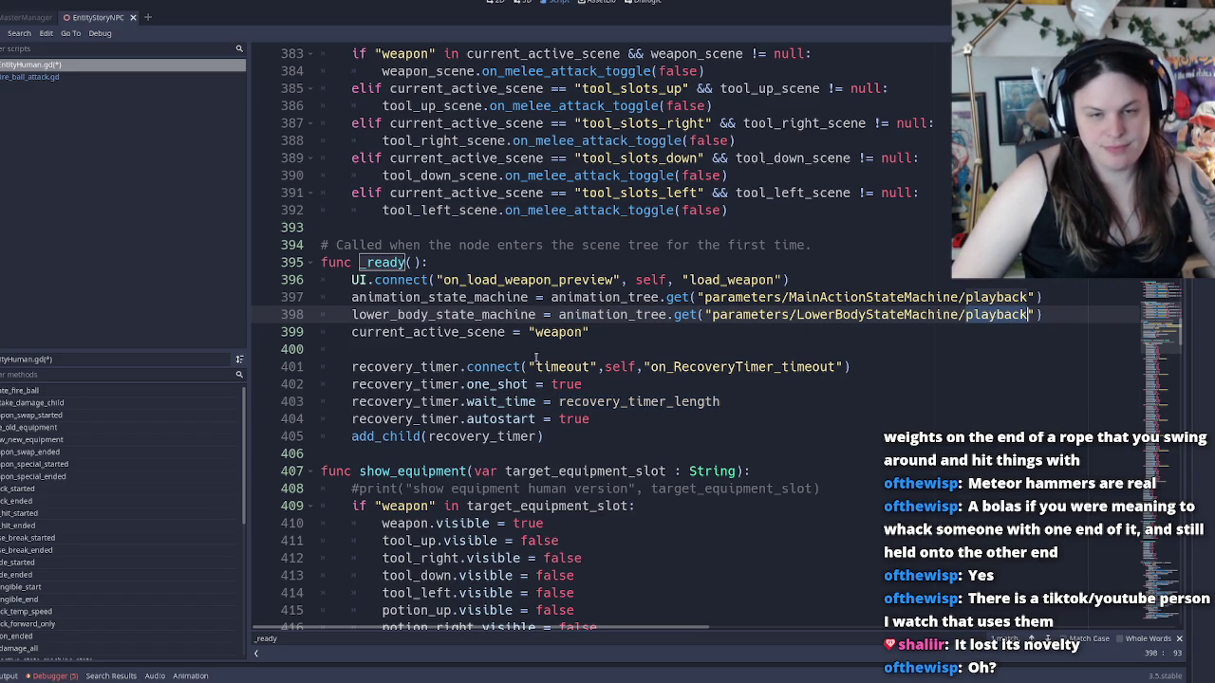
click(615, 384)
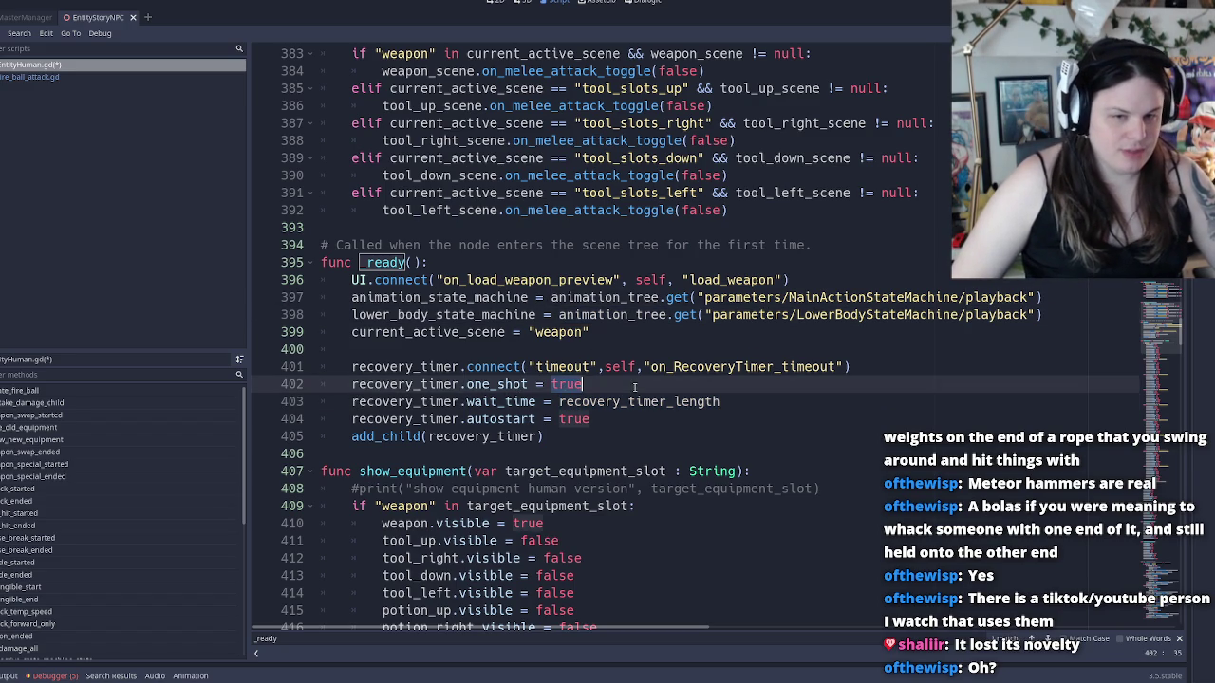
click(629, 401)
double_click(629, 402)
double_click(712, 367)
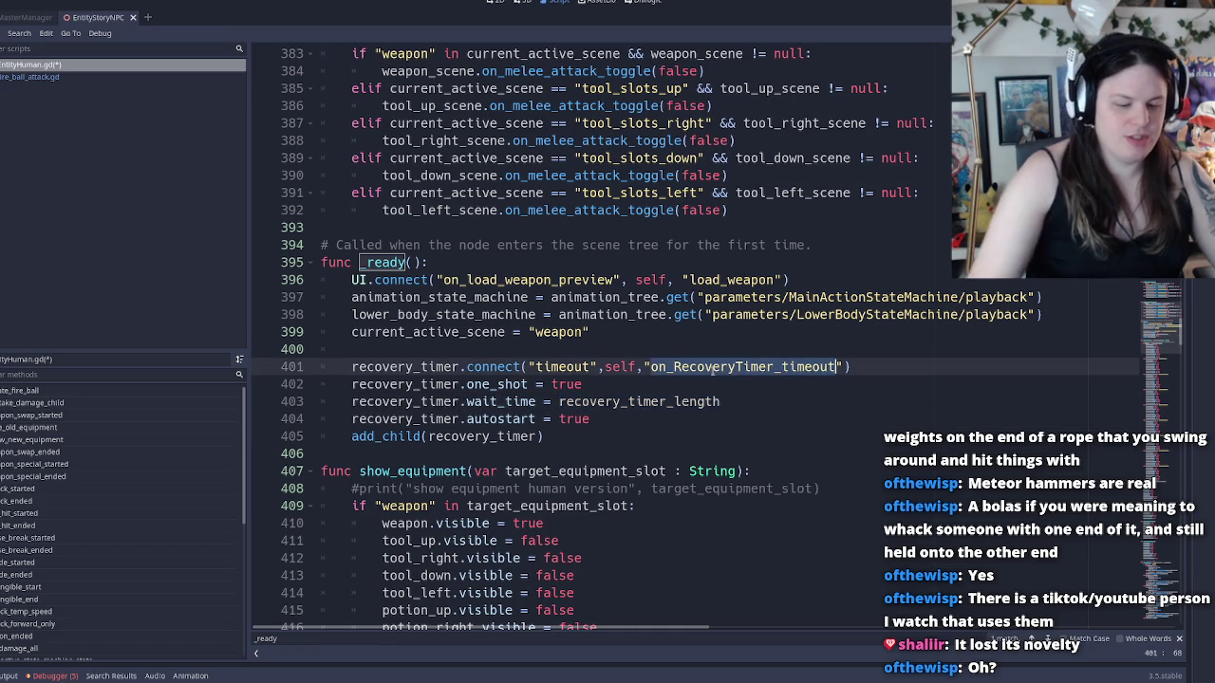
Scroll up to line 152 and place the caret on the blank line before attack_temp_speed
scroll(524, 400, down, 3)
scroll(444, 382, up, 3)
scroll(405, 373, up, 5)
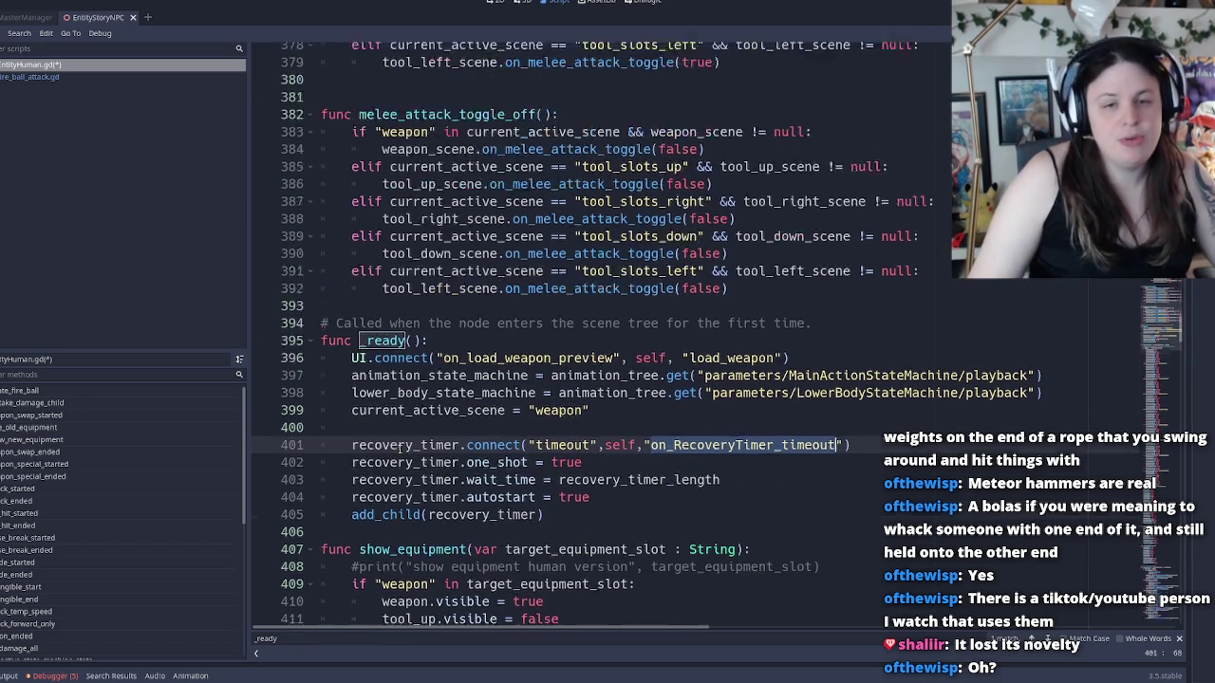
scroll(403, 420, down, 5)
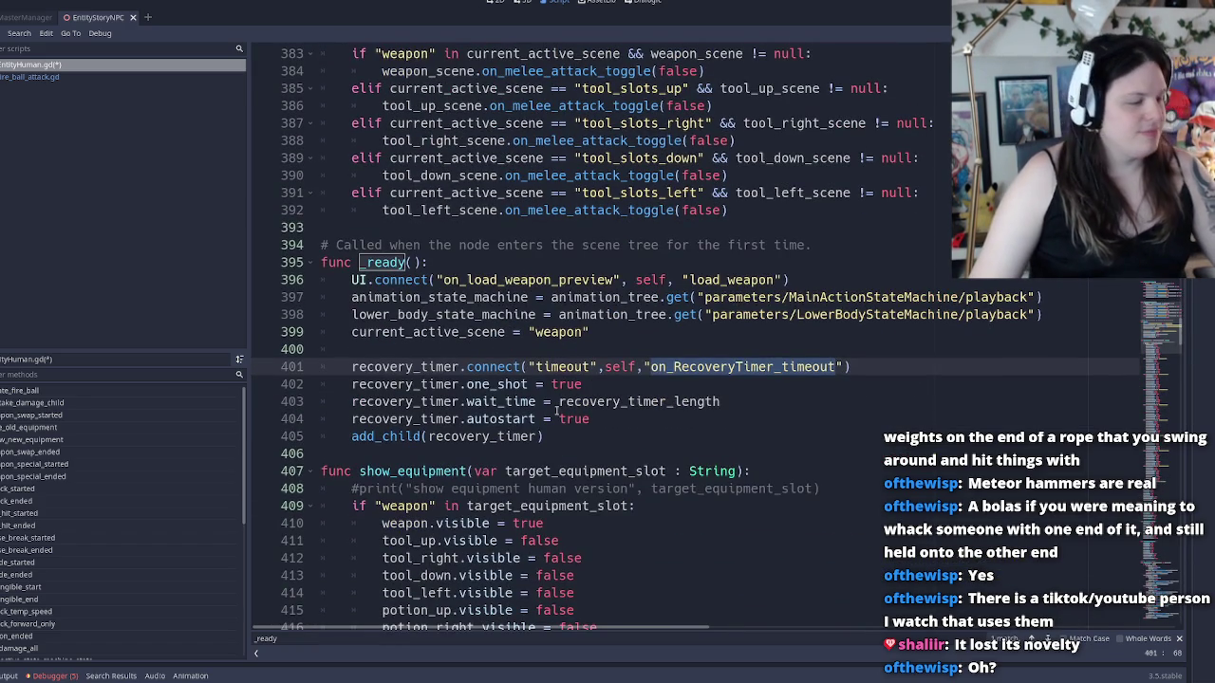
scroll(567, 408, down, 19)
scroll(570, 404, down, 20)
scroll(579, 394, up, 20)
ctrl+scroll(590, 386, down, 2)
ctrl+scroll(590, 386, down, 4)
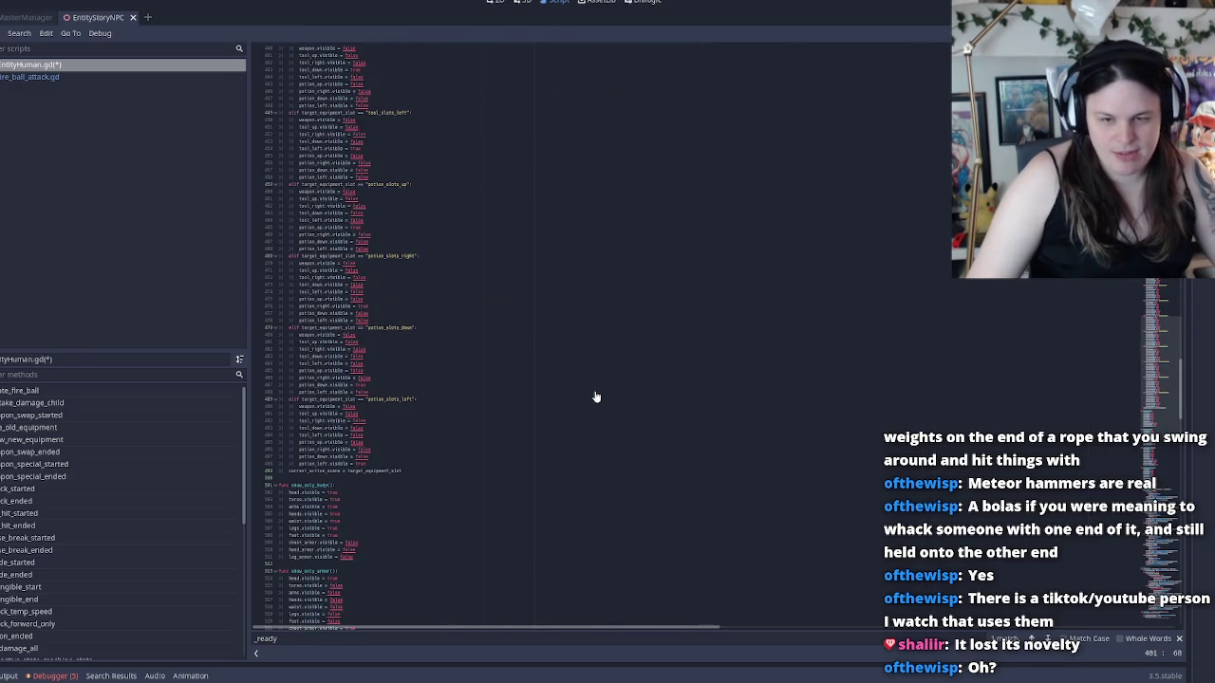
scroll(596, 391, up, 20)
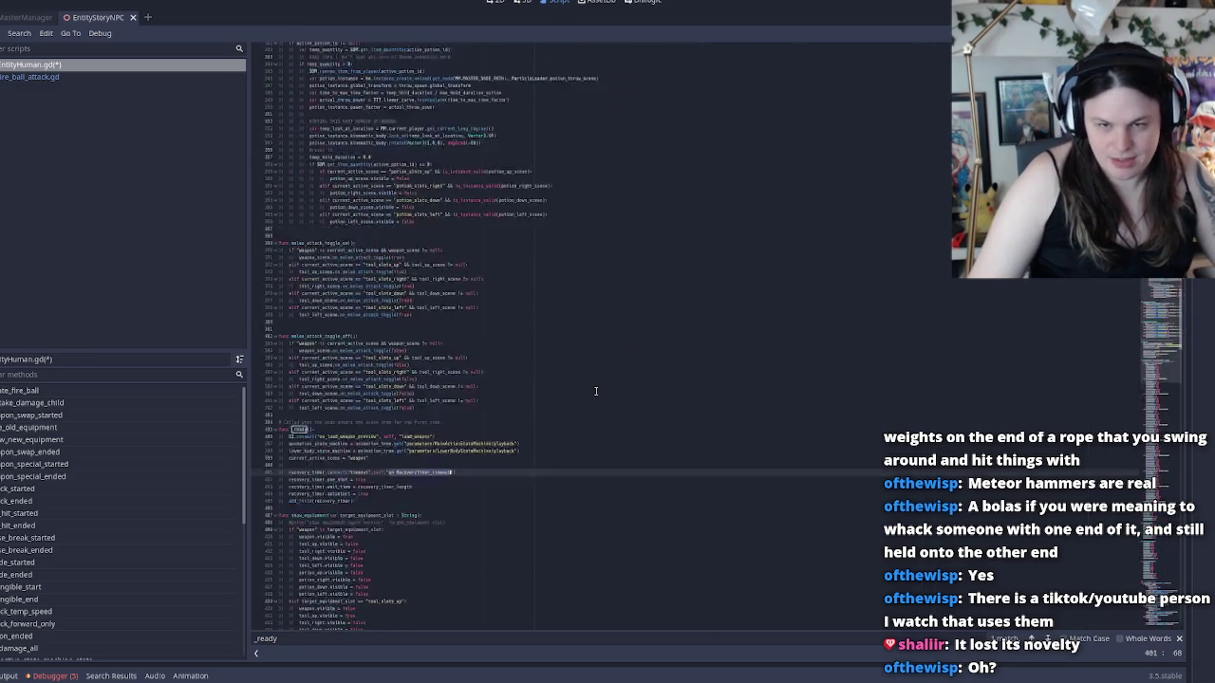
scroll(364, 418, up, 20)
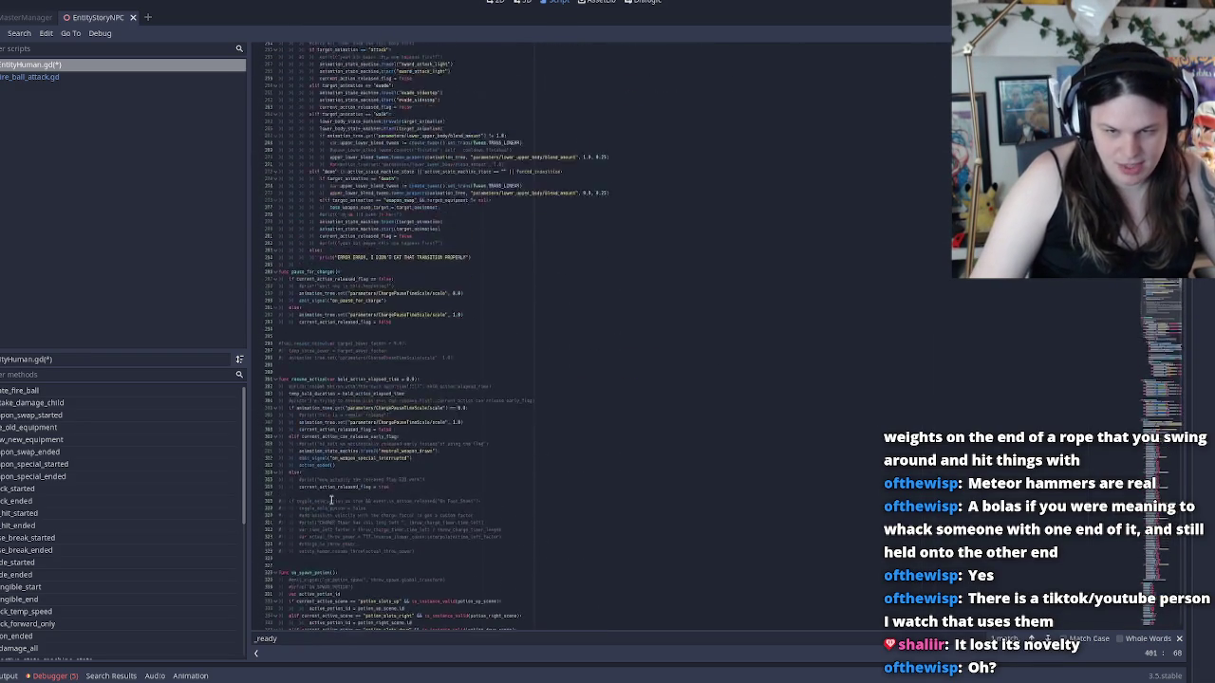
scroll(365, 481, up, 3)
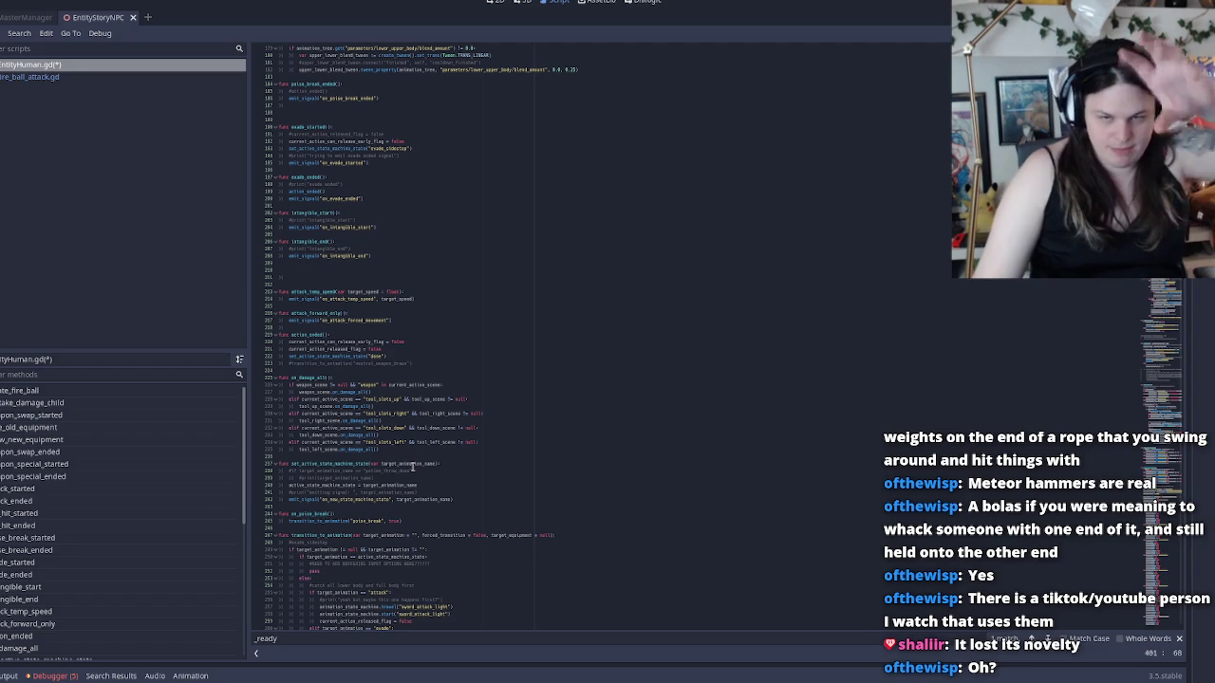
scroll(413, 465, up, 8)
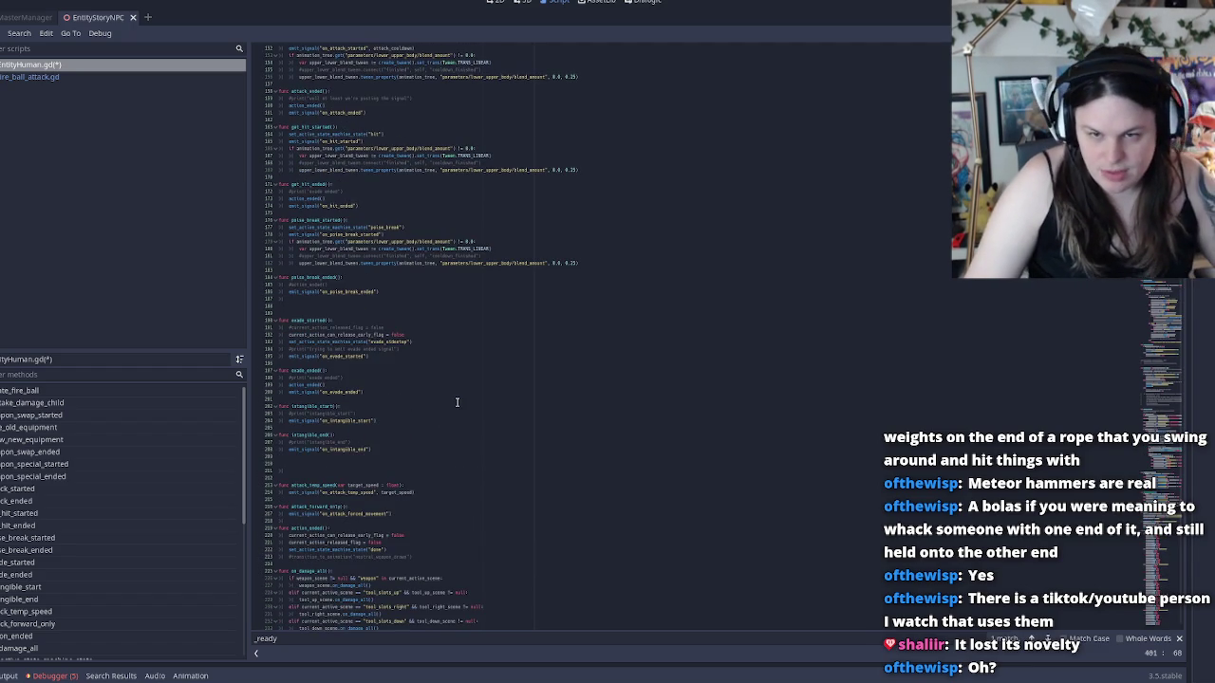
click(280, 467)
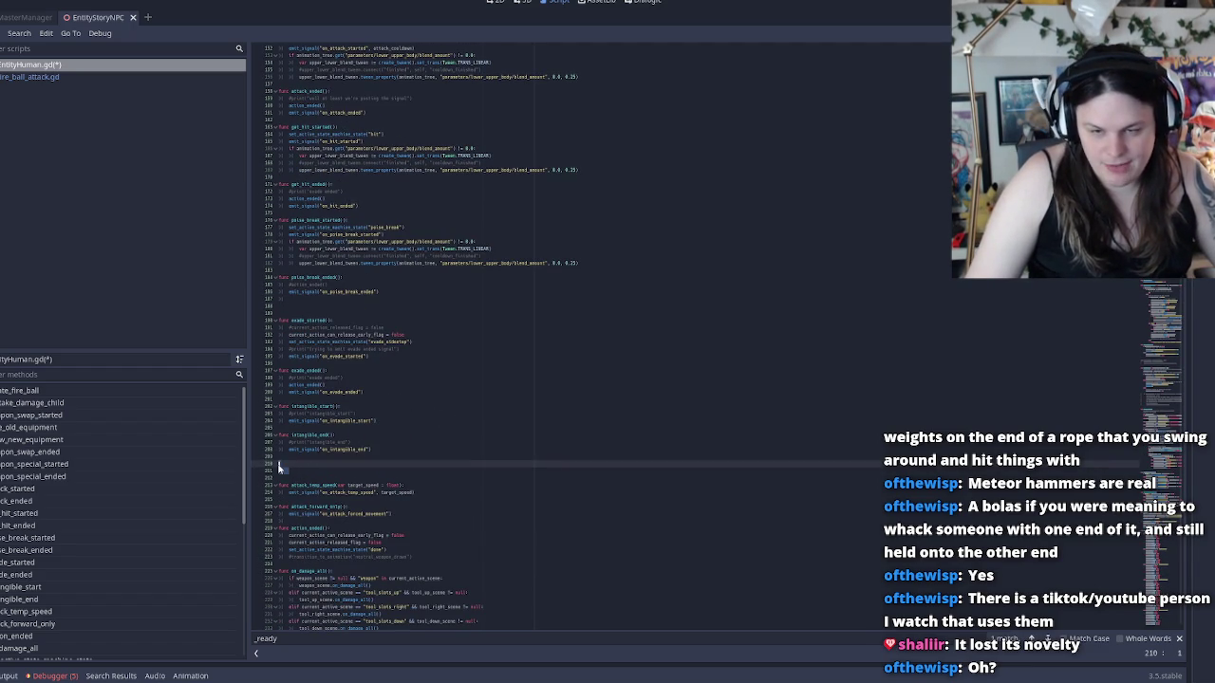
Delete the surplus blank lines above attack_temp_speed
key(Delete)
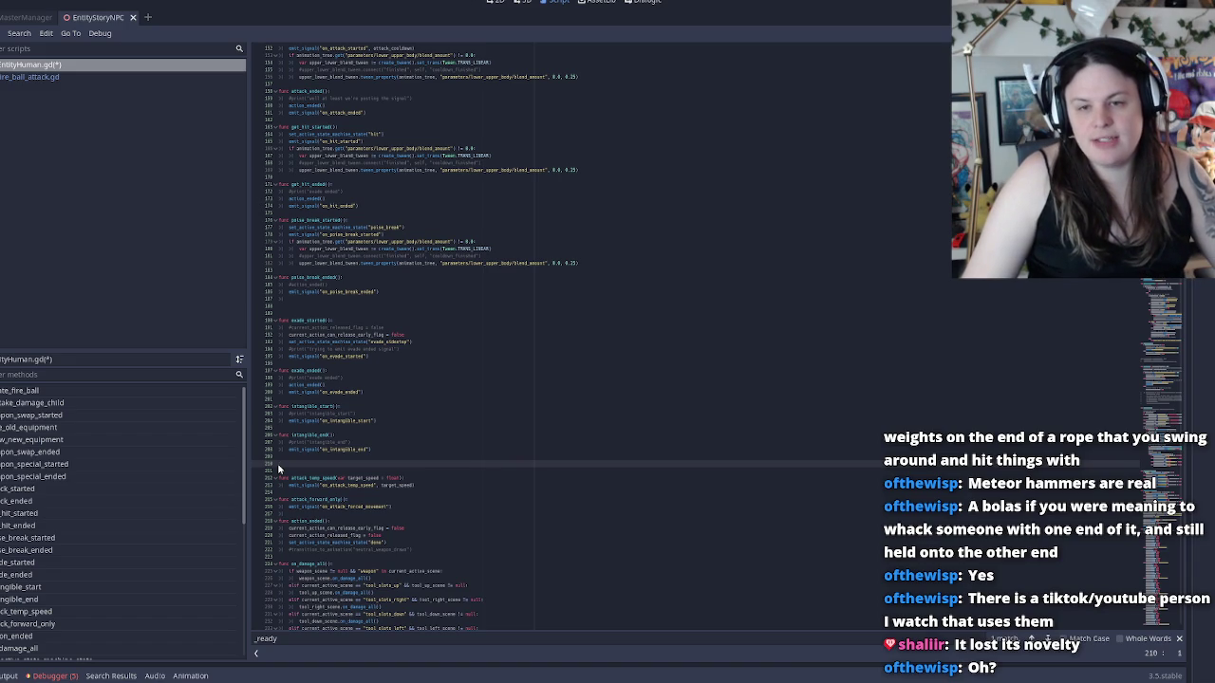
key(BackSpace)
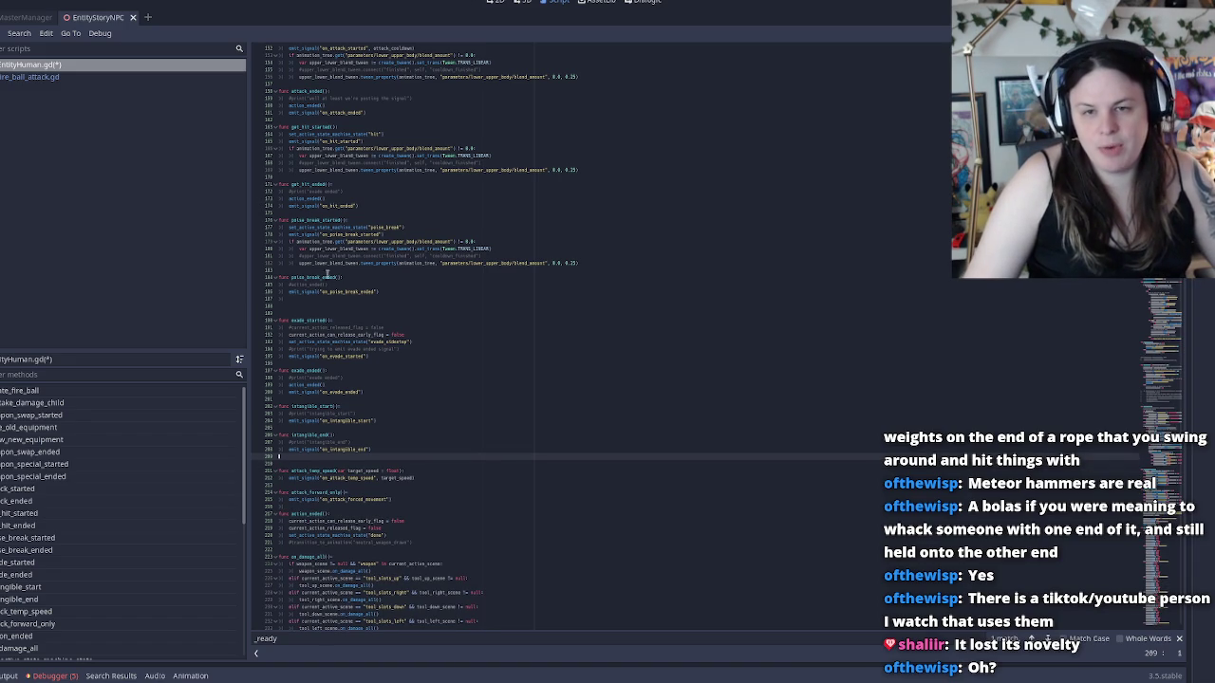
click(342, 207)
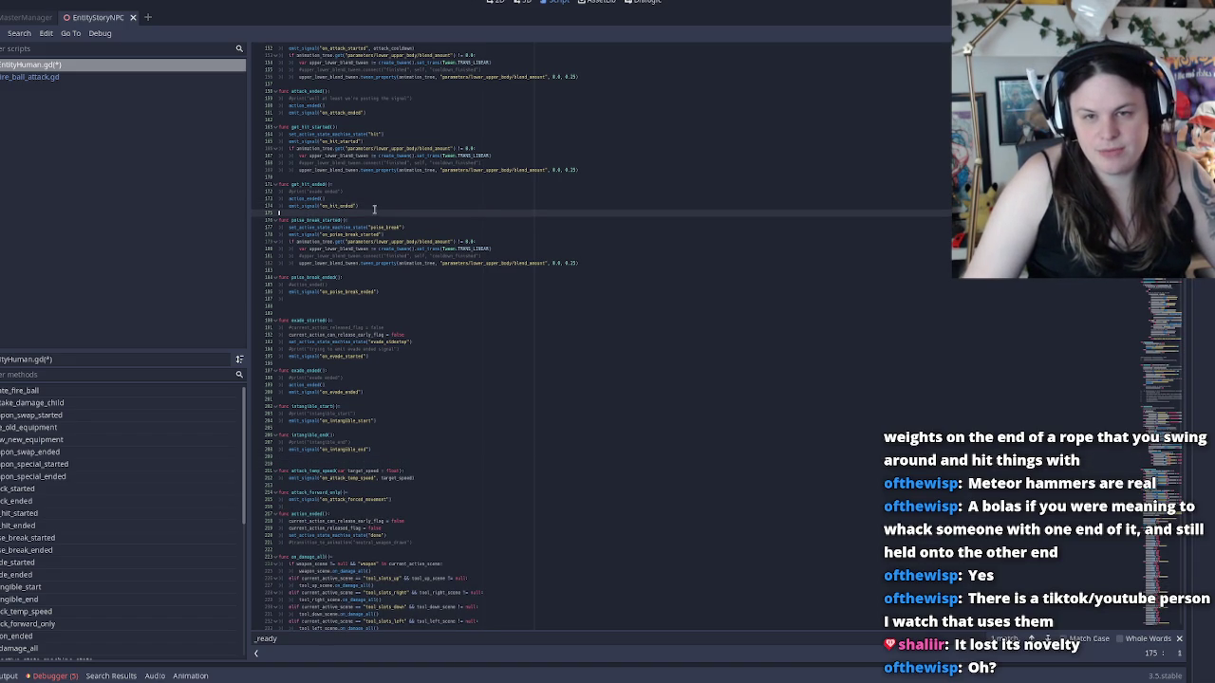
Add an empty func on_RecoveryTimer_timeout(): after poise_break_started, opening its indented body
click(306, 272)
key(Return)
key(Return)
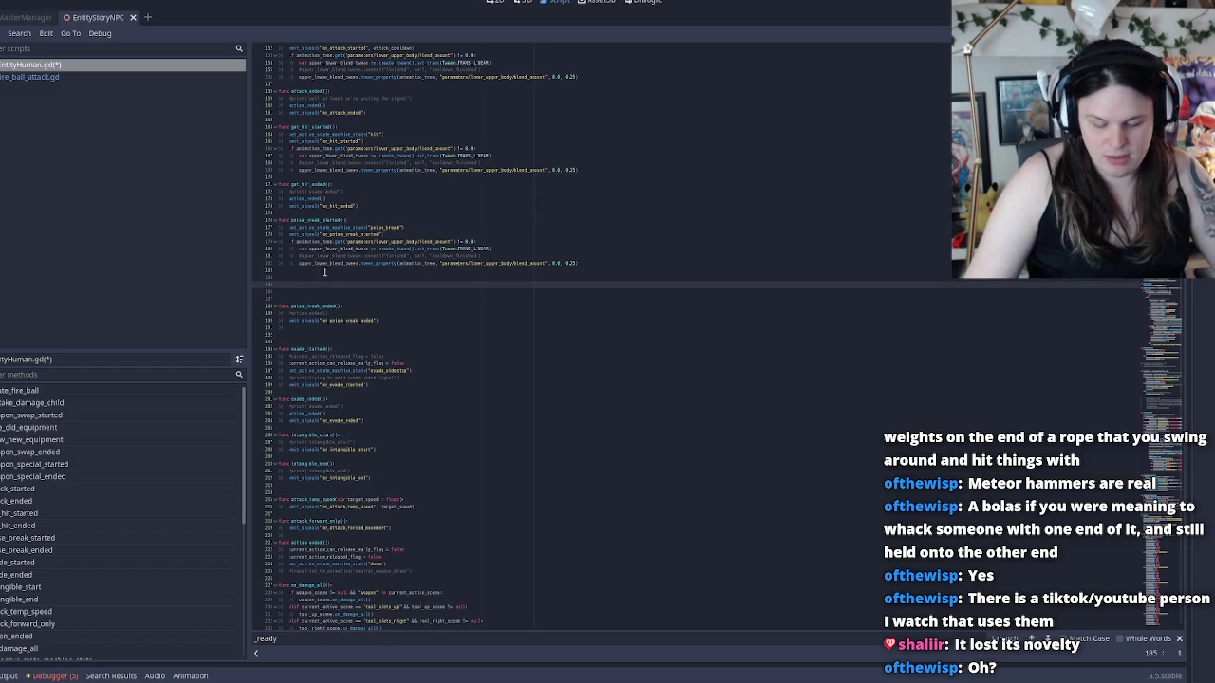
text(func c on_RecoveryTimer_timeout():)
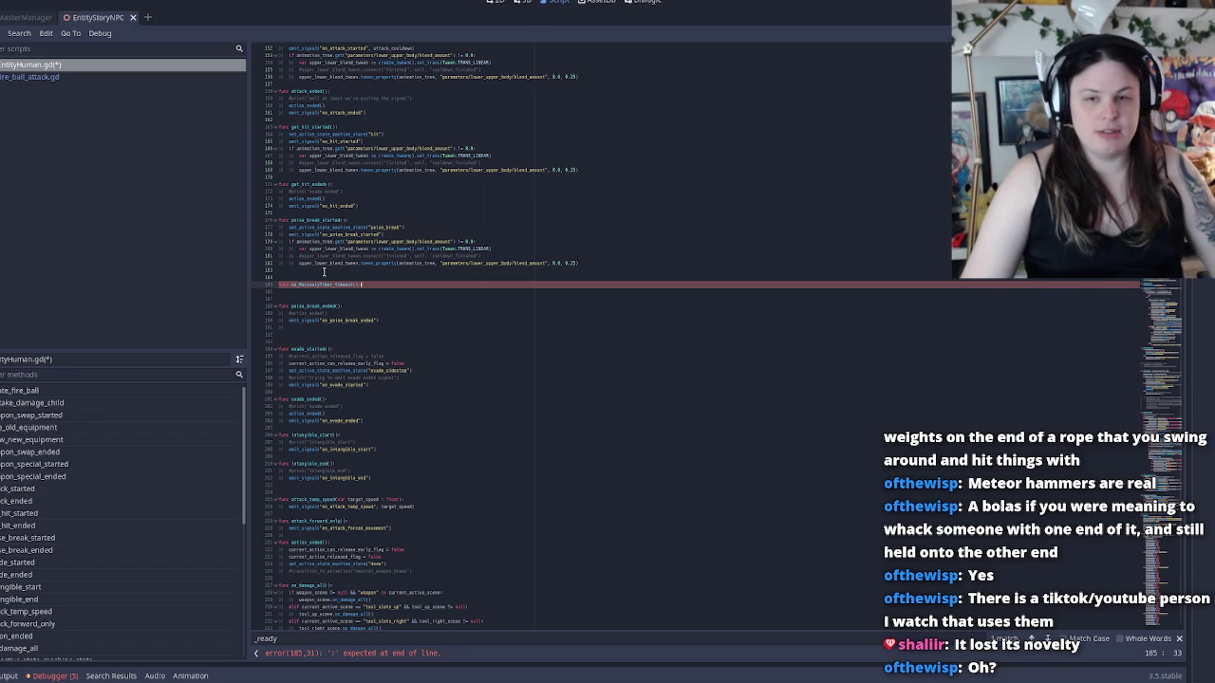
key(Return)
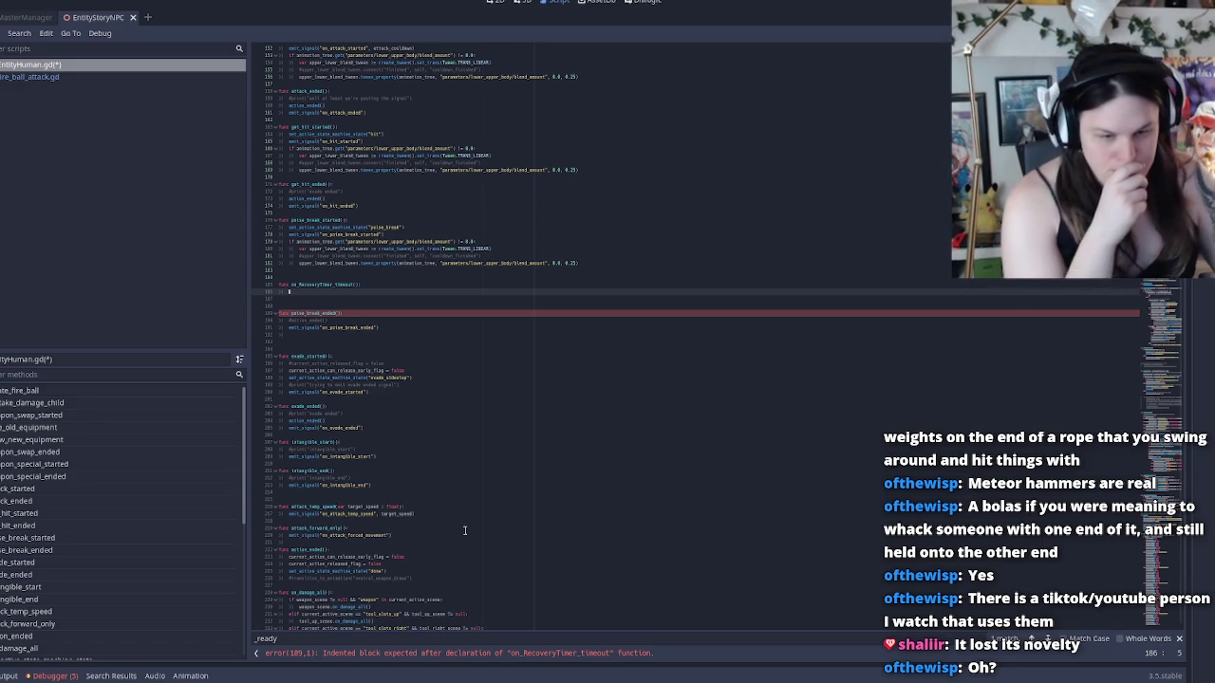
Enlarge the script editor's code text
mouse_move(608, 682)
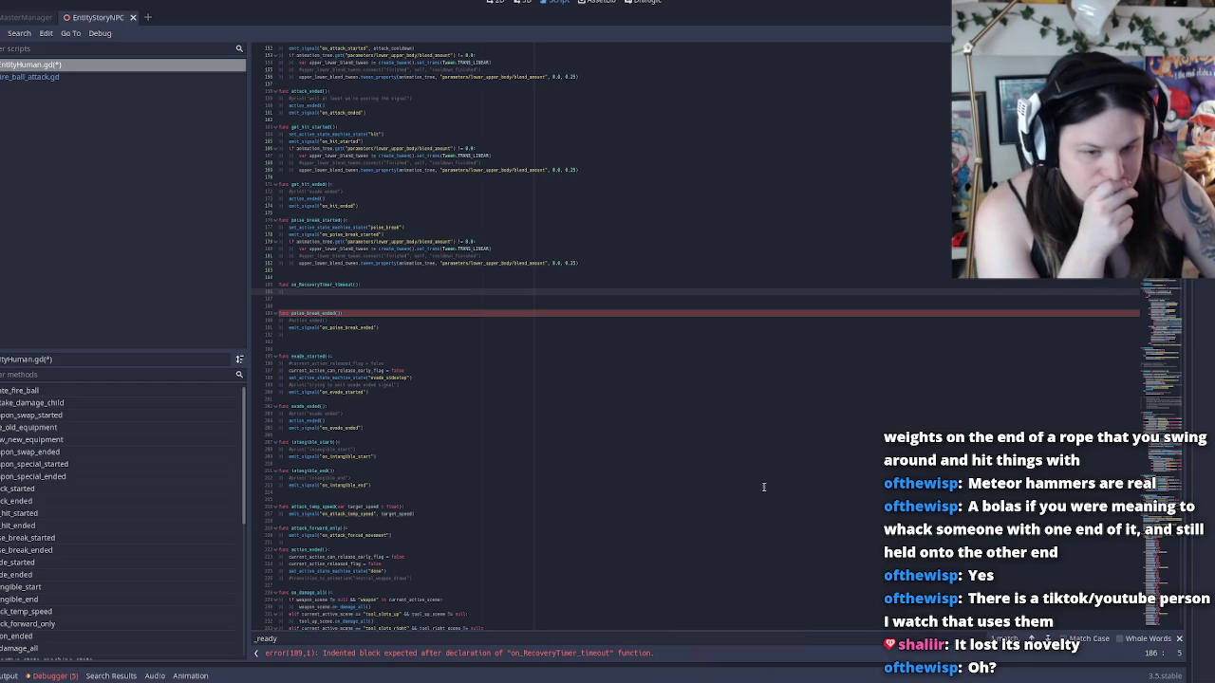
mouse_move(662, 678)
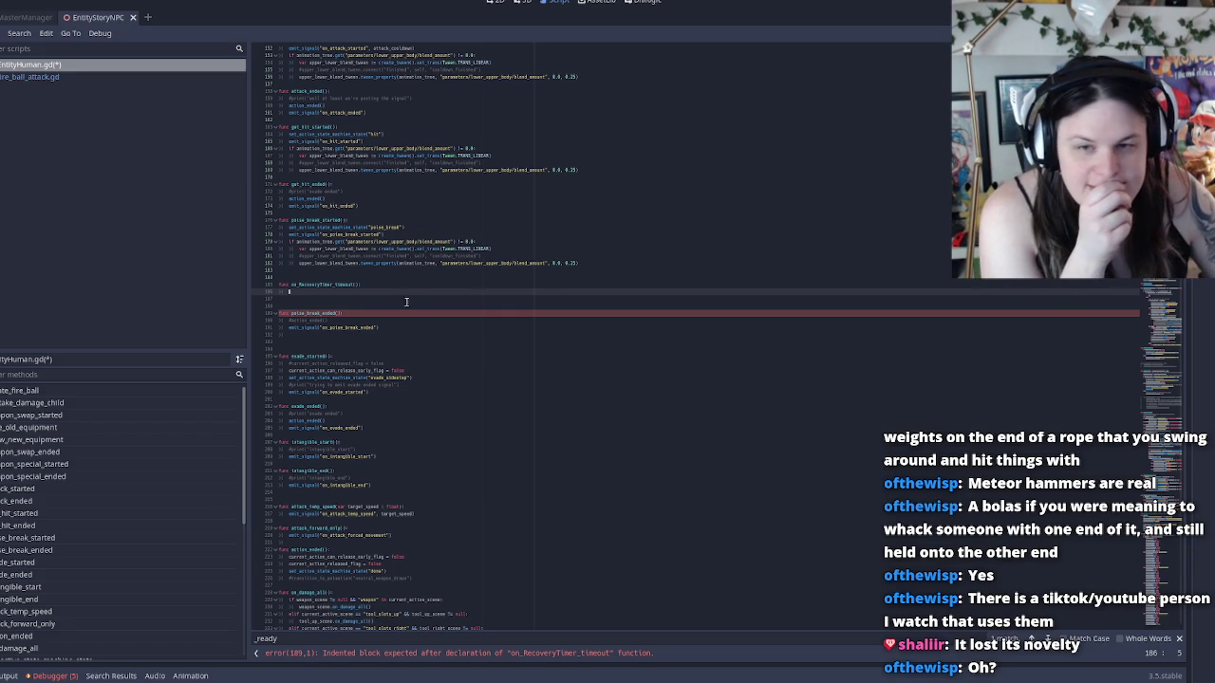
key(ctrl+equal)
key(ctrl+equal)
key(ctrl+equal)
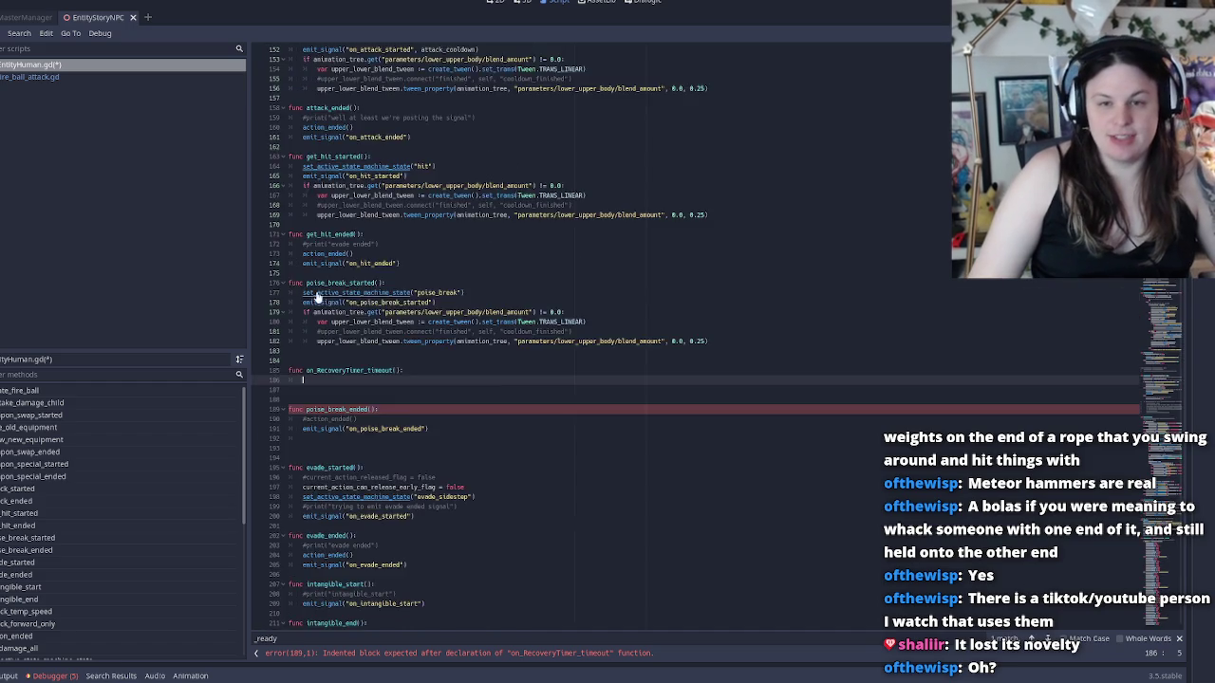
Adjust the code text size with Ctrl+minus and Ctrl+= until it is readable
key(ctrl+minus)
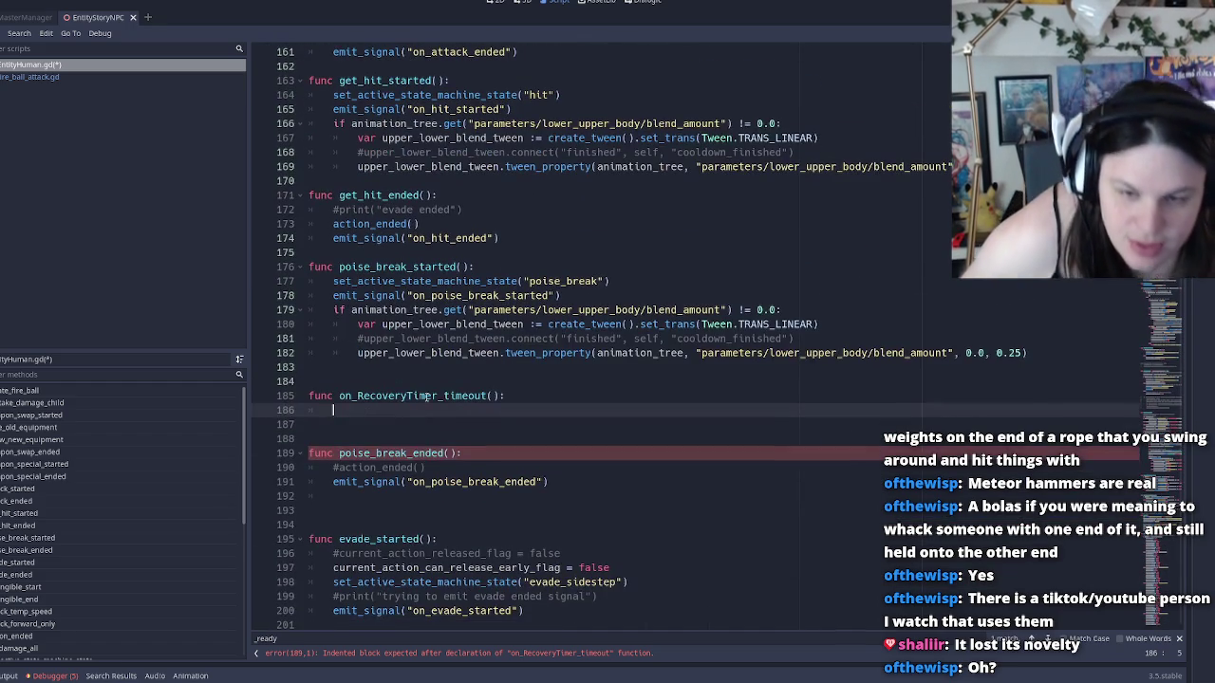
key(ctrl+equal)
key(ctrl+equal)
key(ctrl+equal)
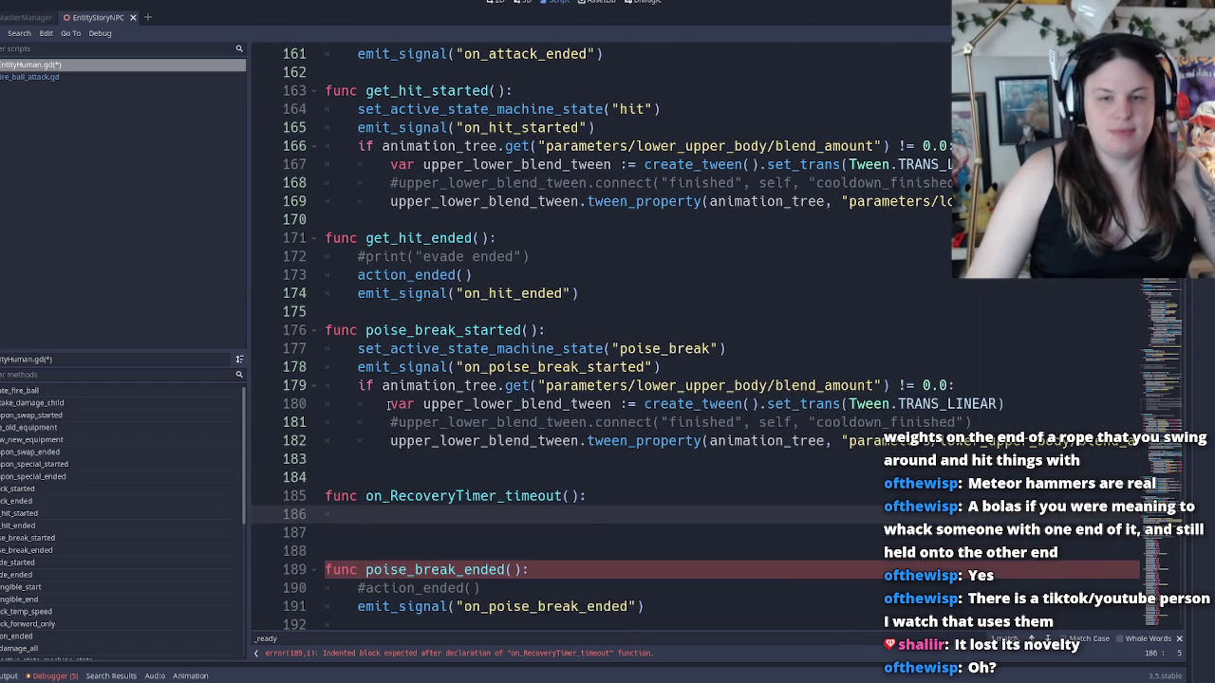
key(ctrl+minus)
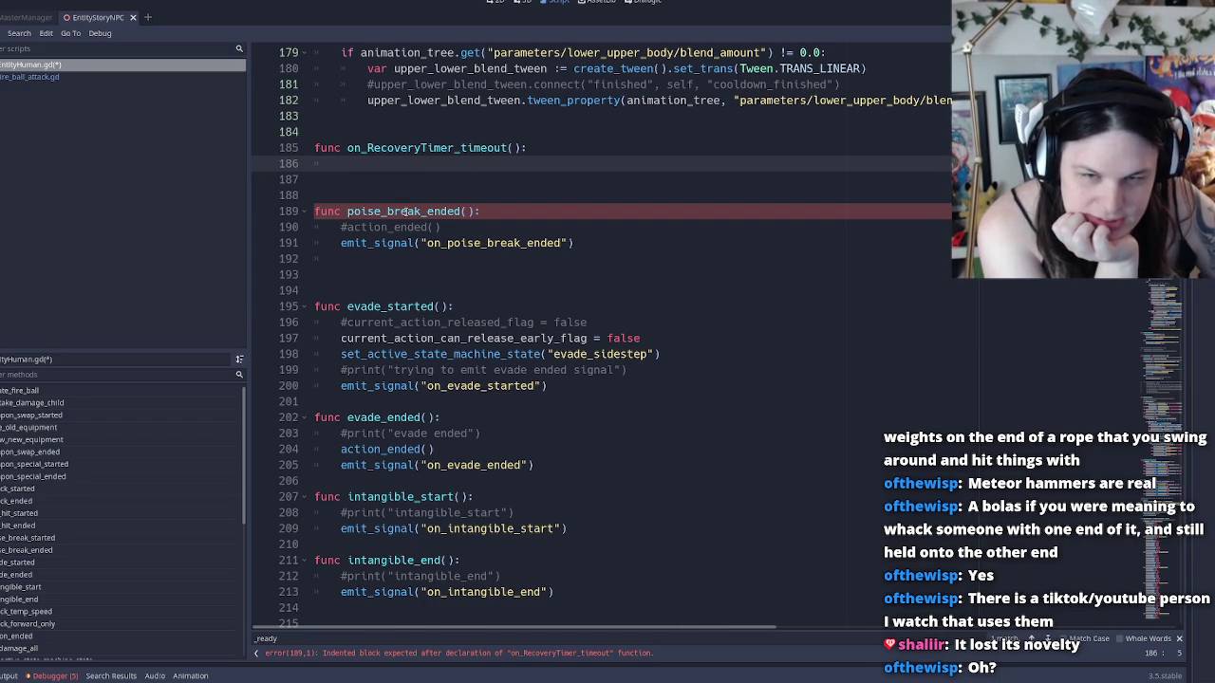
Select and copy the transition_to_animation name at its definition near line 250
scroll(405, 211, down, 2)
scroll(405, 211, down, 9)
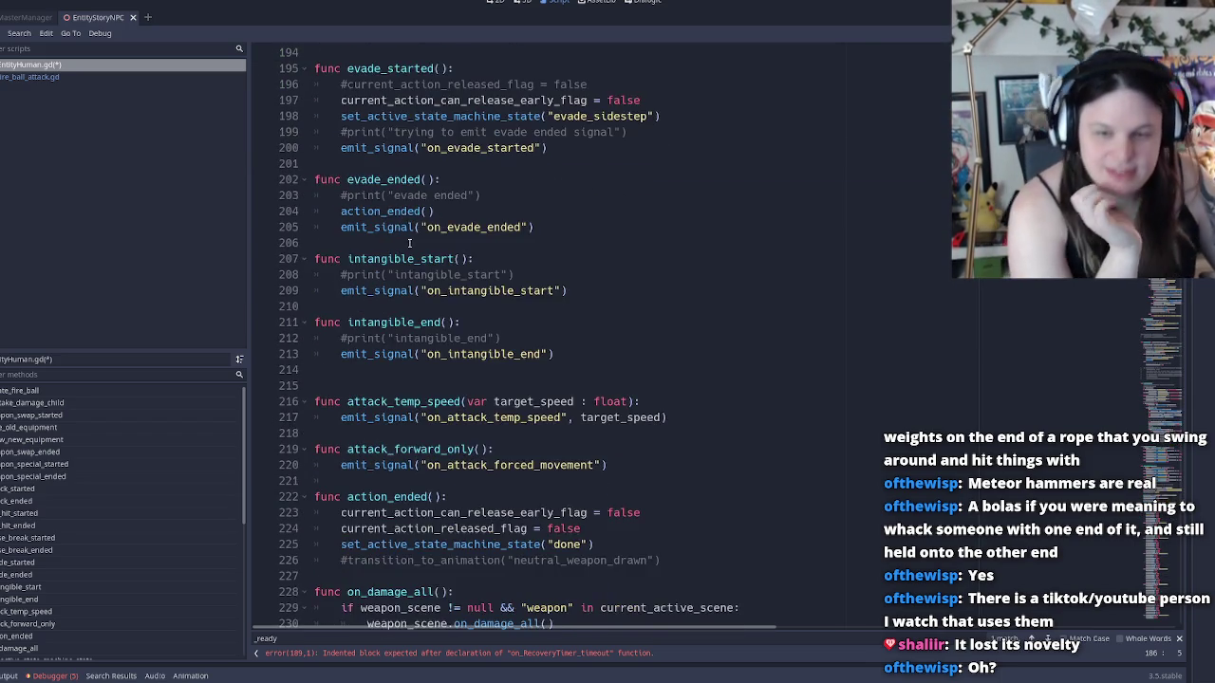
scroll(413, 211, down, 6)
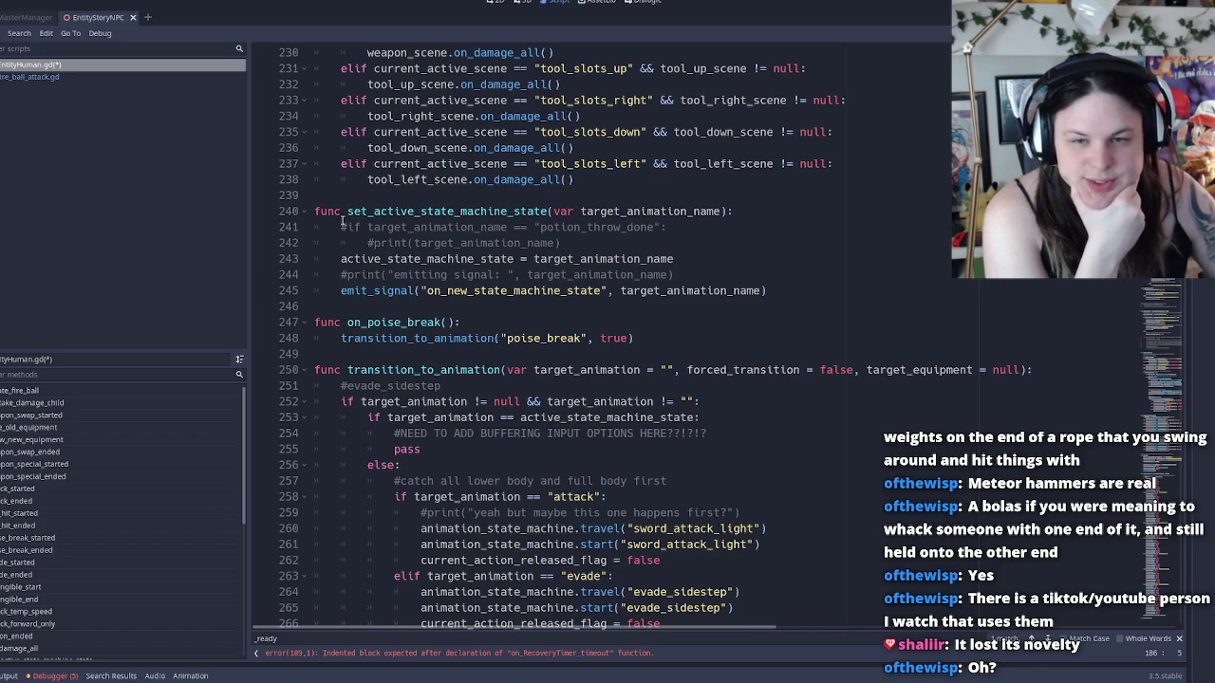
scroll(448, 218, down, 1)
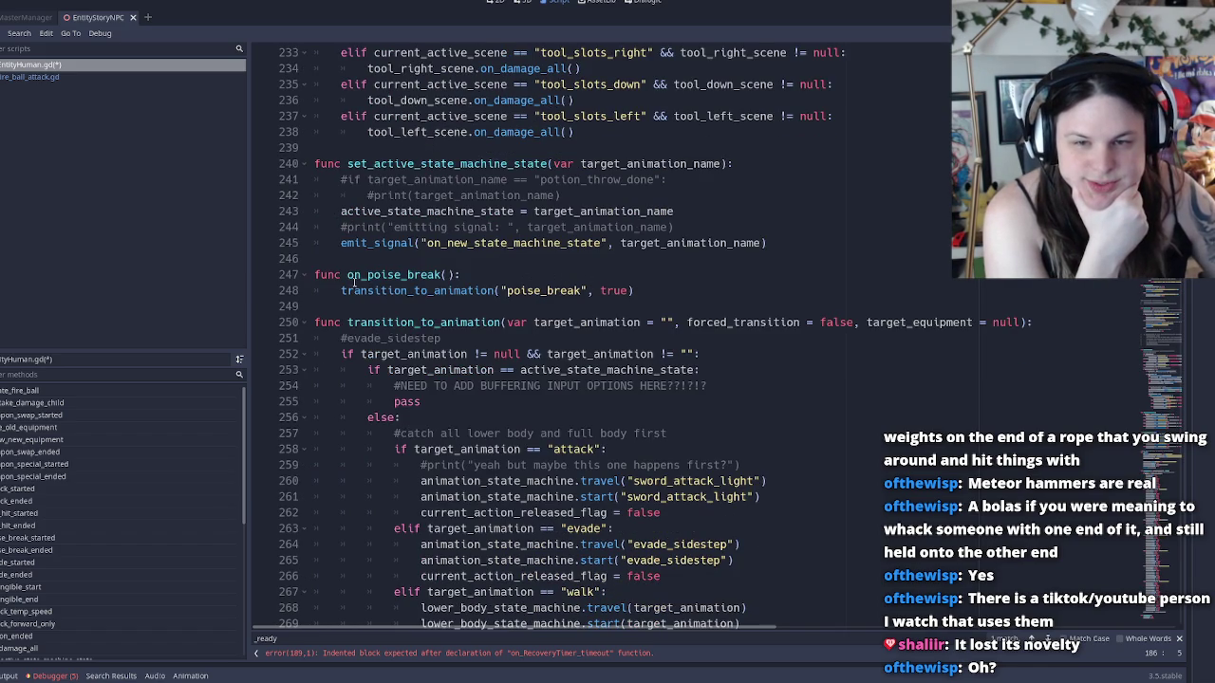
scroll(355, 279, down, 1)
double_click(357, 275)
key(ctrl+c)
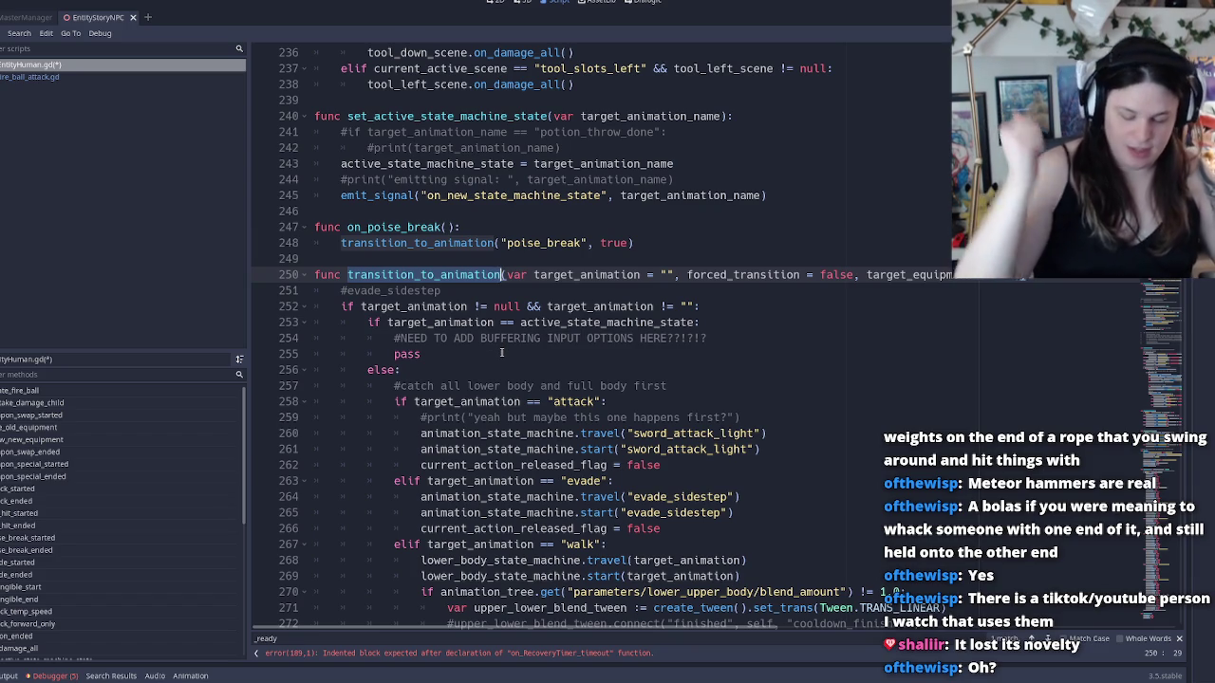
scroll(501, 353, up, 15)
scroll(501, 353, up, 2)
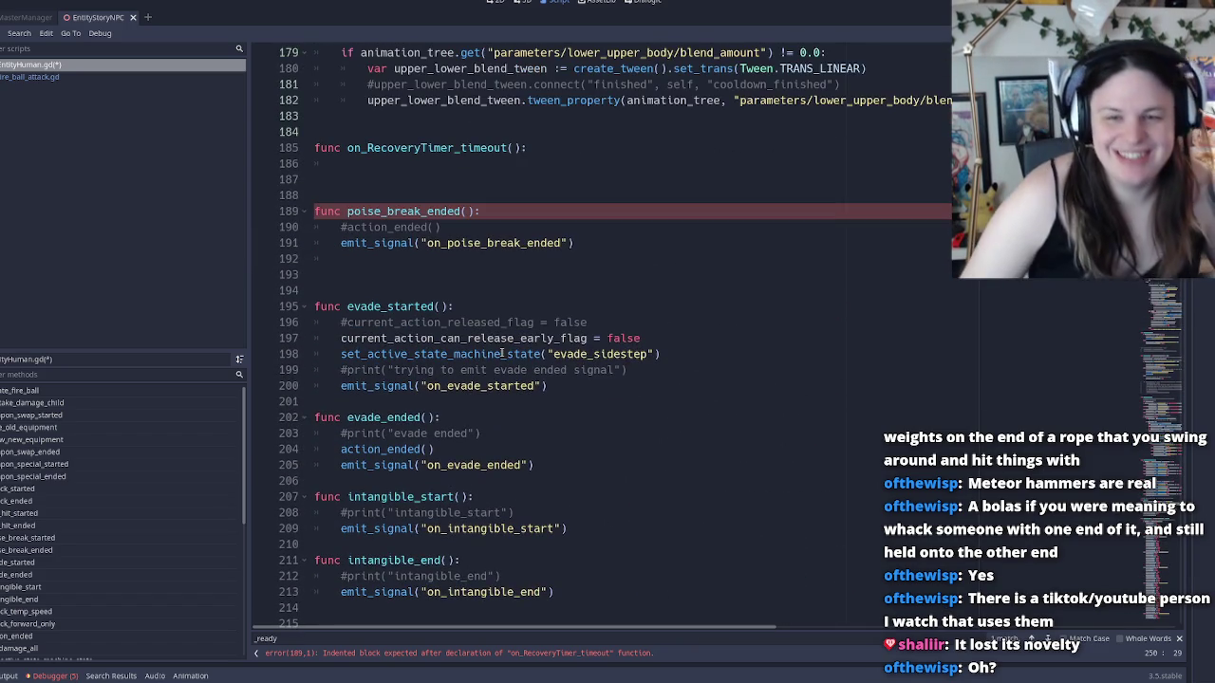
Paste transition_to_animation into on_RecoveryTimer_timeout's body on line 186
click(401, 163)
key(ctrl+v)
scroll(454, 265, down, 20)
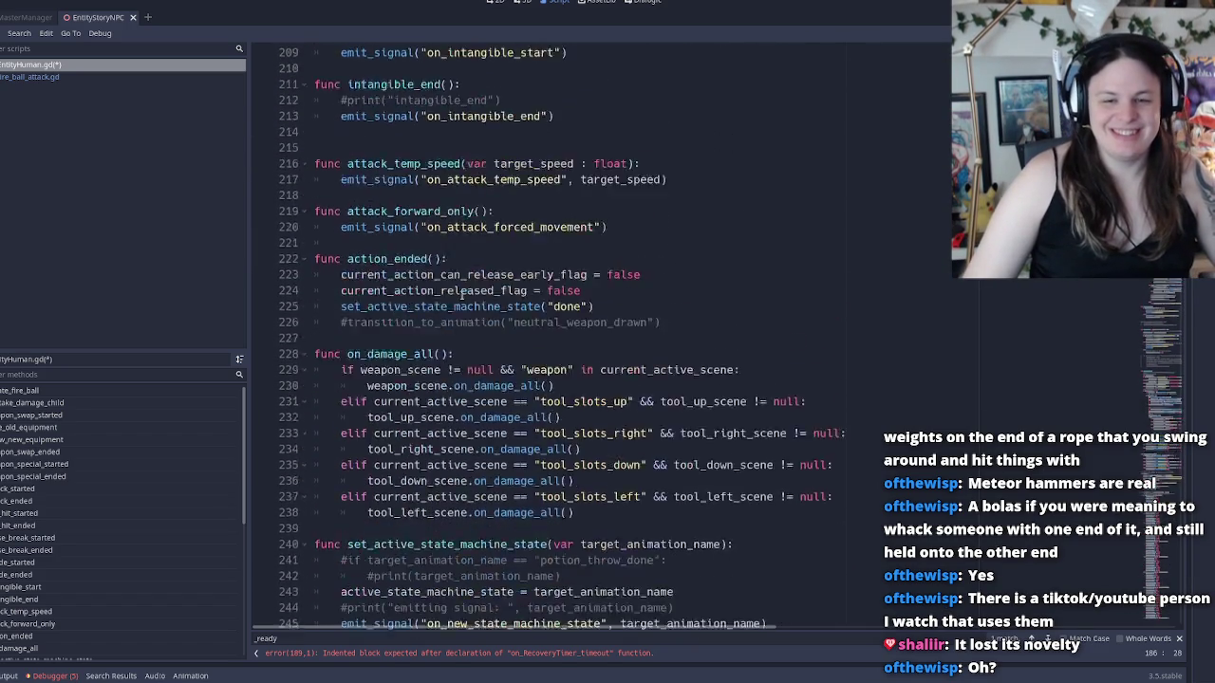
scroll(461, 295, up, 3)
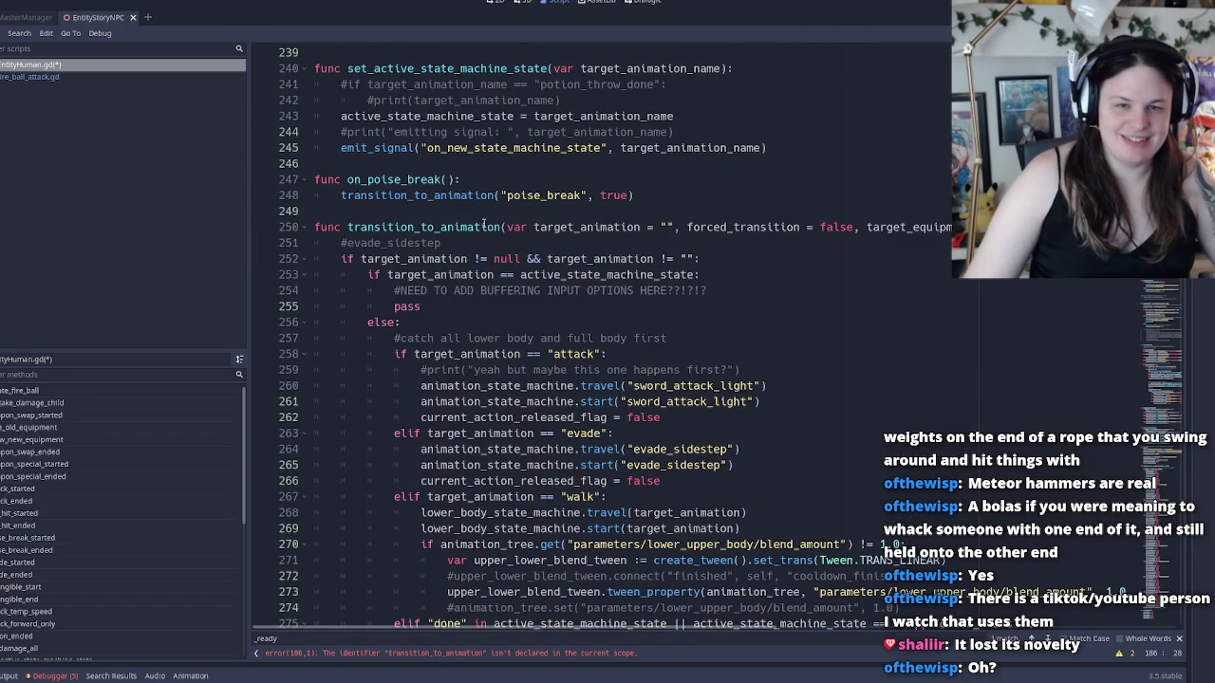
Review transition_to_animation's parameters target_animation, forced_transition and target_equipment in its signature
click(731, 228)
key(End)
double_click(586, 227)
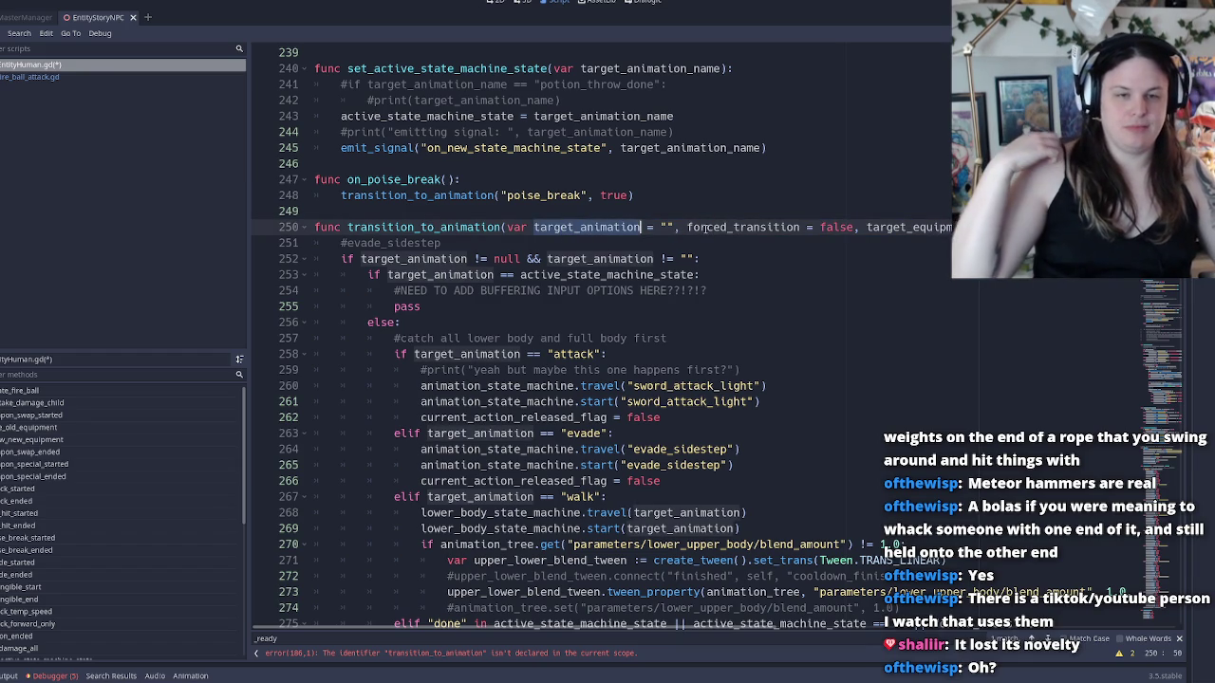
double_click(747, 228)
double_click(926, 228)
Complete the timeout's call as transition_to_animation("recovery")
scroll(530, 234, up, 13)
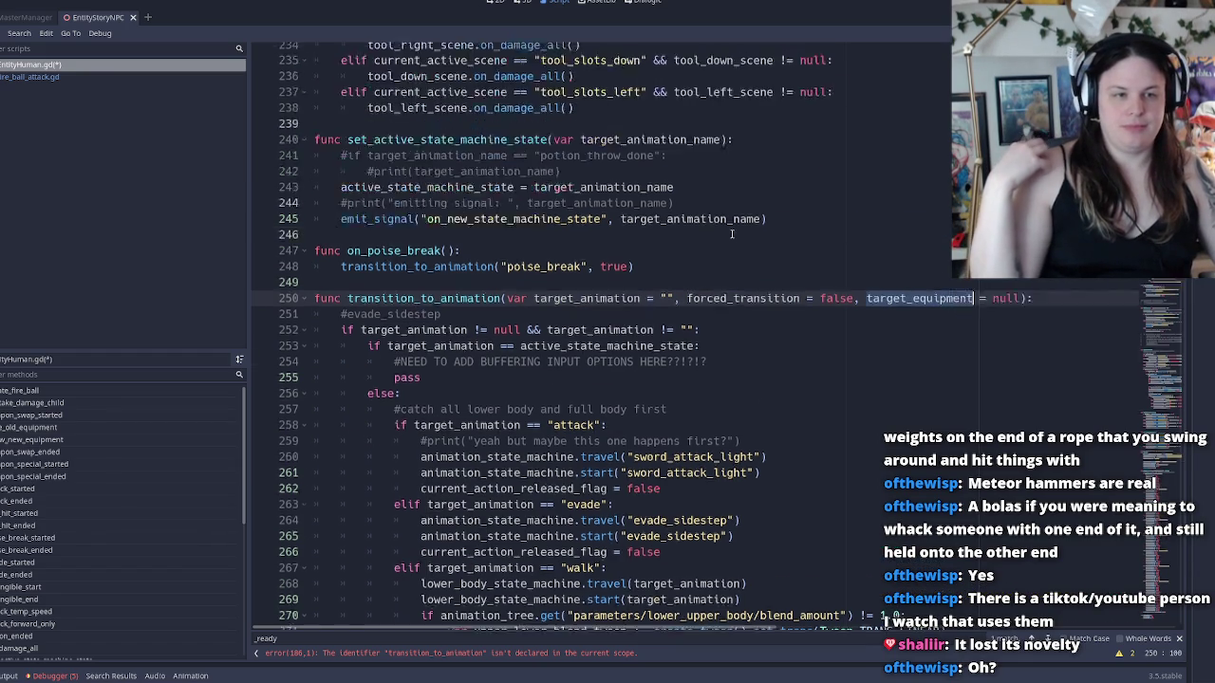
scroll(530, 235, up, 6)
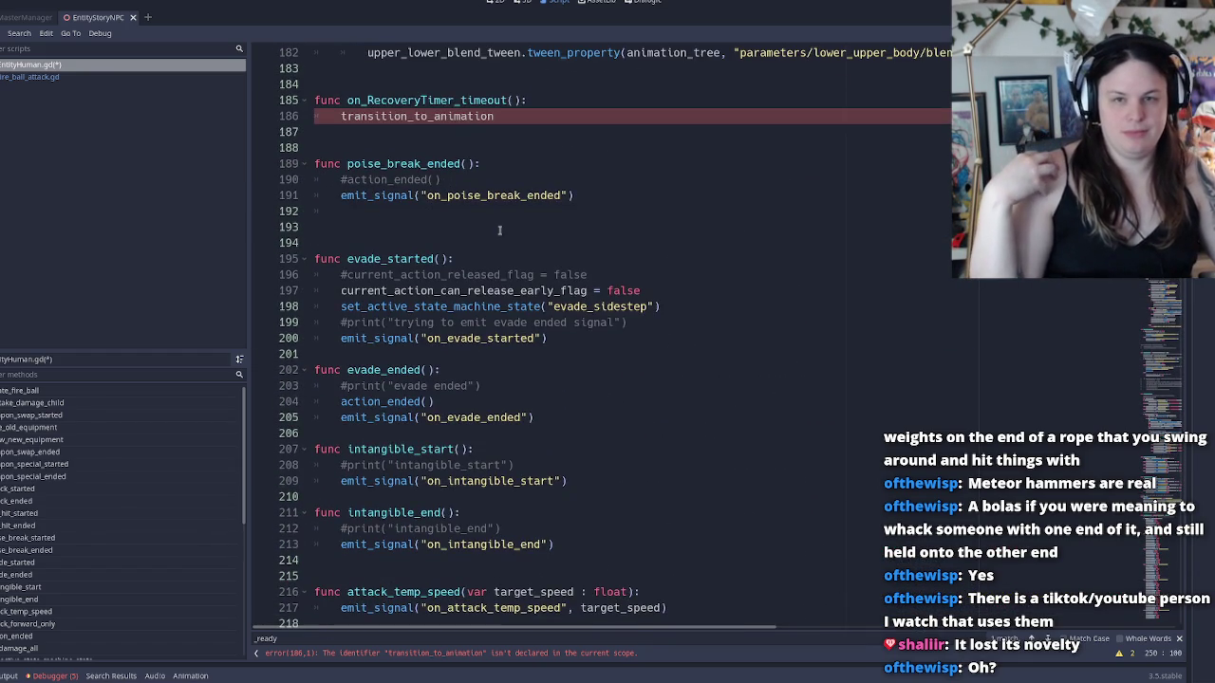
click(511, 114)
text(()
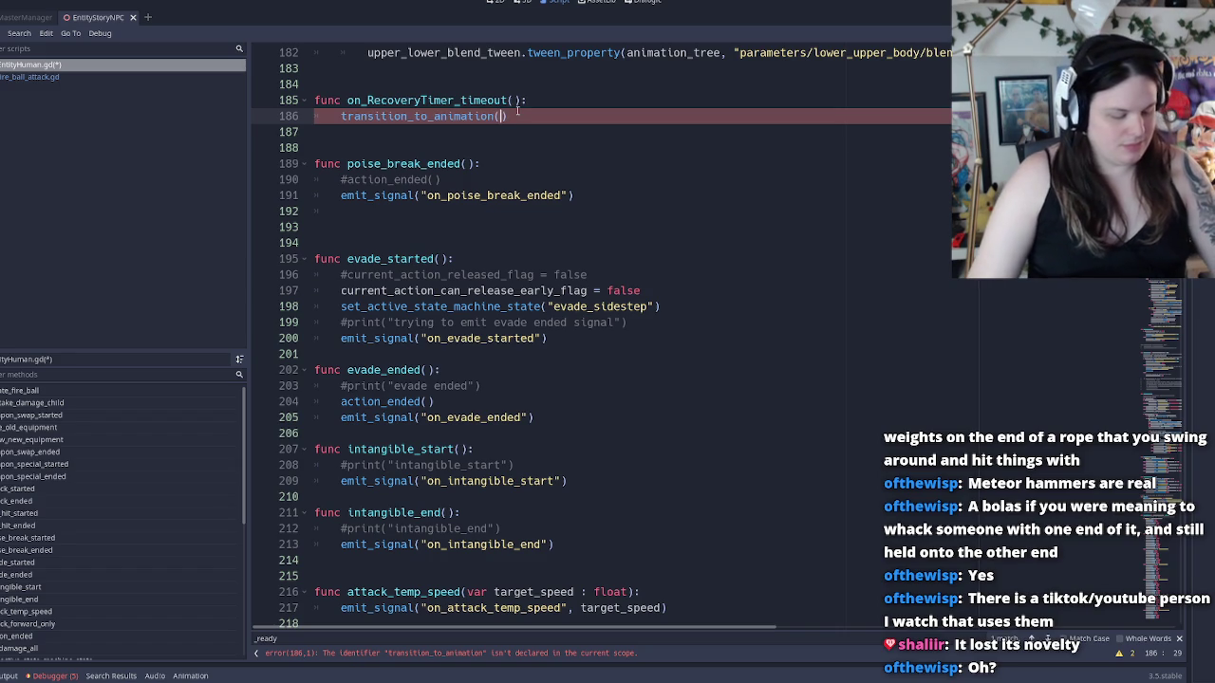
text("recovery)
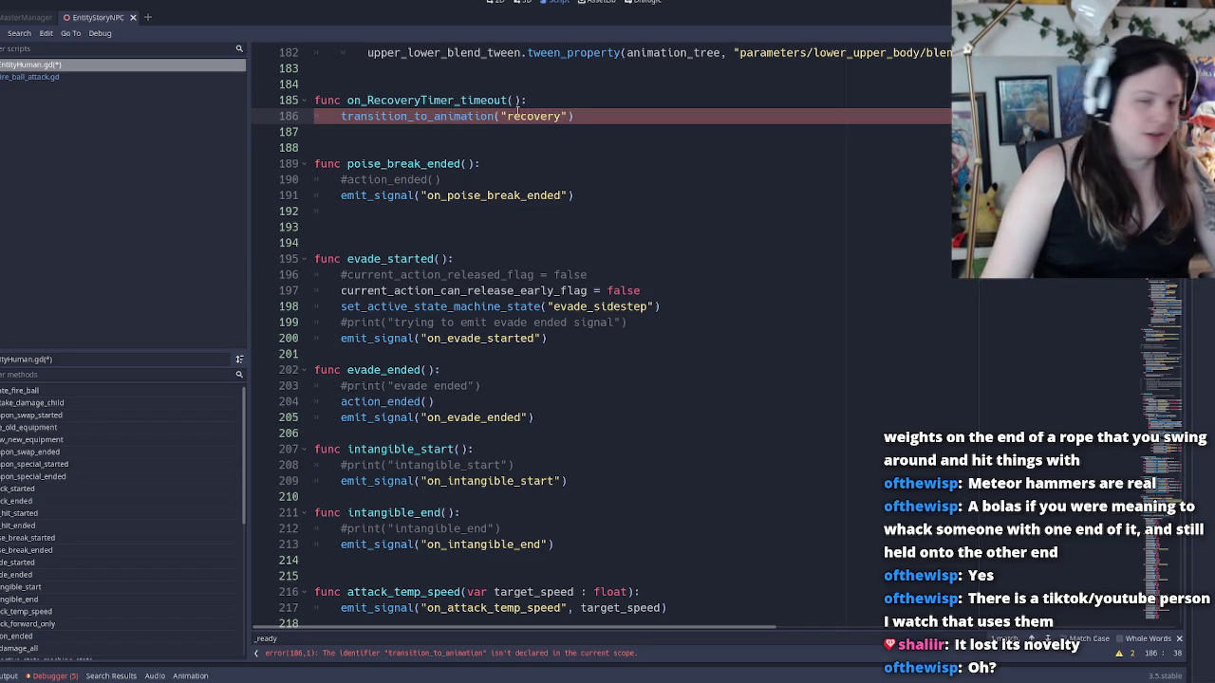
text(")
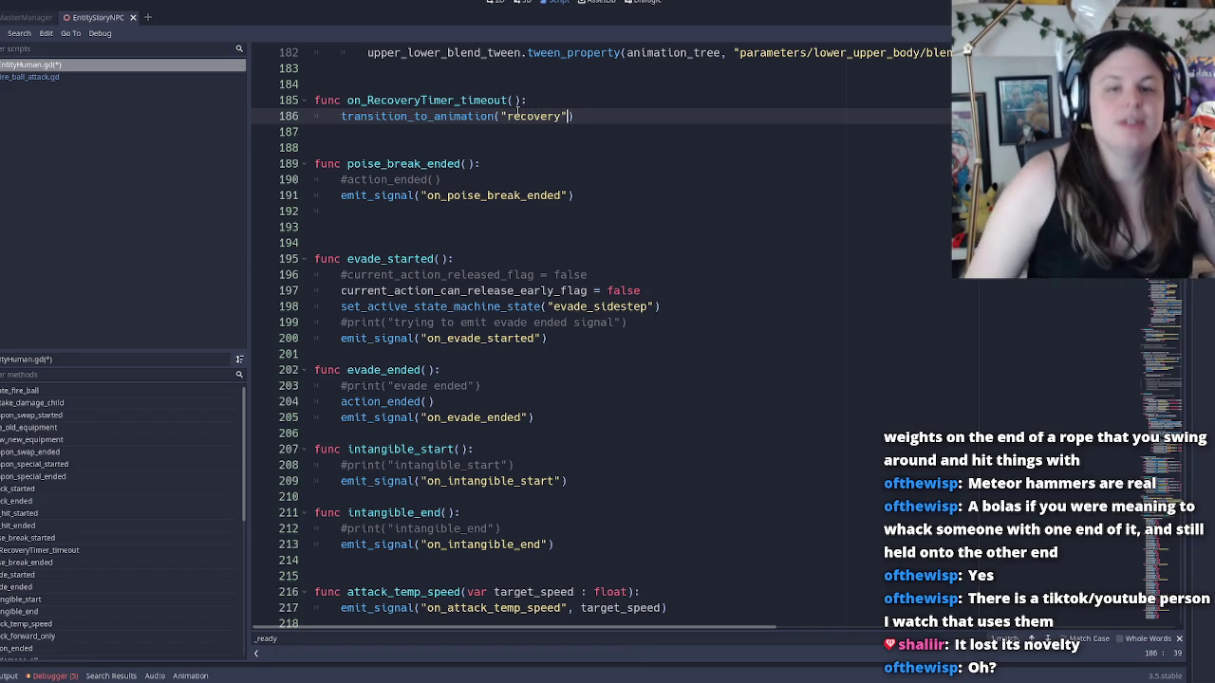
text())
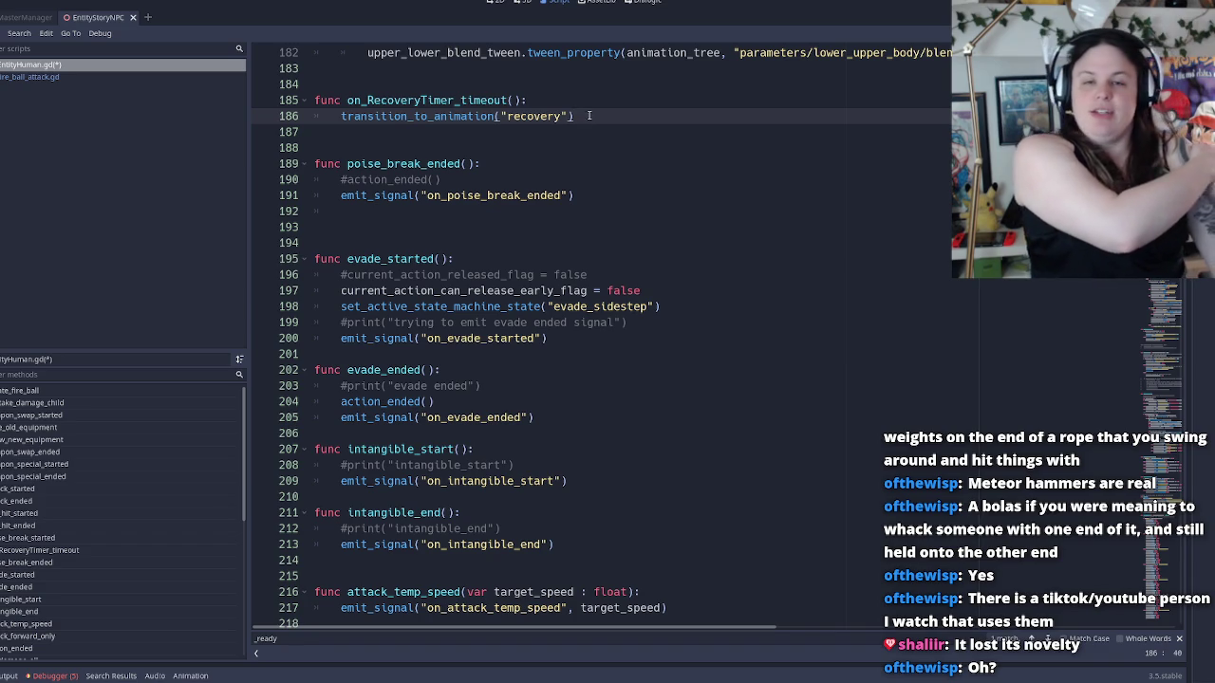
click(541, 101)
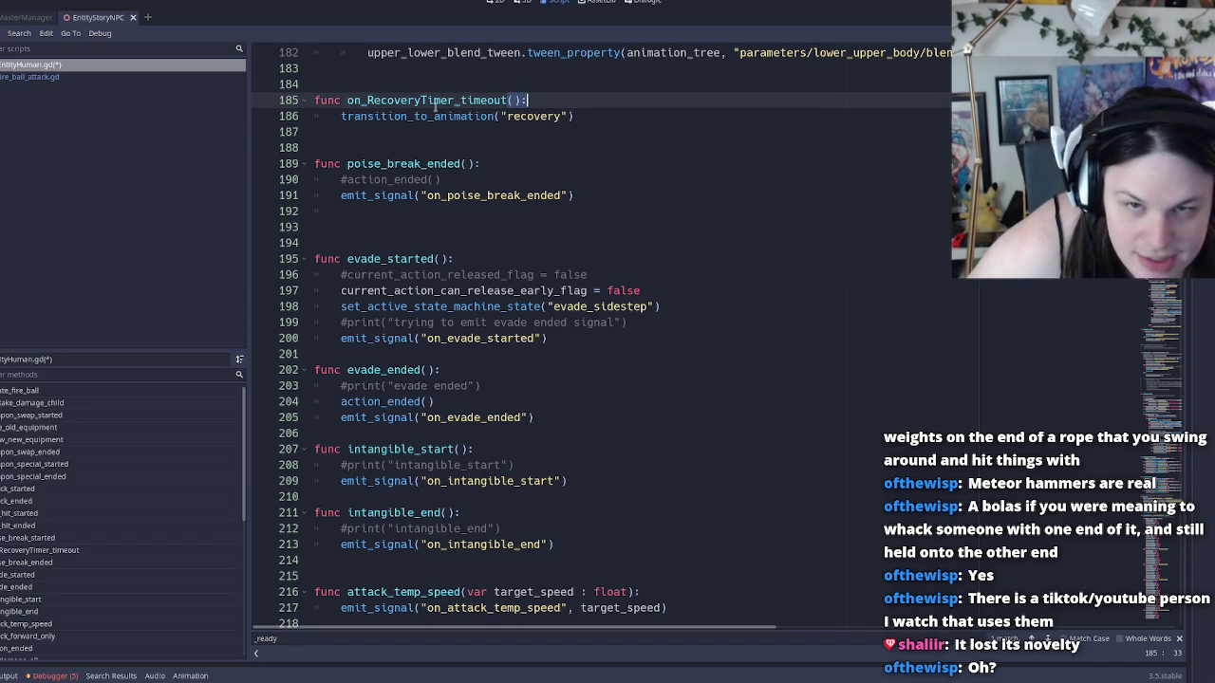
double_click(436, 113)
double_click(407, 100)
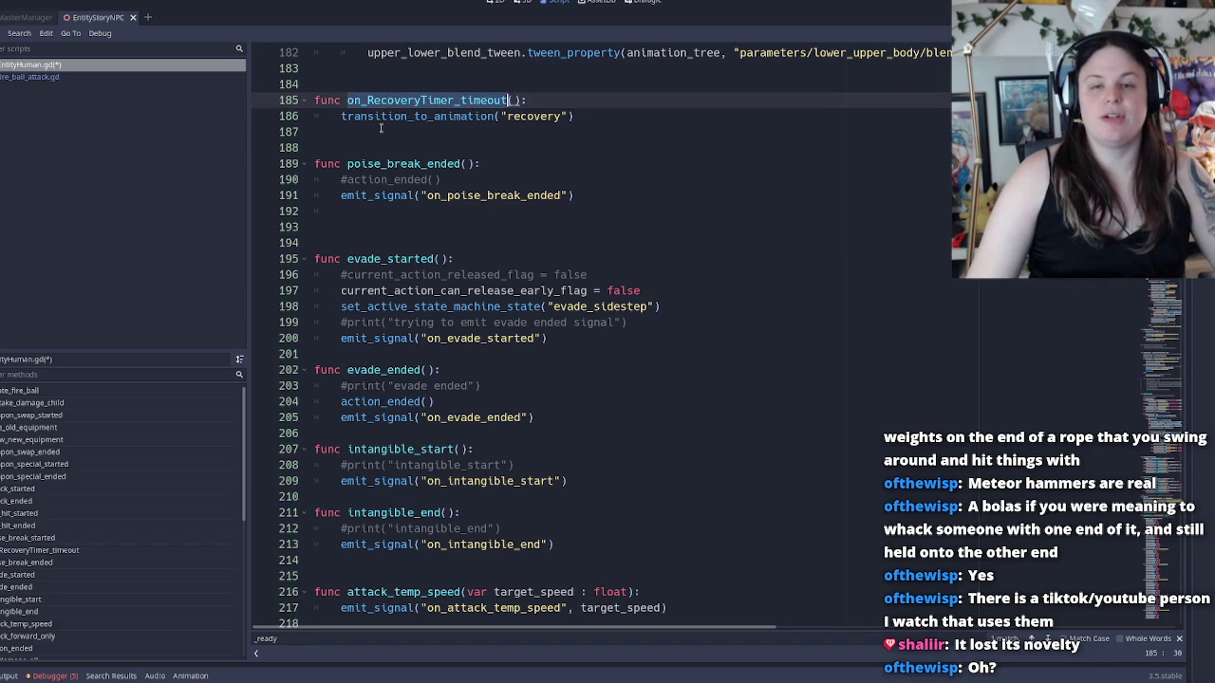
double_click(402, 115)
double_click(517, 116)
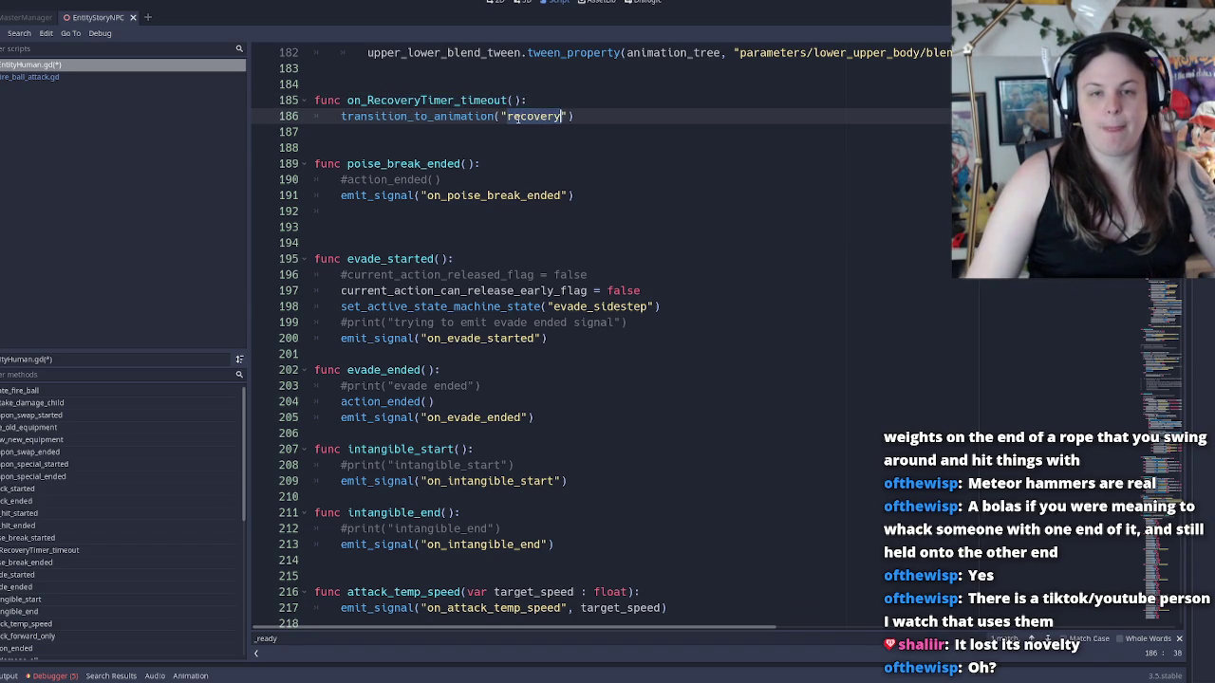
triple_click(512, 116)
double_click(435, 116)
click(562, 116)
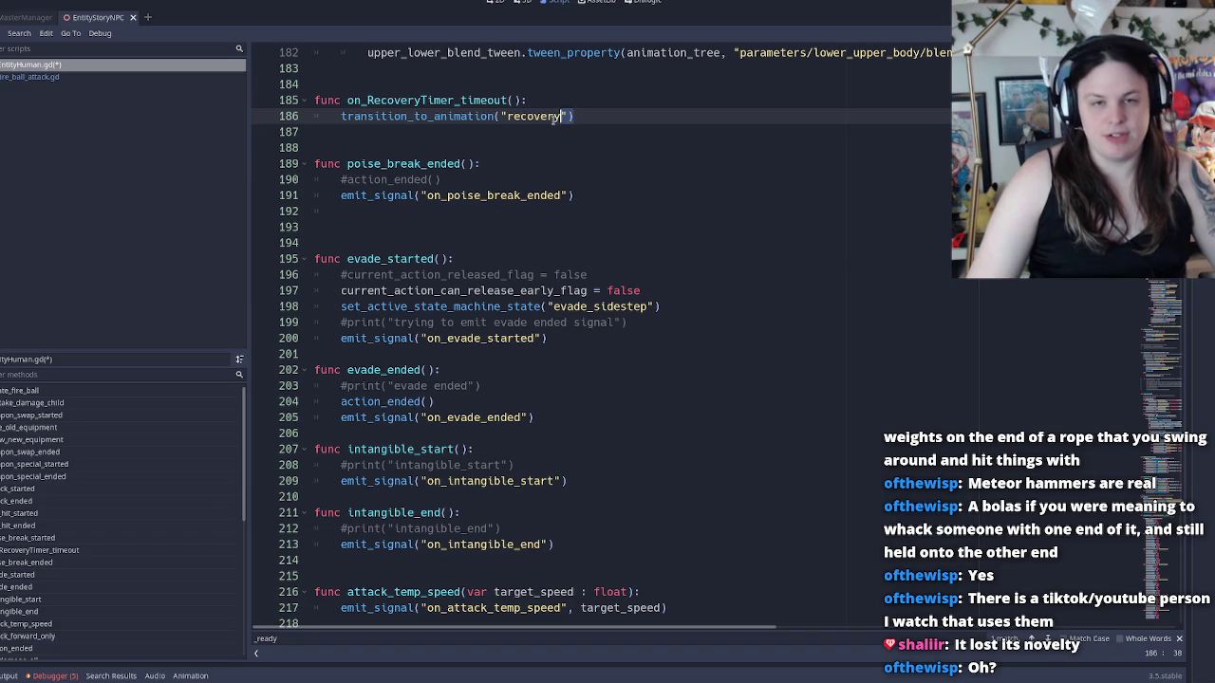
double_click(532, 114)
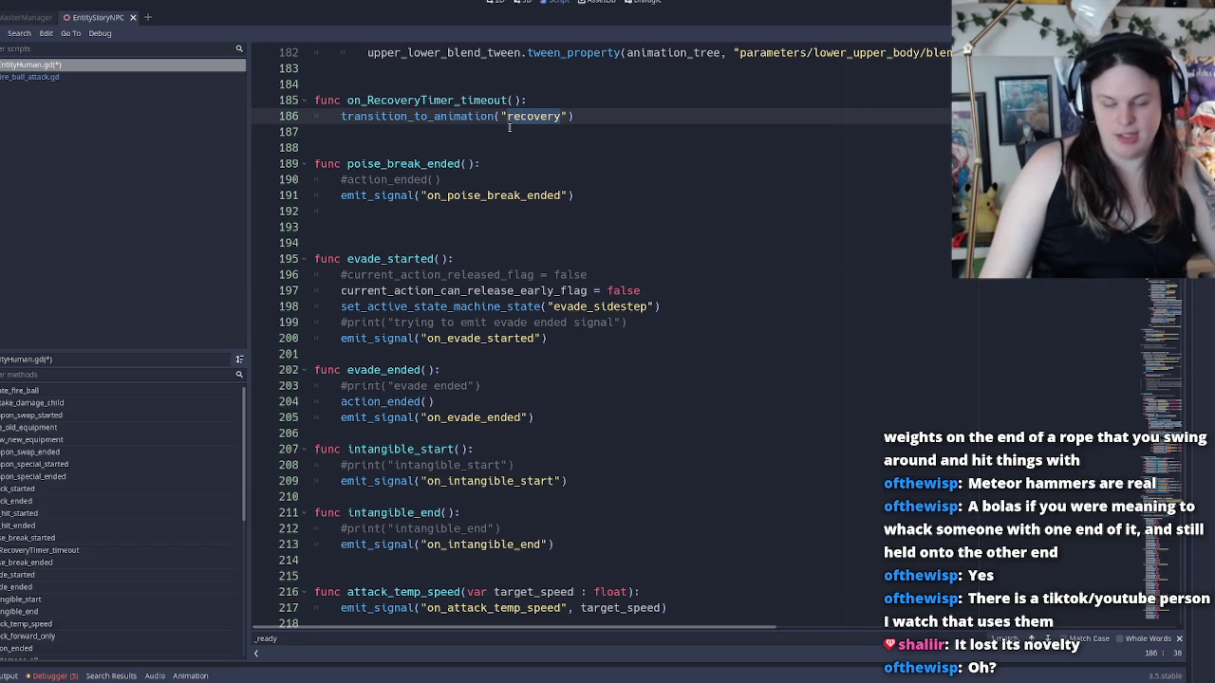
click(501, 116)
double_click(501, 116)
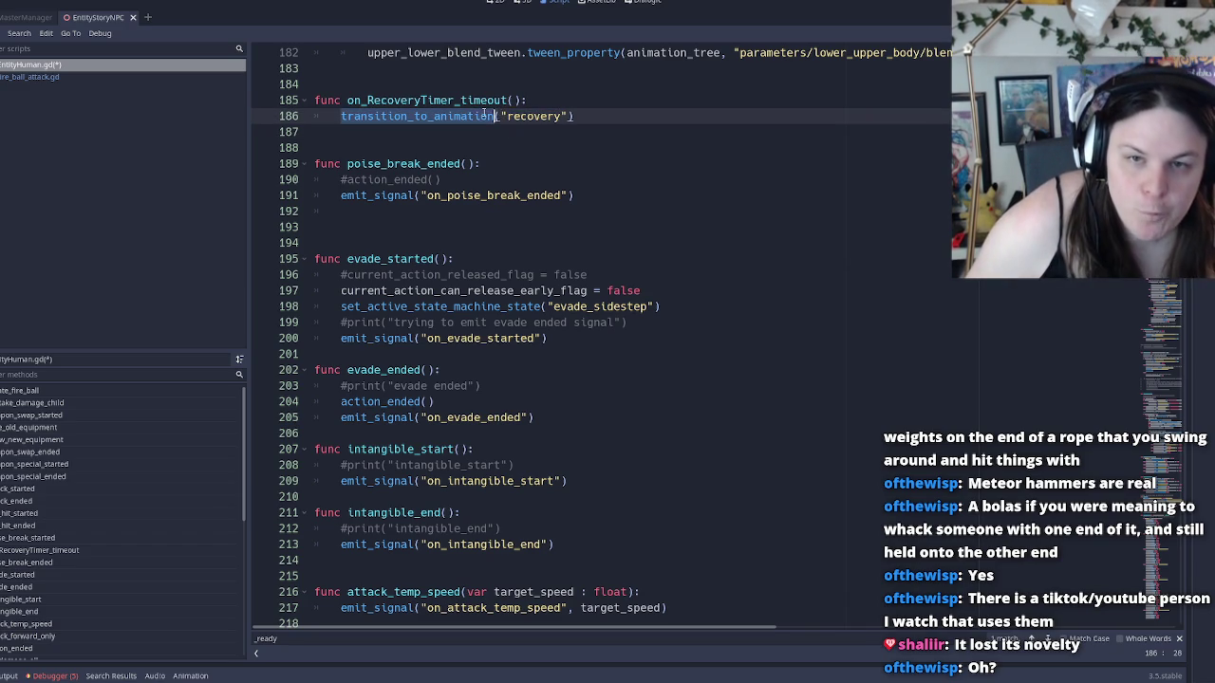
click(522, 116)
double_click(533, 116)
scroll(553, 116, down, 9)
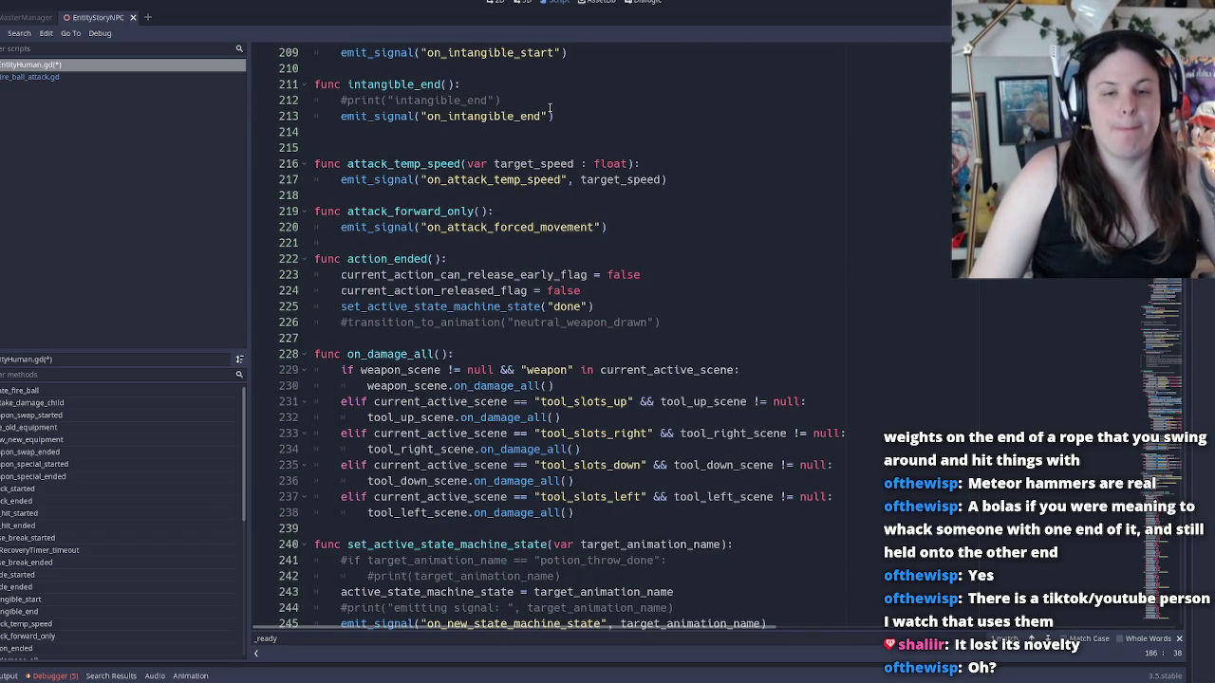
scroll(550, 112, down, 8)
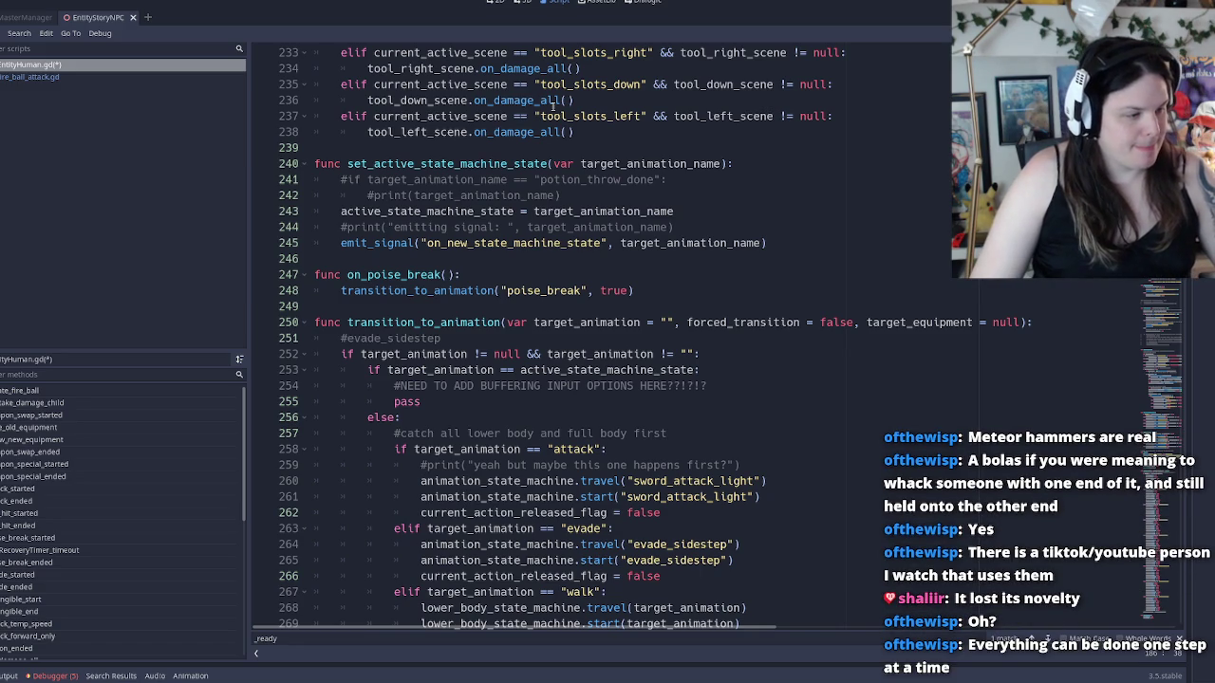
scroll(553, 106, up, 17)
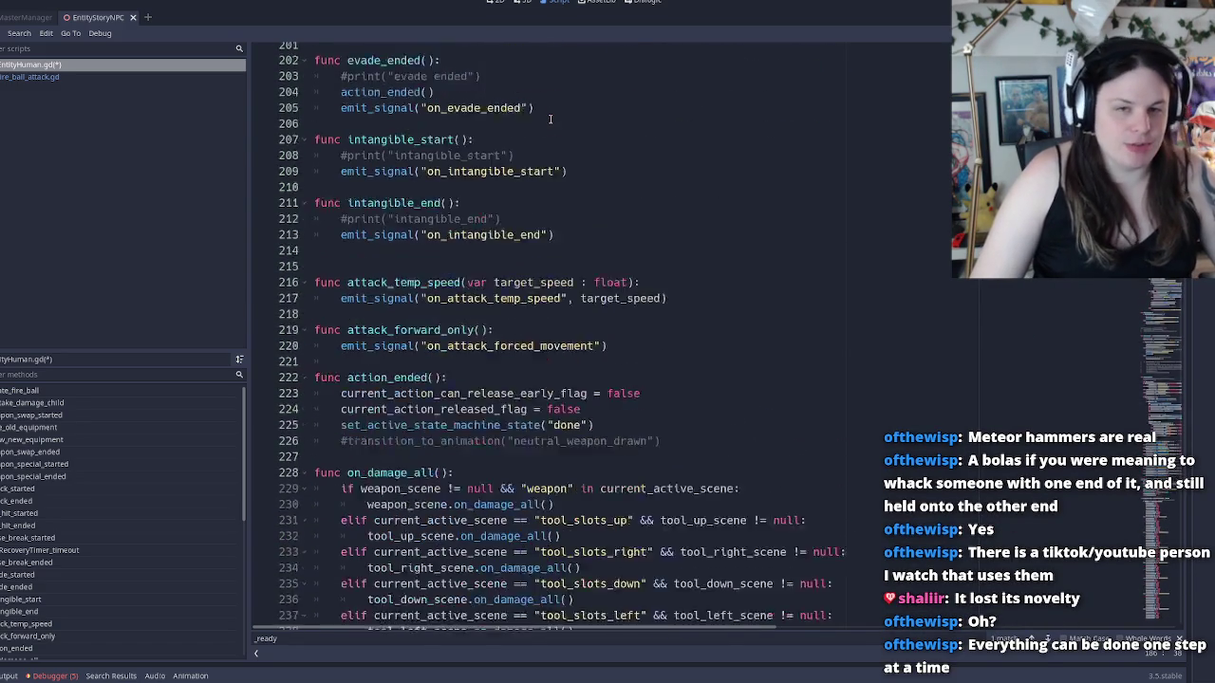
double_click(560, 115)
scroll(548, 118, up, 1)
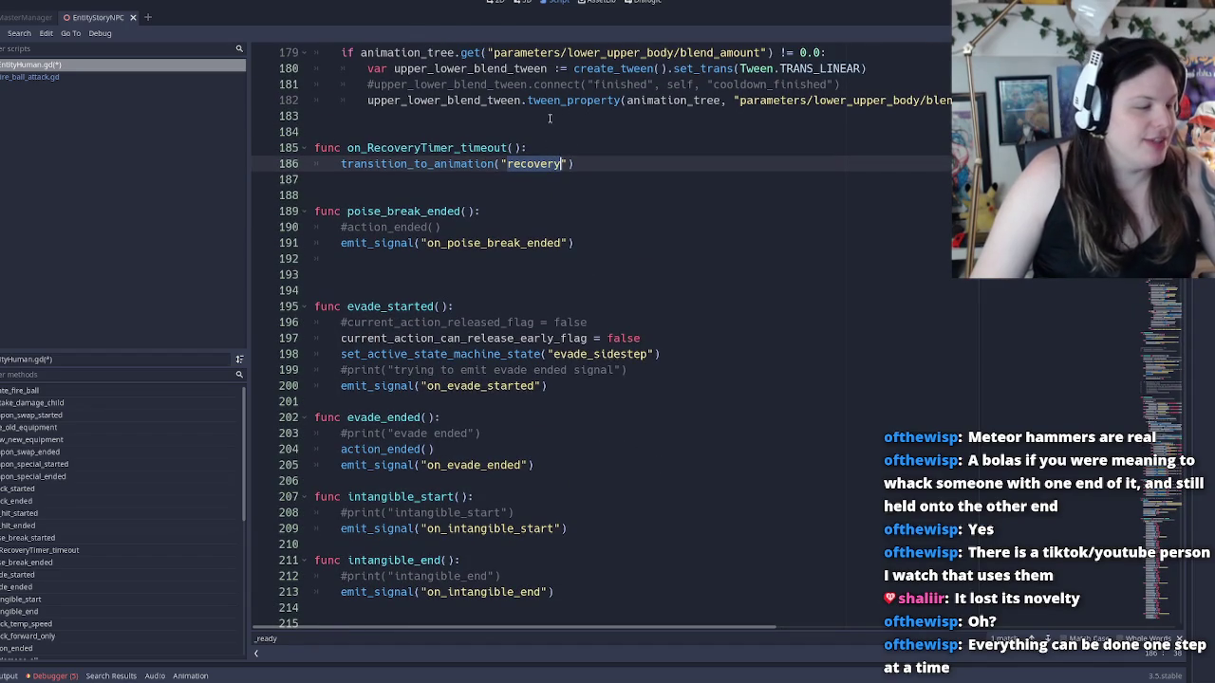
click(574, 164)
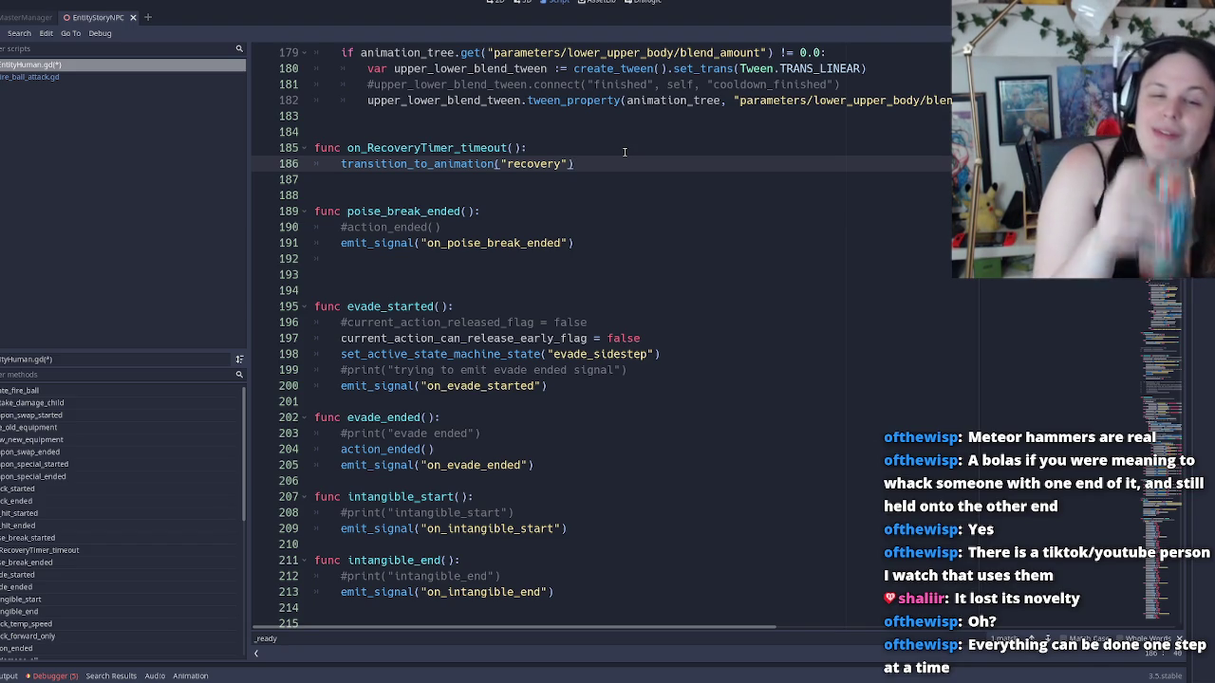
double_click(543, 166)
scroll(558, 210, down, 20)
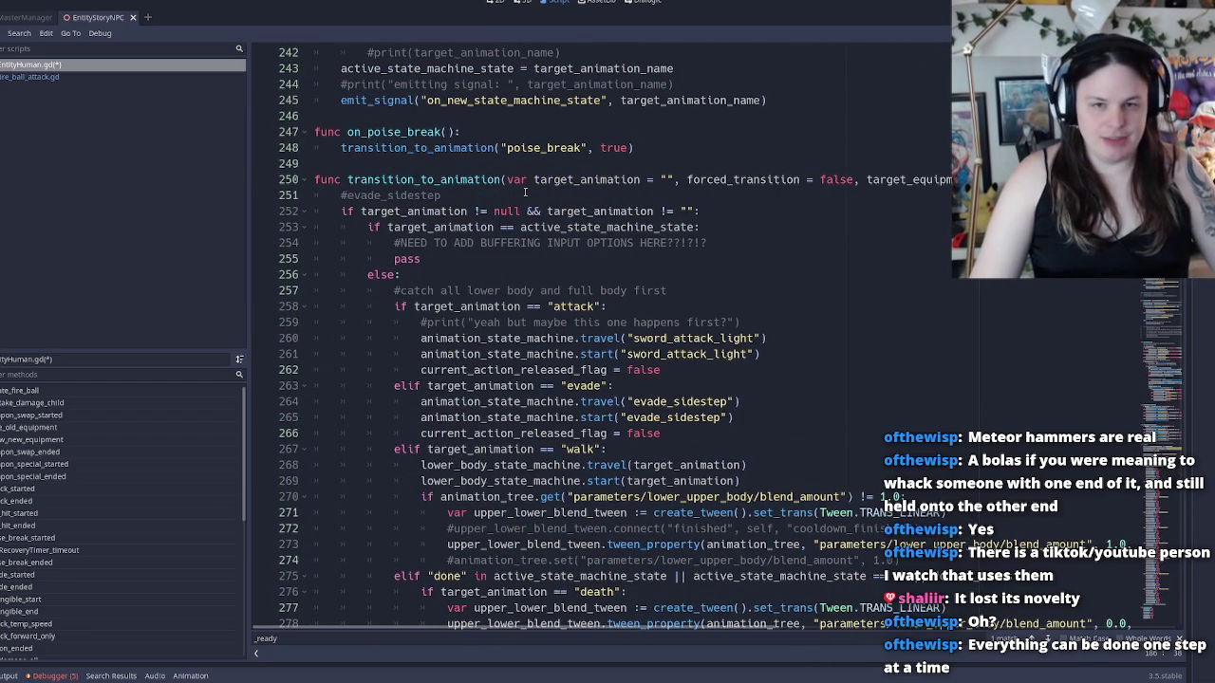
scroll(540, 376, down, 4)
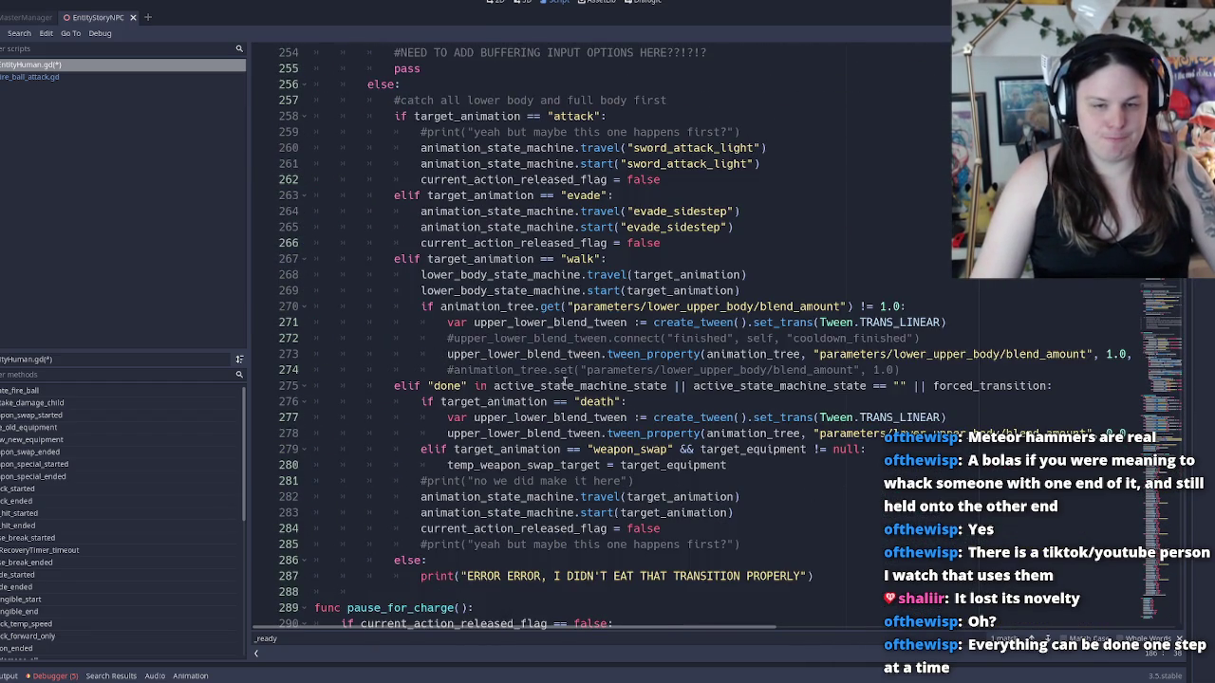
scroll(427, 237, up, 2)
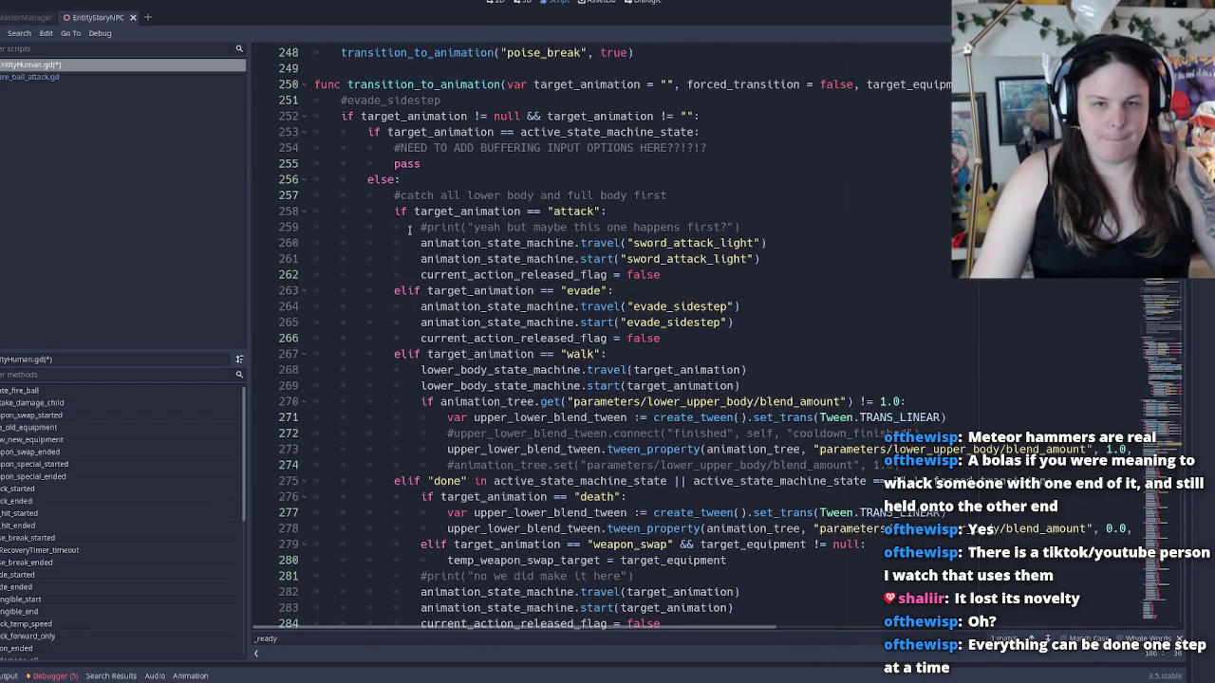
click(676, 275)
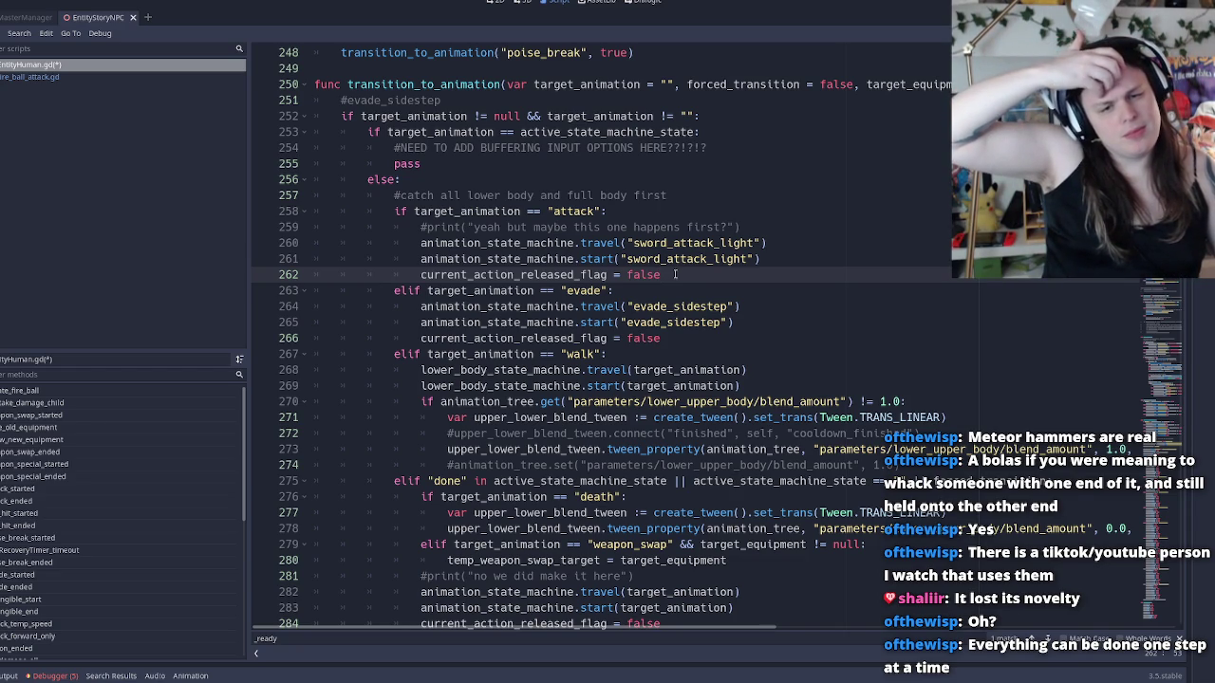
scroll(462, 322, down, 5)
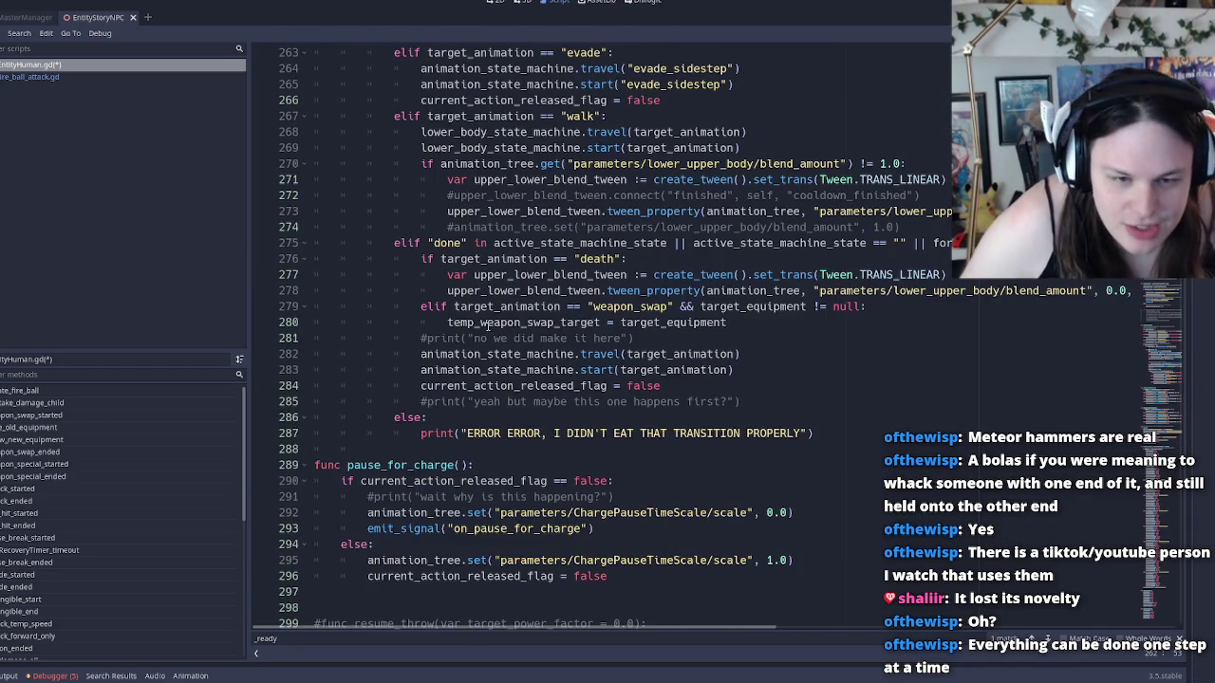
scroll(462, 323, up, 5)
mouse_move(318, 274)
mouse_down()
mouse_move(541, 275)
mouse_move(501, 338)
mouse_up()
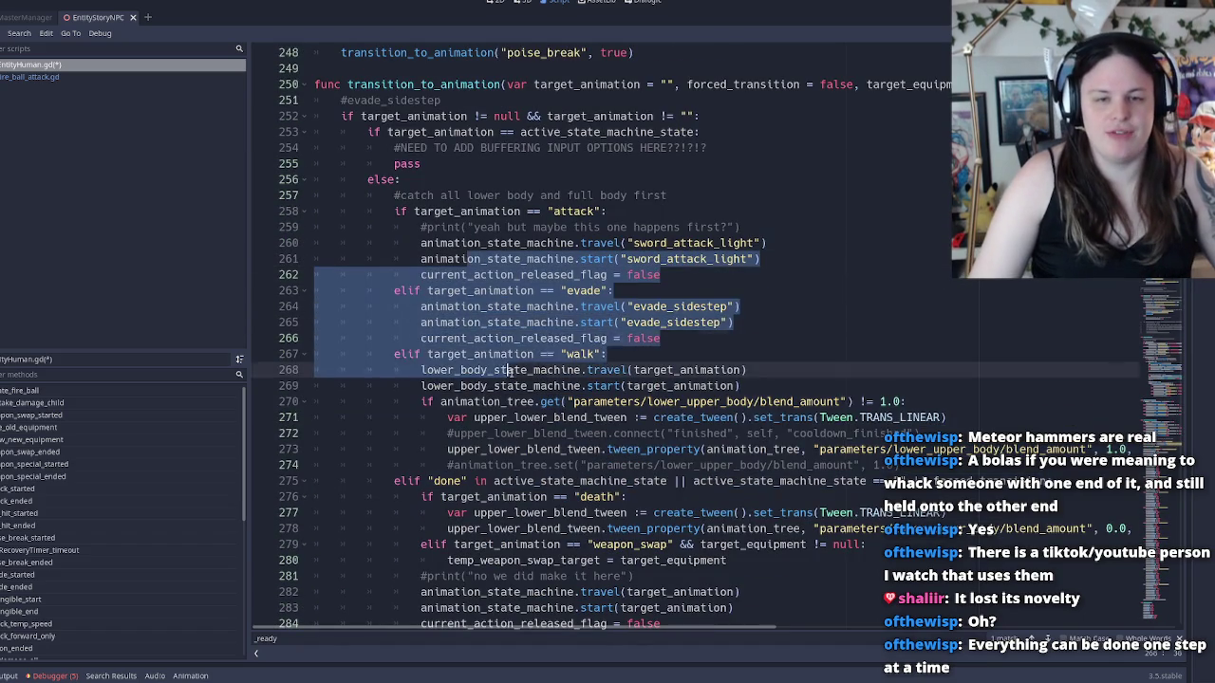
mouse_move(414, 211)
mouse_down()
mouse_move(513, 220)
mouse_move(569, 275)
mouse_move(607, 275)
mouse_move(628, 397)
mouse_up()
click(600, 227)
mouse_move(380, 211)
mouse_down()
mouse_move(569, 243)
mouse_move(617, 375)
mouse_move(586, 484)
mouse_move(685, 482)
mouse_up()
mouse_move(759, 481)
mouse_down()
mouse_move(750, 498)
mouse_move(741, 190)
mouse_up()
scroll(750, 493, down, 8)
scroll(474, 285, up, 6)
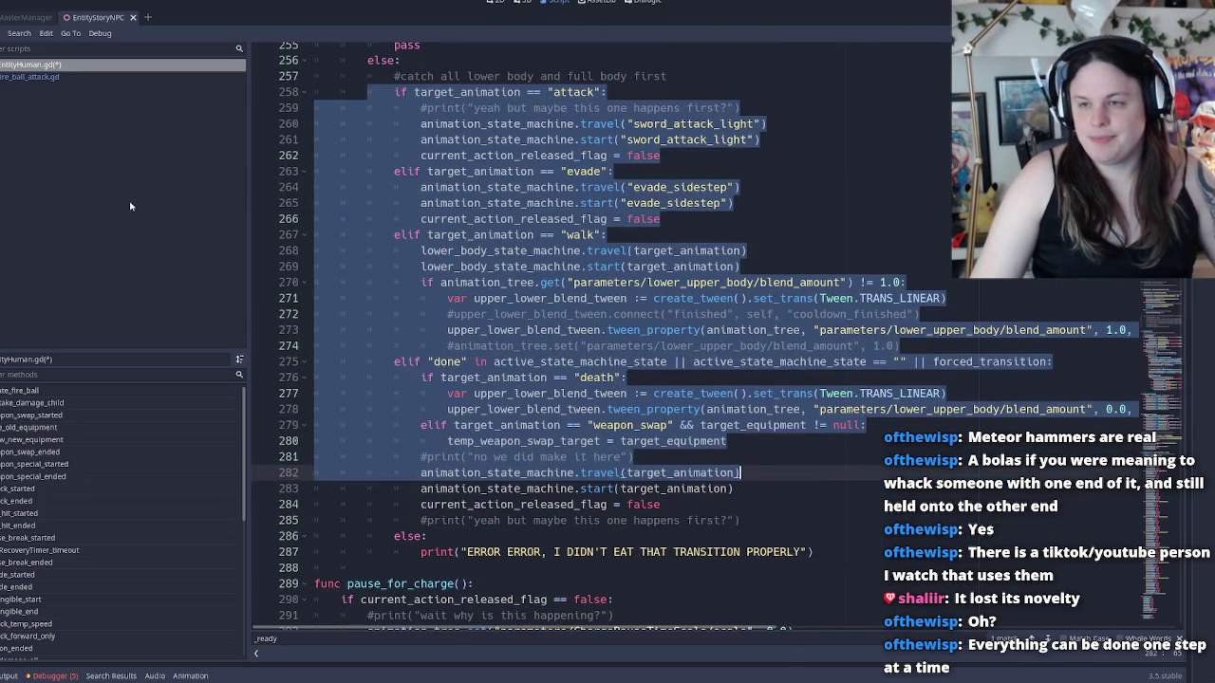
click(531, 234)
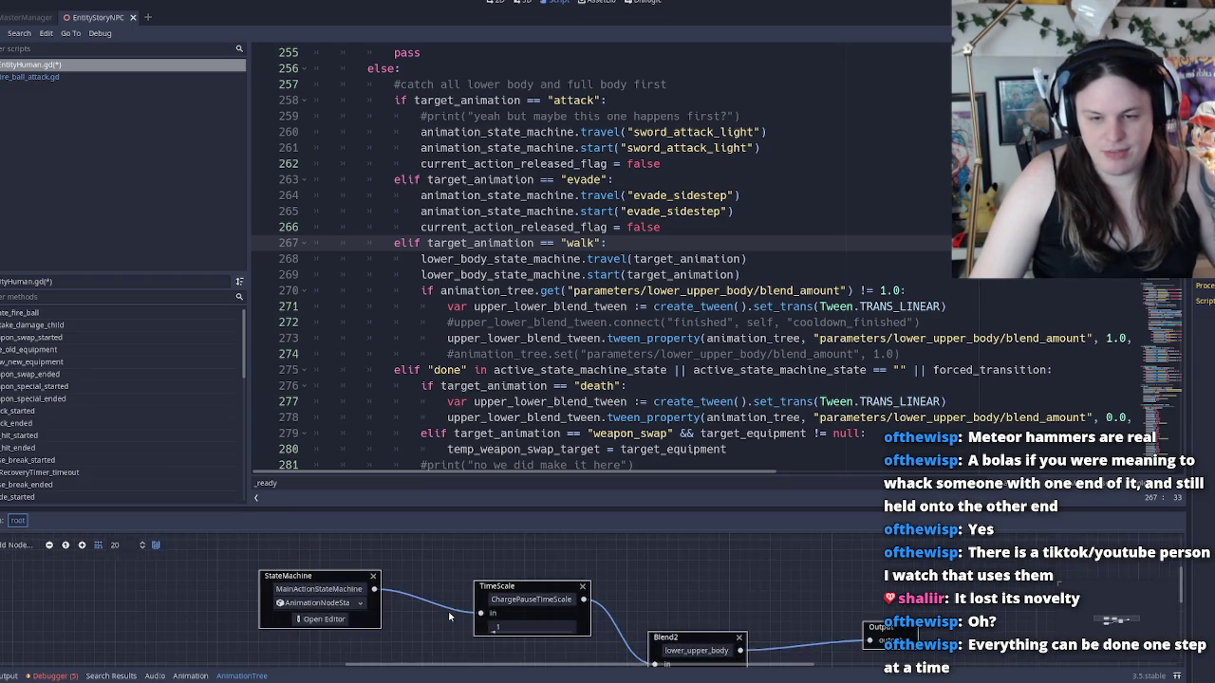
Open the MainActionStateMachine graph in an enlarged AnimationTree panel and pan across its states
click(429, 580)
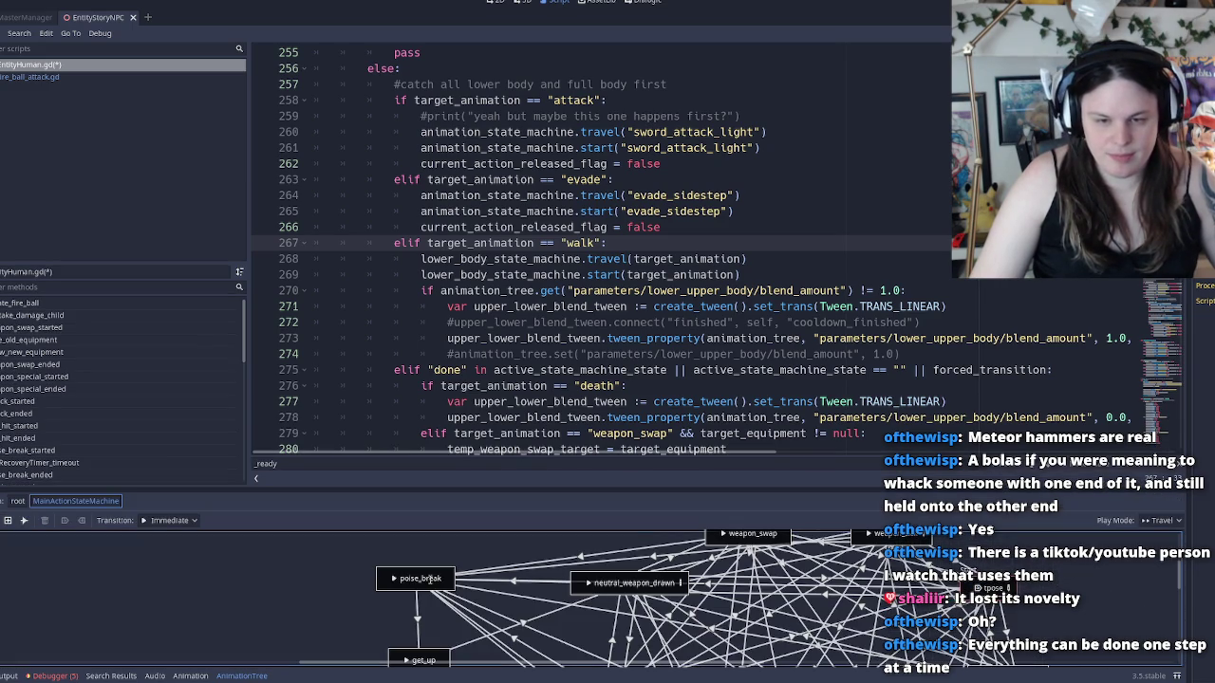
mouse_move(584, 489)
mouse_down()
mouse_move(588, 249)
mouse_move(654, 67)
mouse_up()
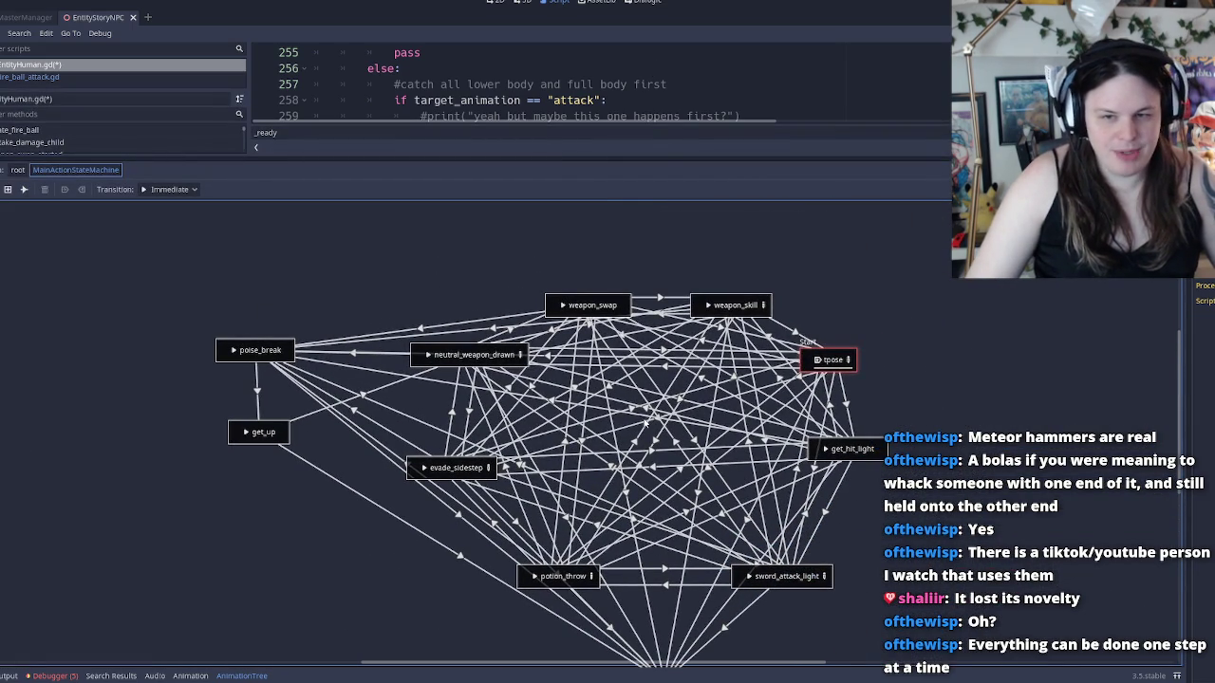
mouse_move(704, 459)
mouse_down()
mouse_move(683, 389)
mouse_move(668, 389)
mouse_up()
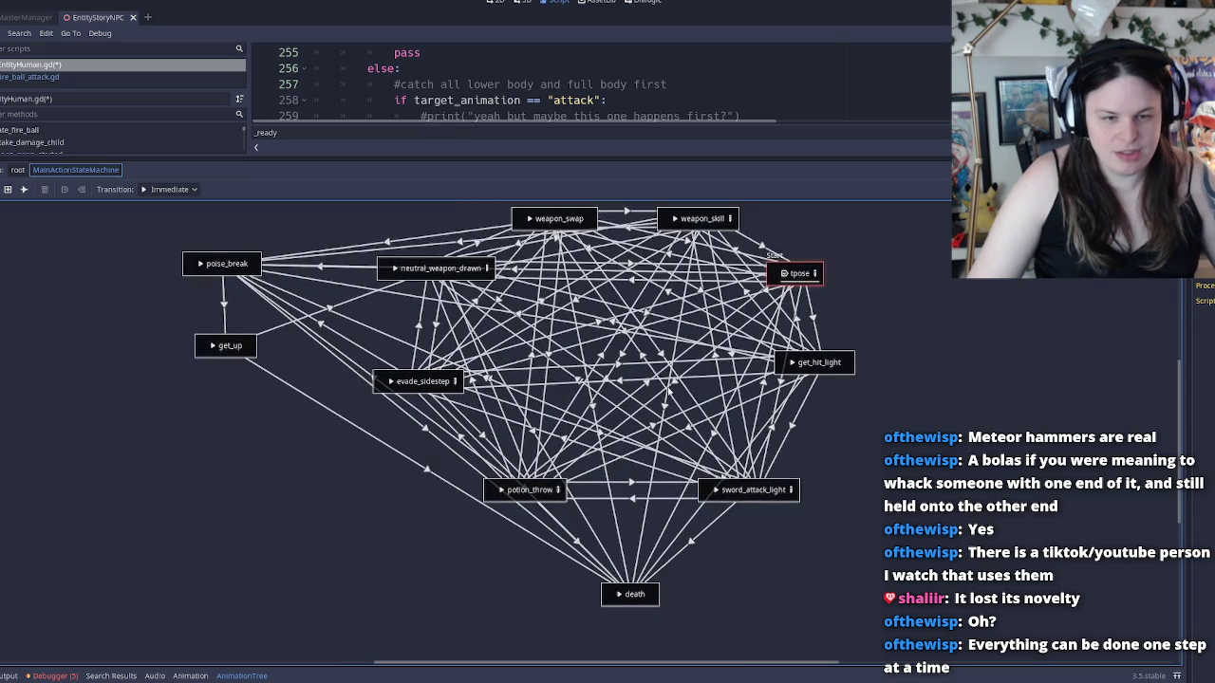
drag(571, 357, 634, 413)
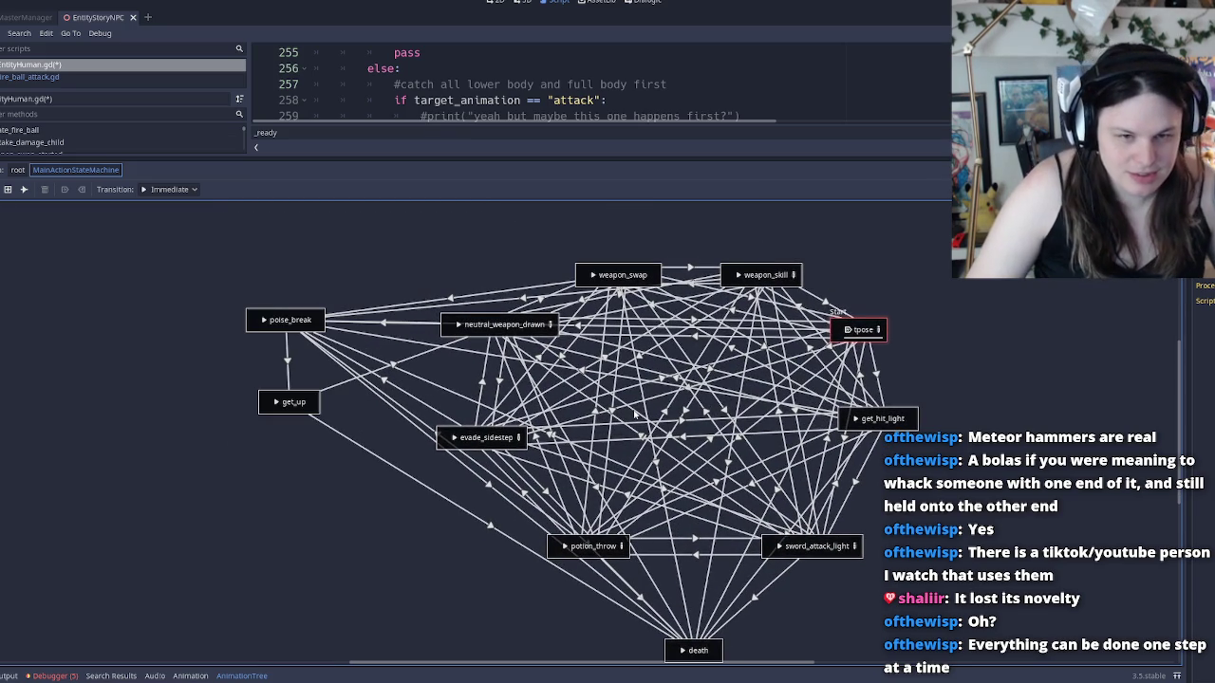
scroll(841, 268, up, 1)
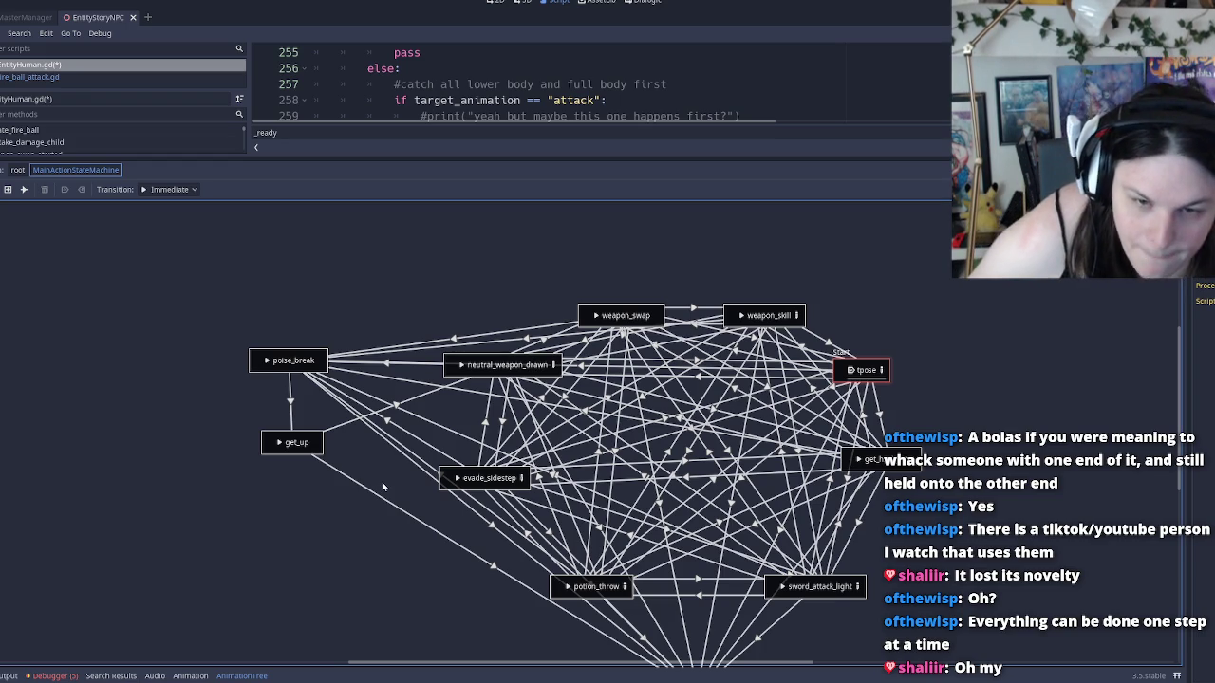
scroll(662, 495, down, 3)
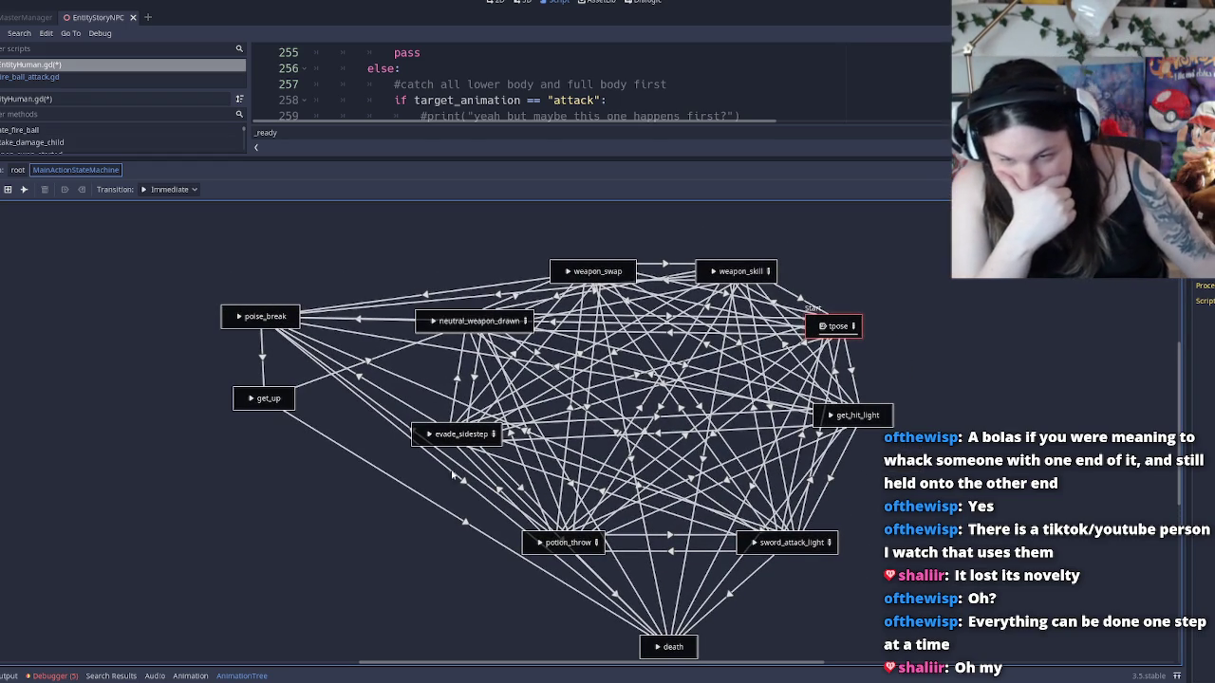
Inspect the get_up state's name, leaving it unchanged, then return to the root blend tree
double_click(264, 398)
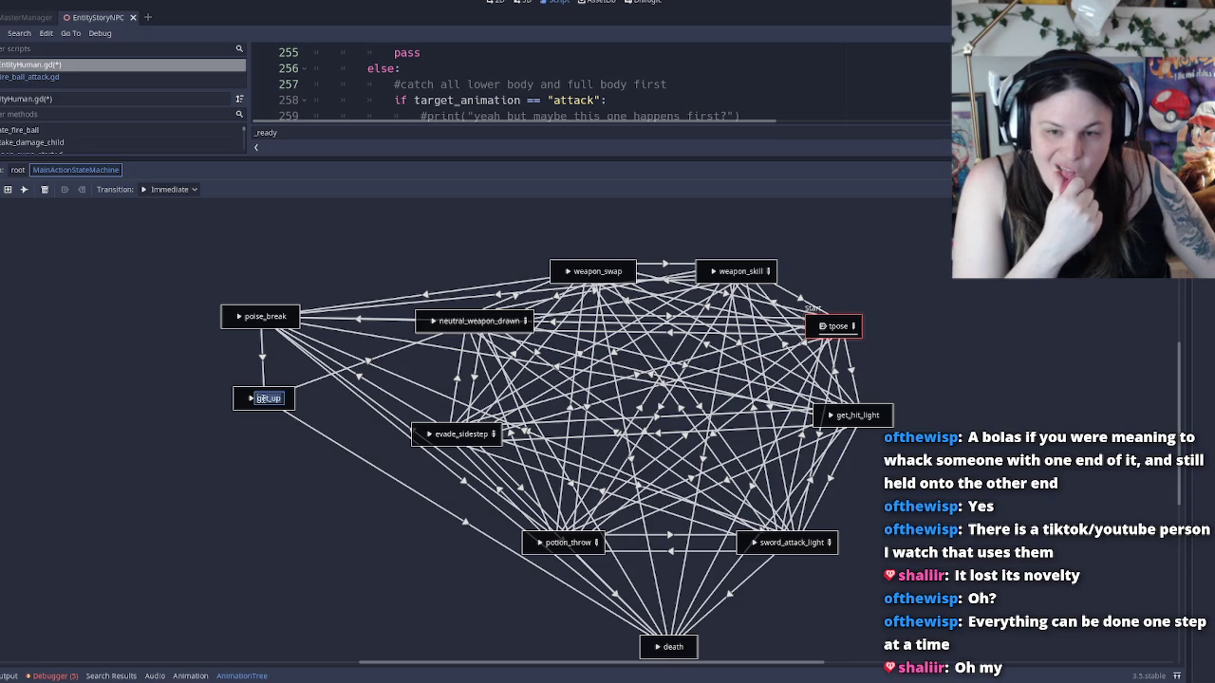
key(Return)
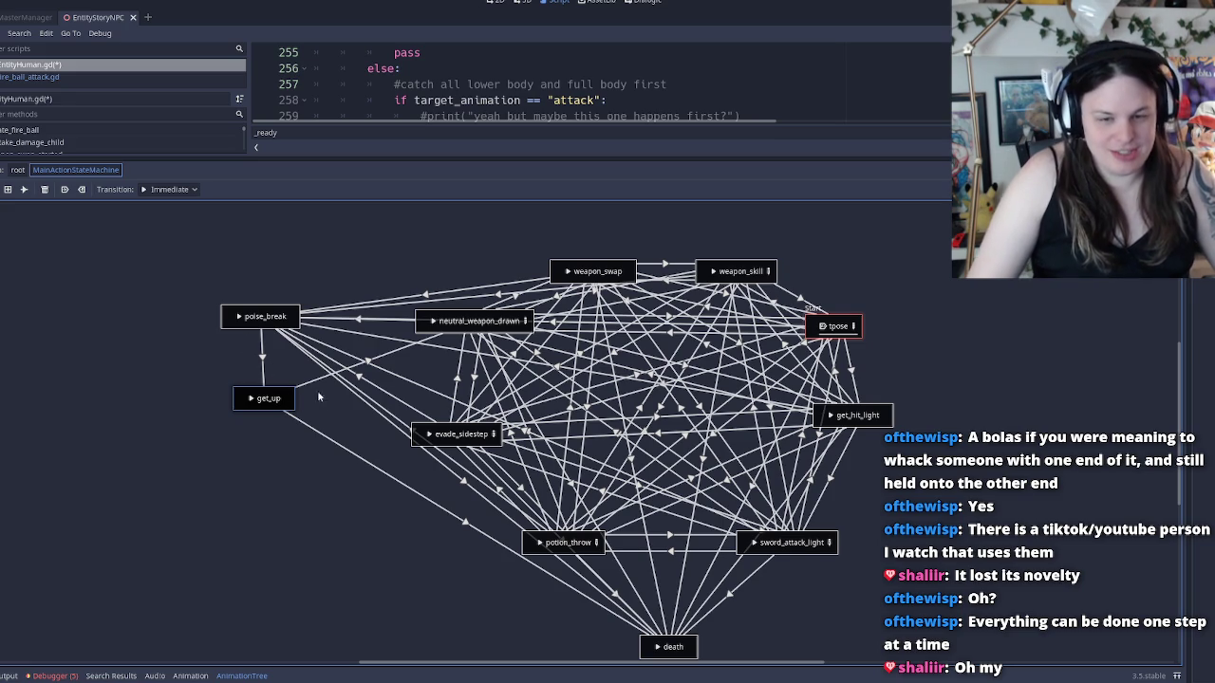
click(319, 424)
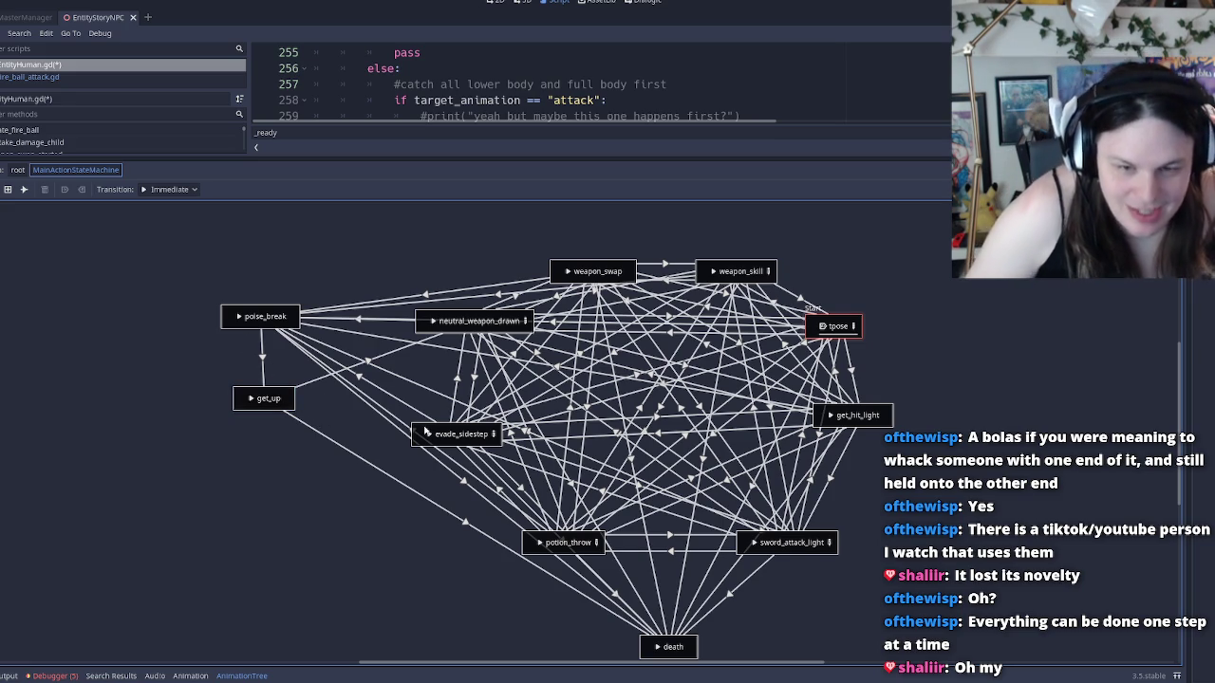
scroll(395, 421, left, 5)
scroll(893, 366, right, 5)
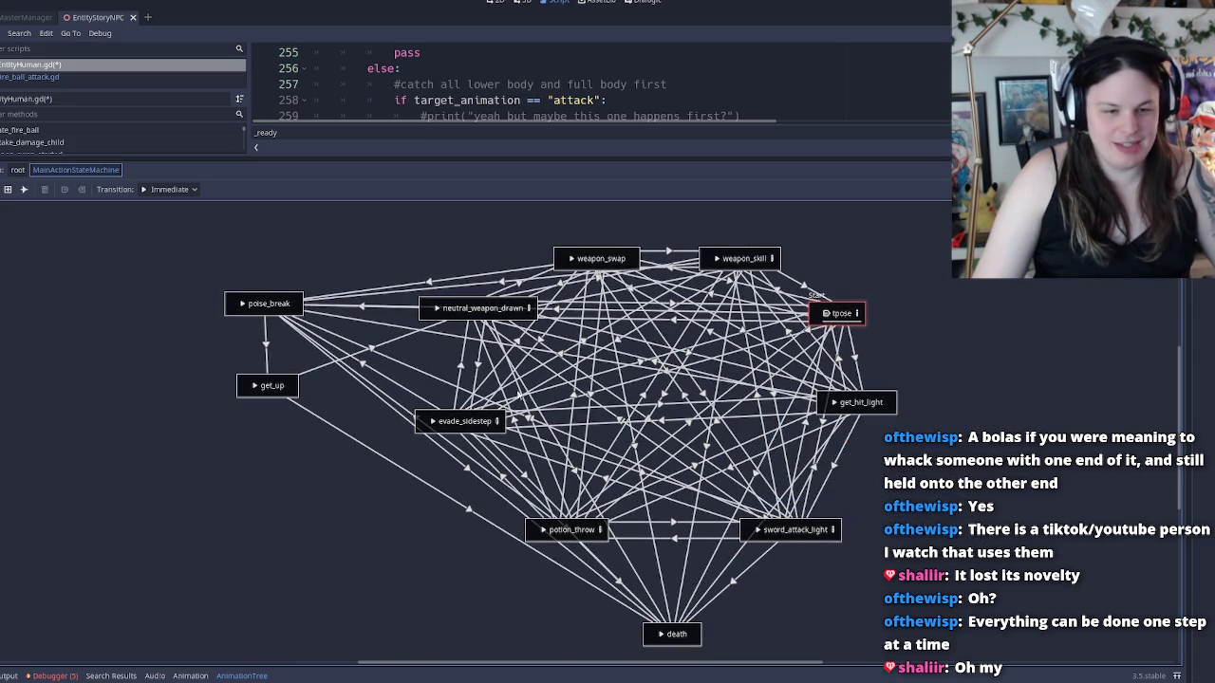
click(275, 397)
double_click(262, 385)
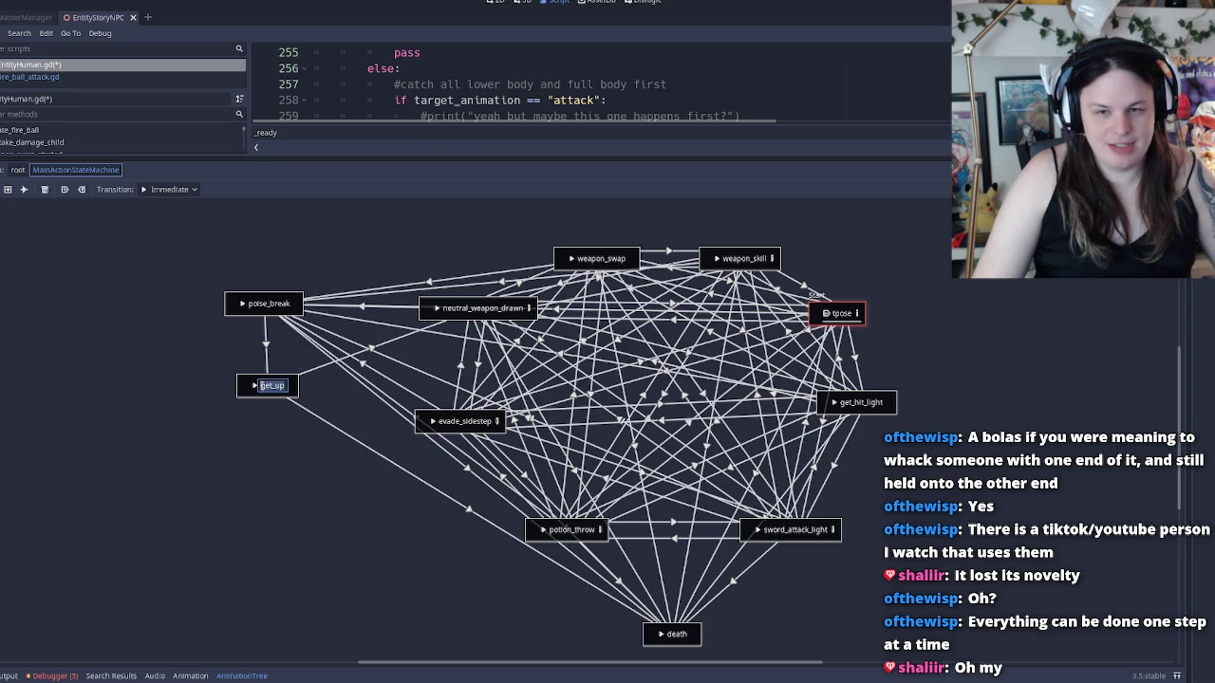
click(244, 397)
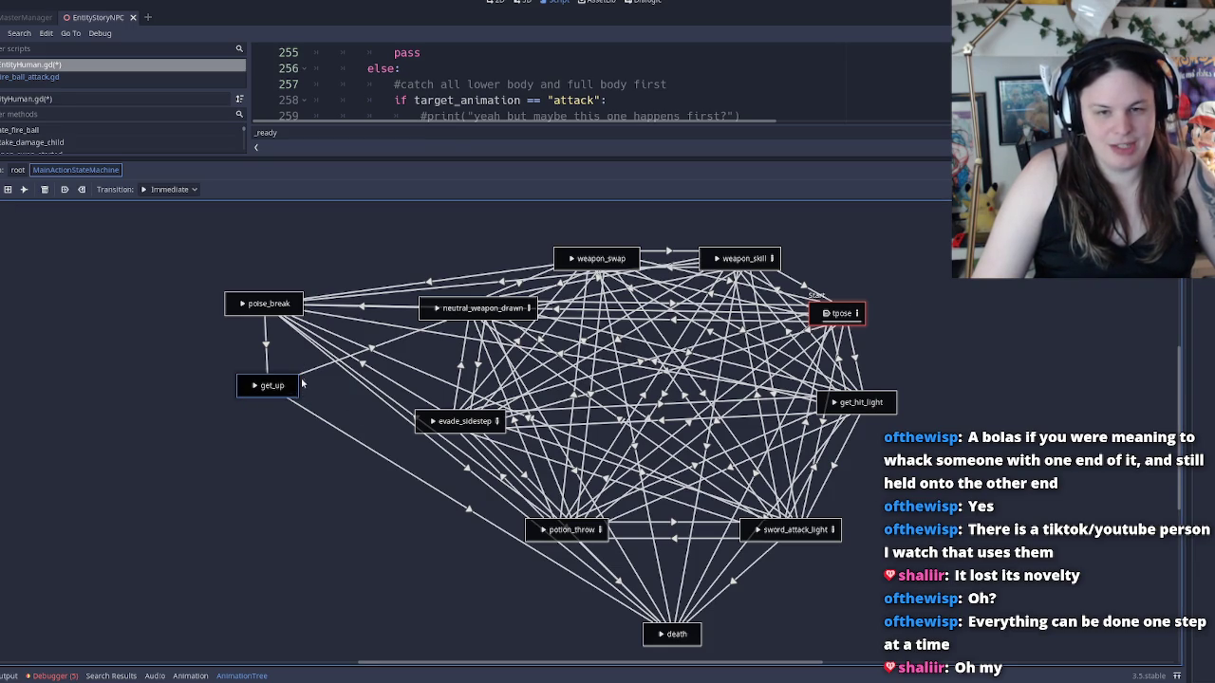
click(18, 170)
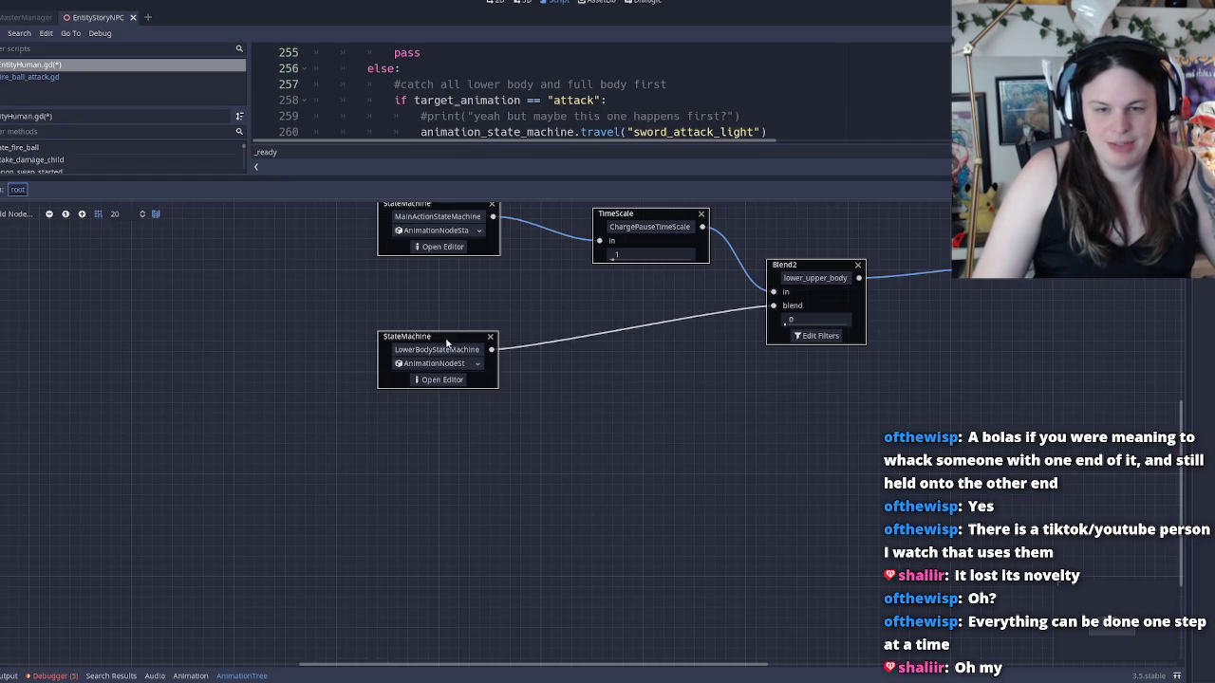
Rename the get_up state in MainActionStateMachine to recovery
drag(656, 322, 625, 360)
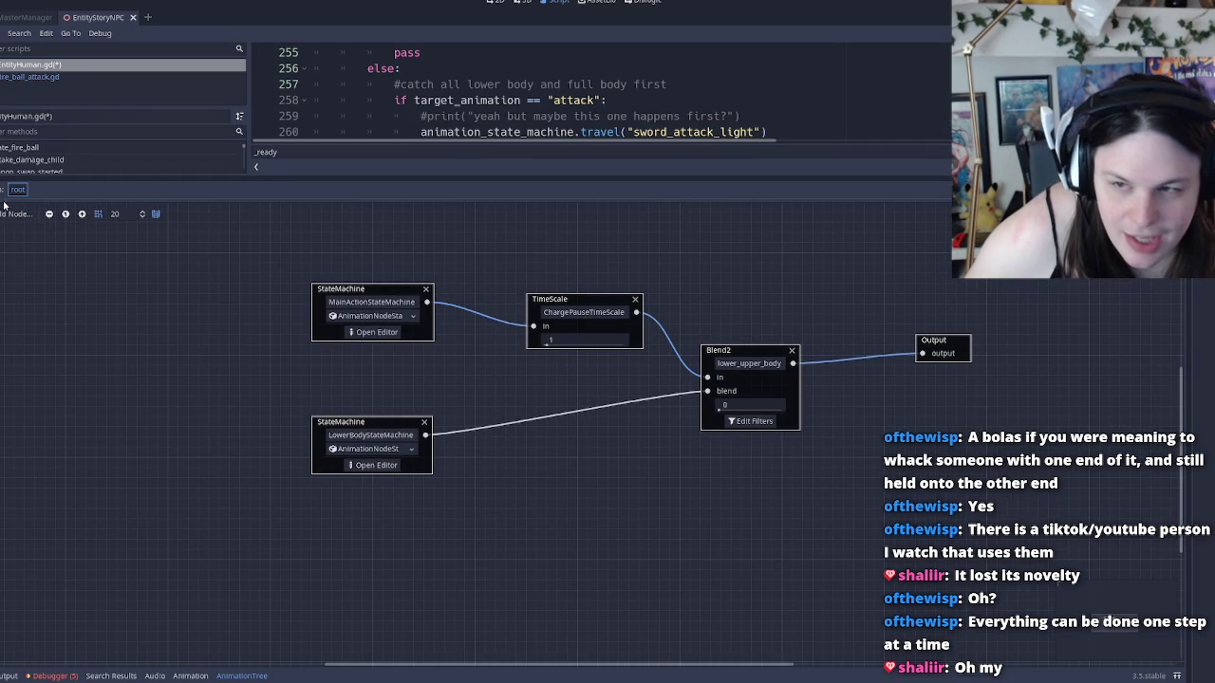
click(365, 332)
double_click(271, 385)
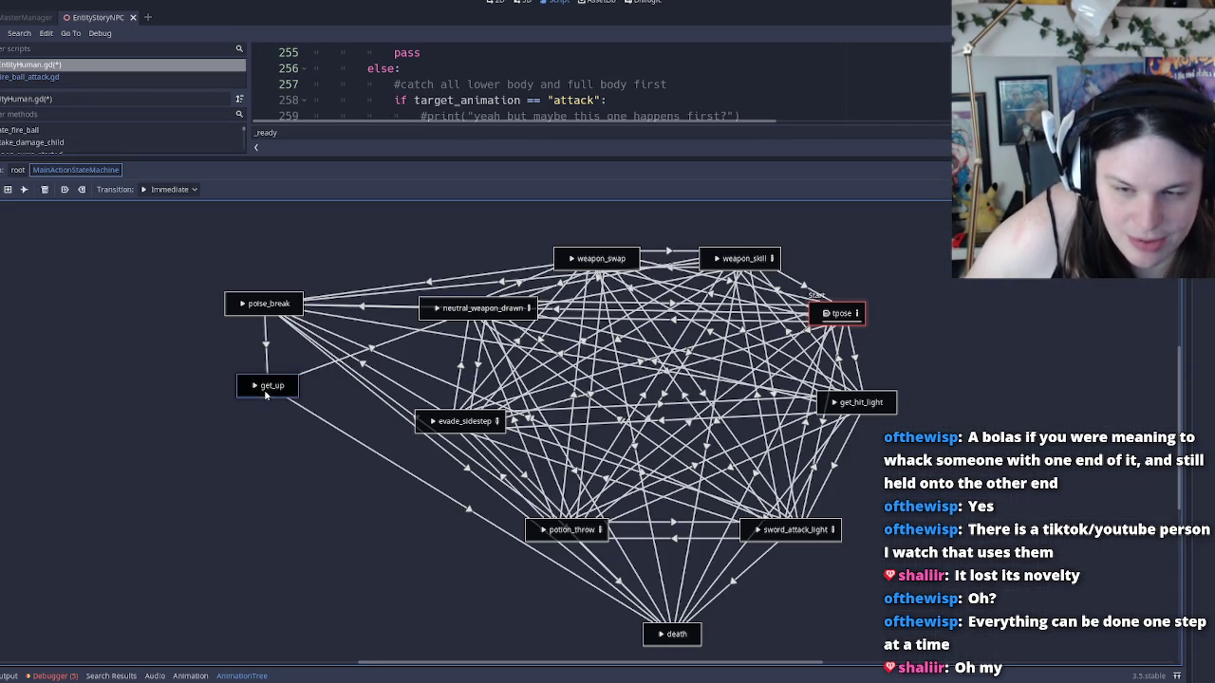
text(recovery)
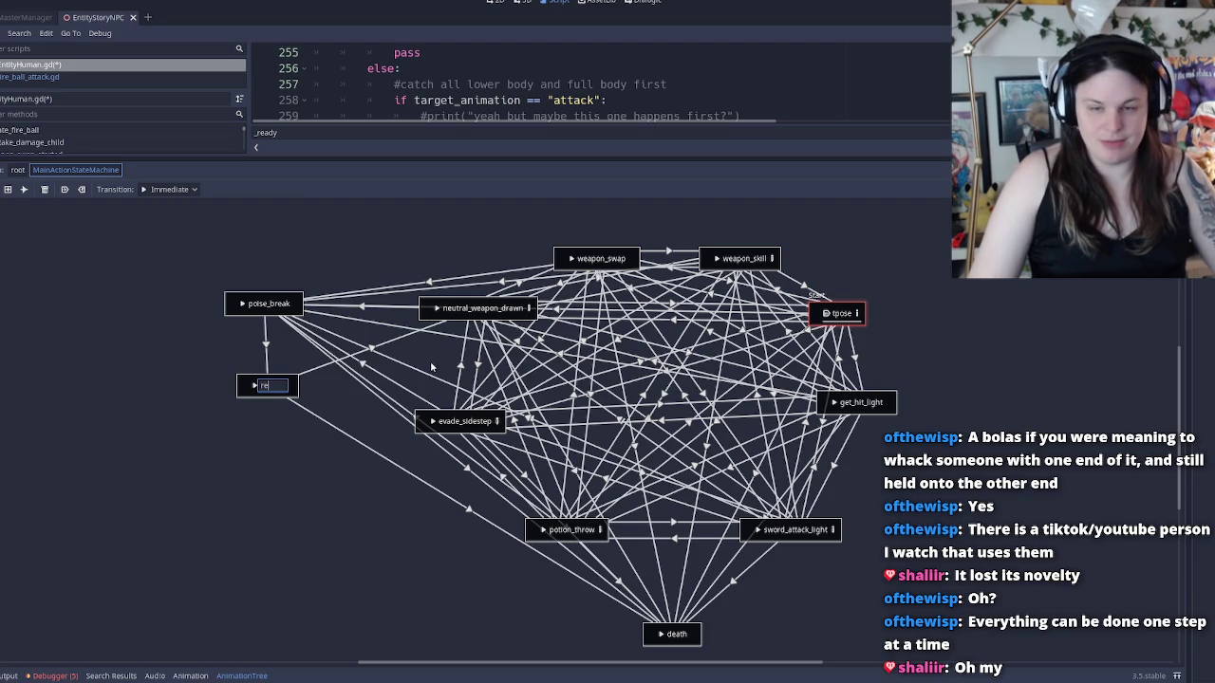
key(Return)
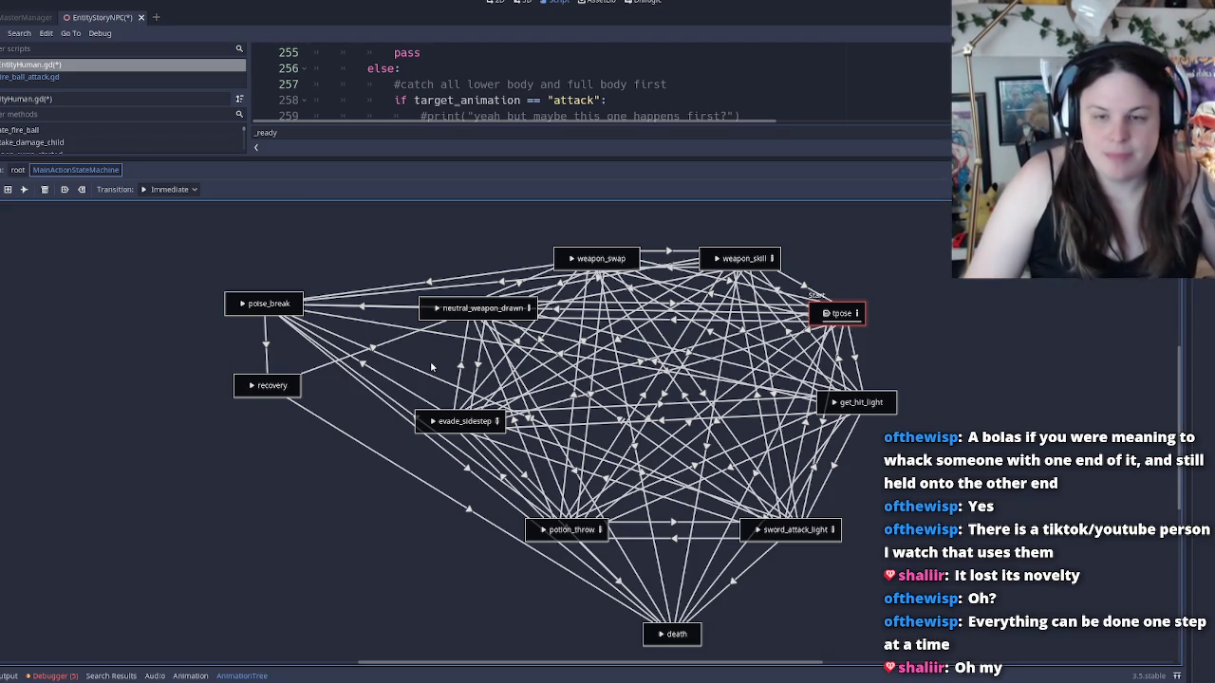
double_click(285, 387)
click(136, 344)
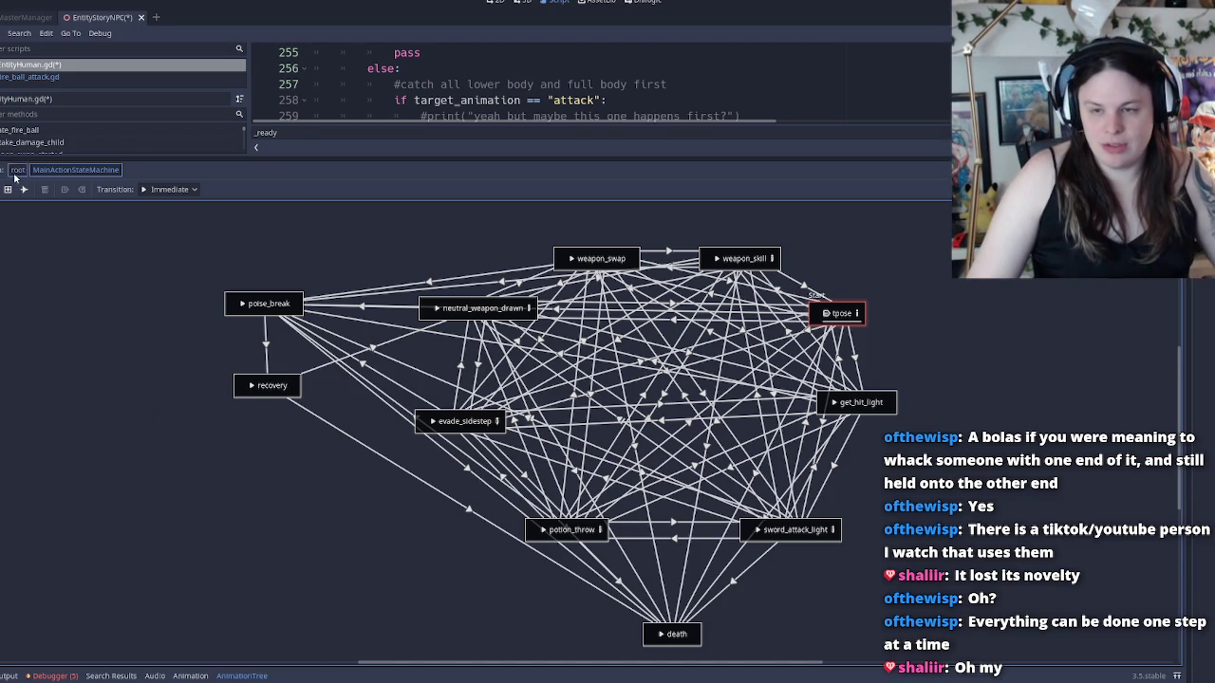
Return to the root blend tree, give the code editor more room, and save with Ctrl+S
click(17, 169)
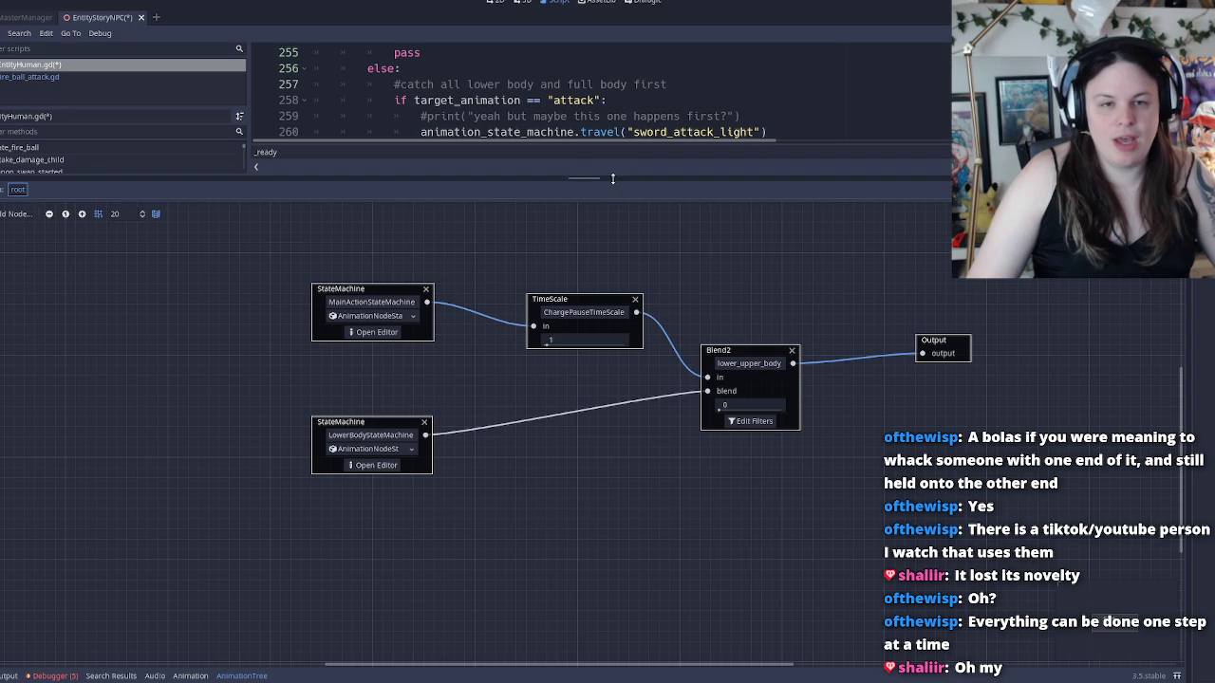
drag(612, 182, 612, 516)
click(608, 306)
key(ctrl+s)
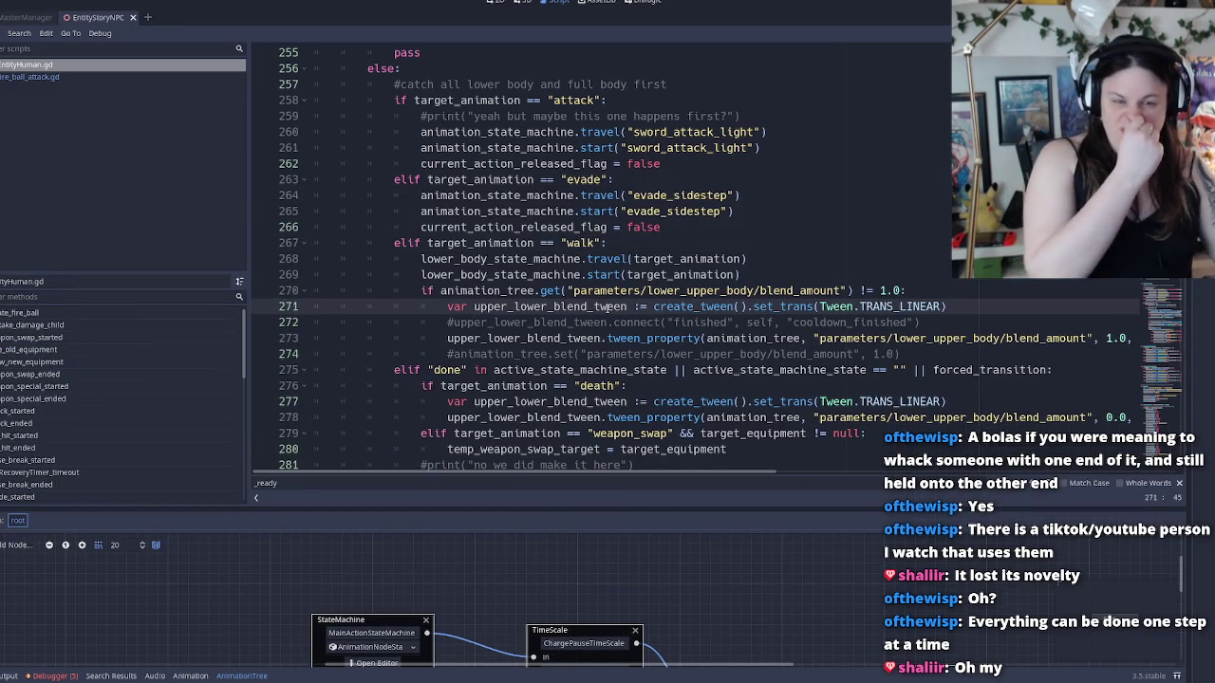
Start a debug run of the game with F5, then stop it with F8
click(642, 274)
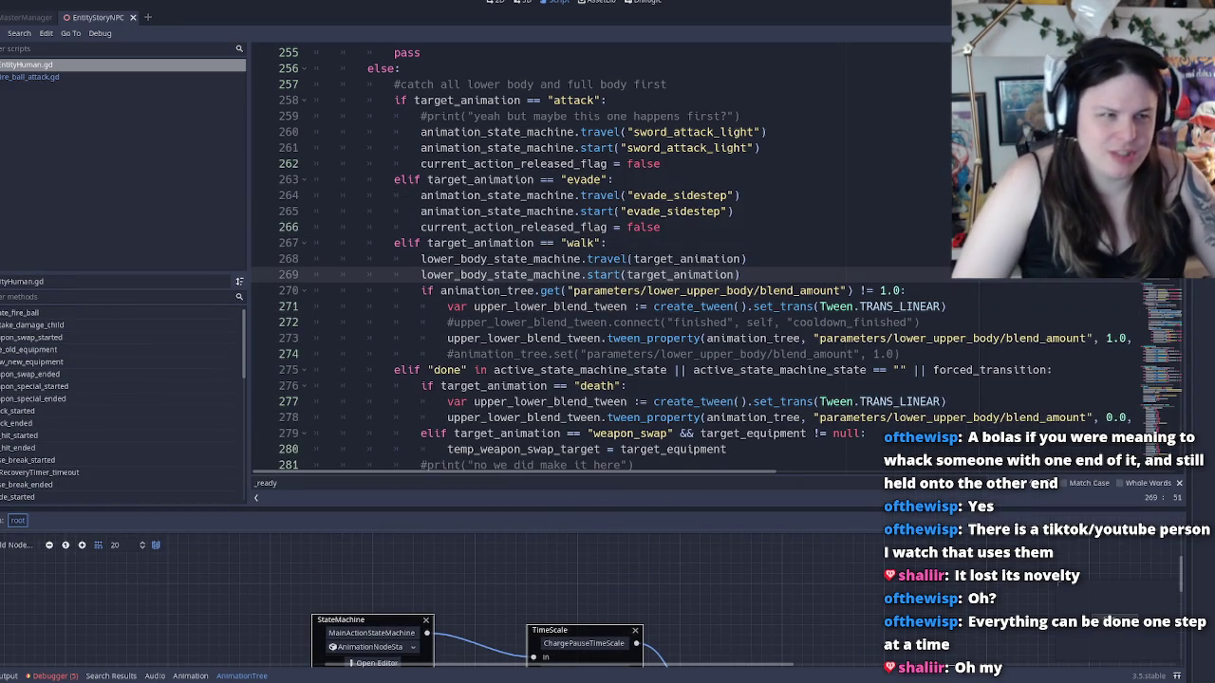
key(F5)
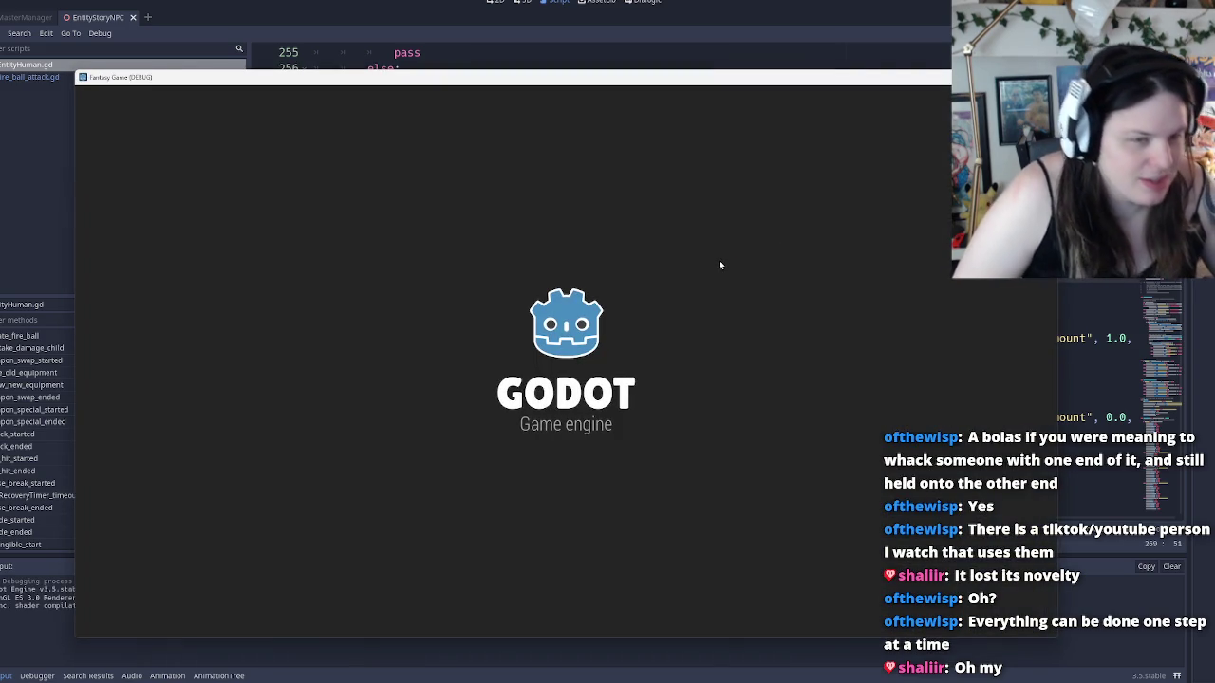
key(F8)
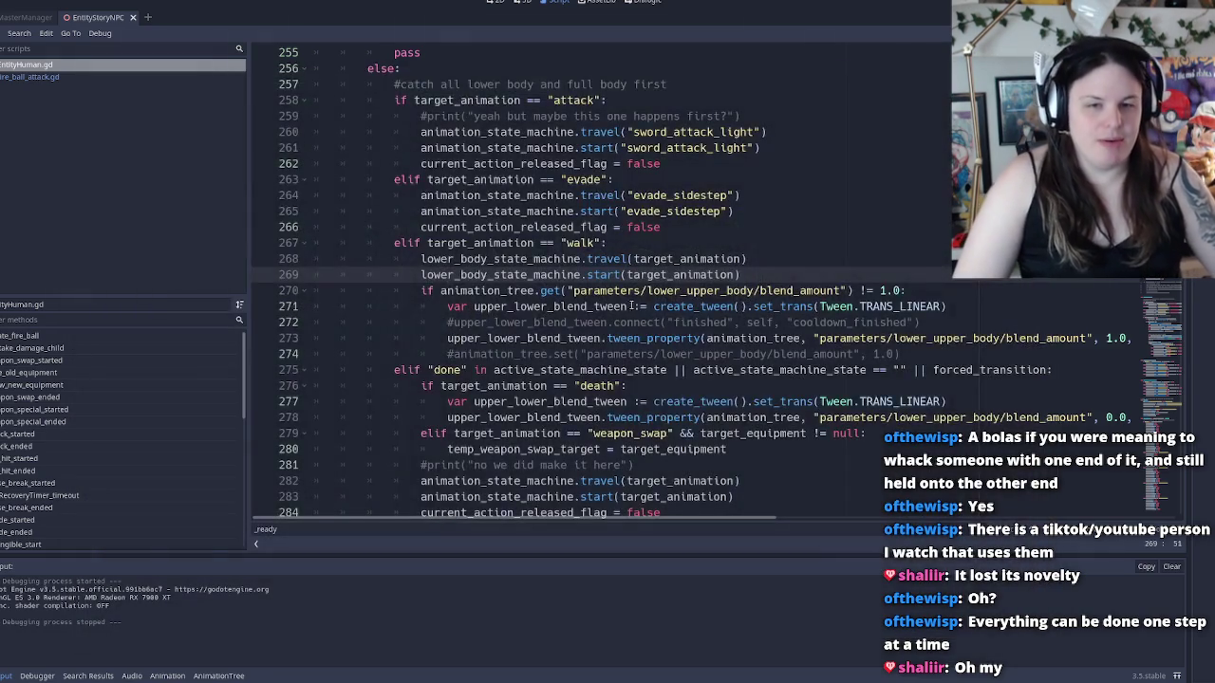
scroll(644, 292, up, 20)
click(587, 279)
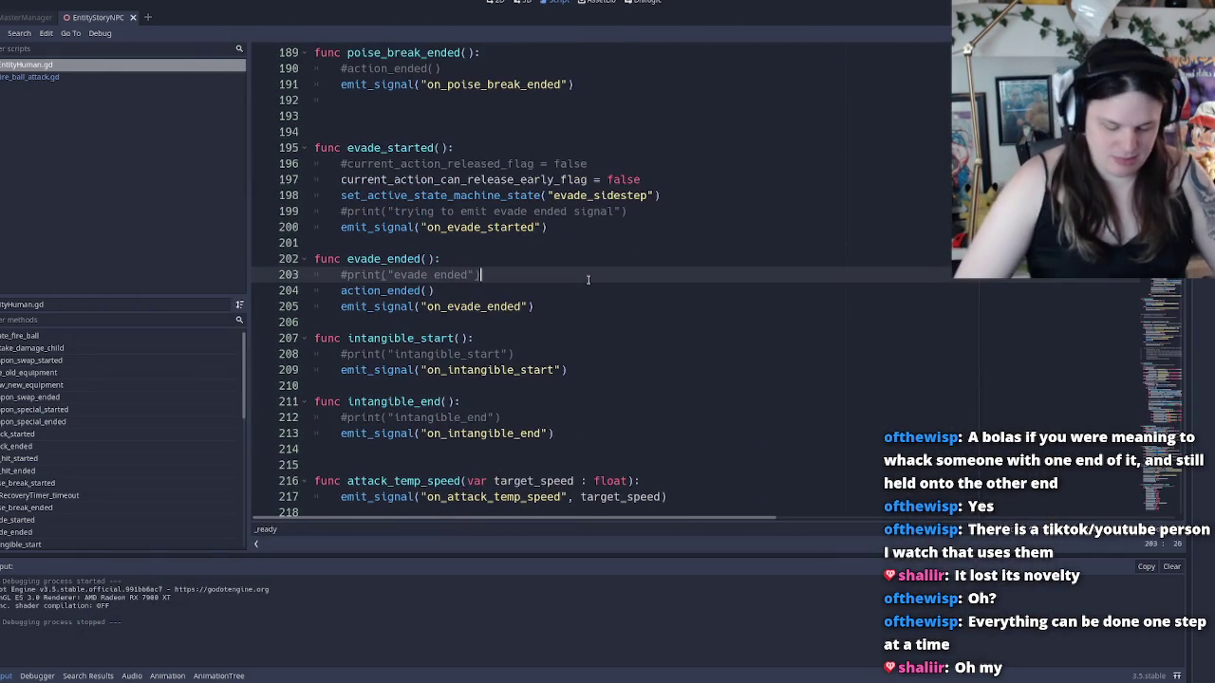
Search the script for 'timer' and step to the recovery_timer.autostart line 407
key(ctrl+f)
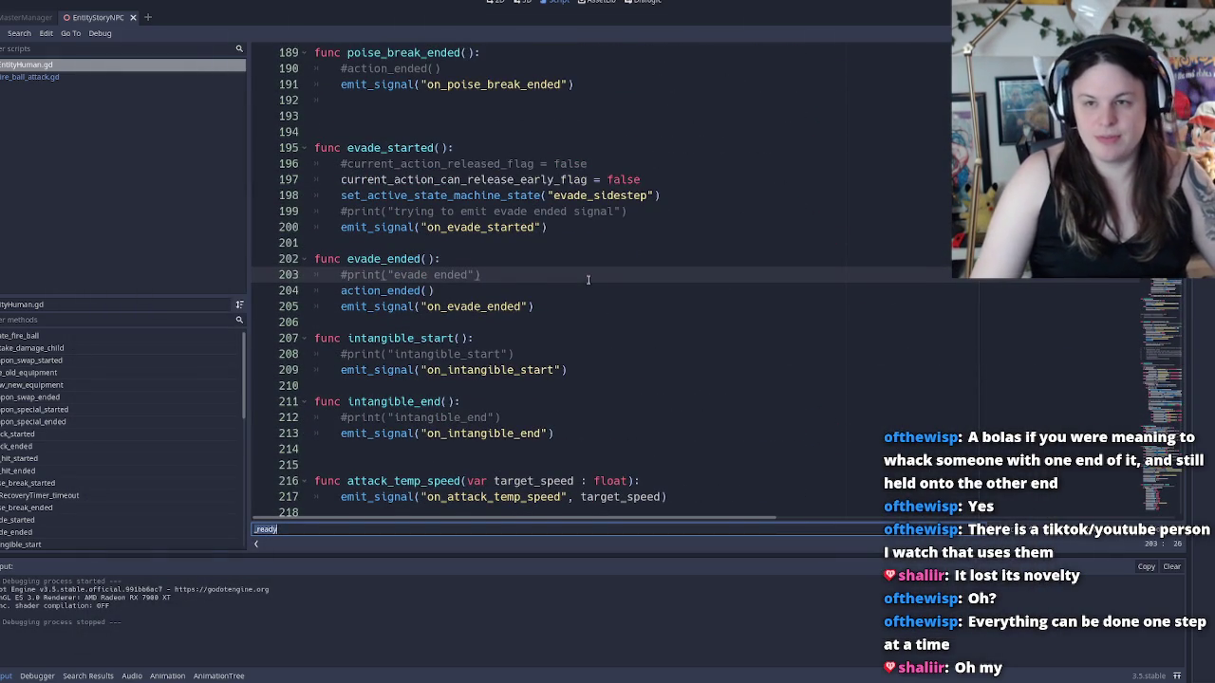
text(timer)
key(Return)
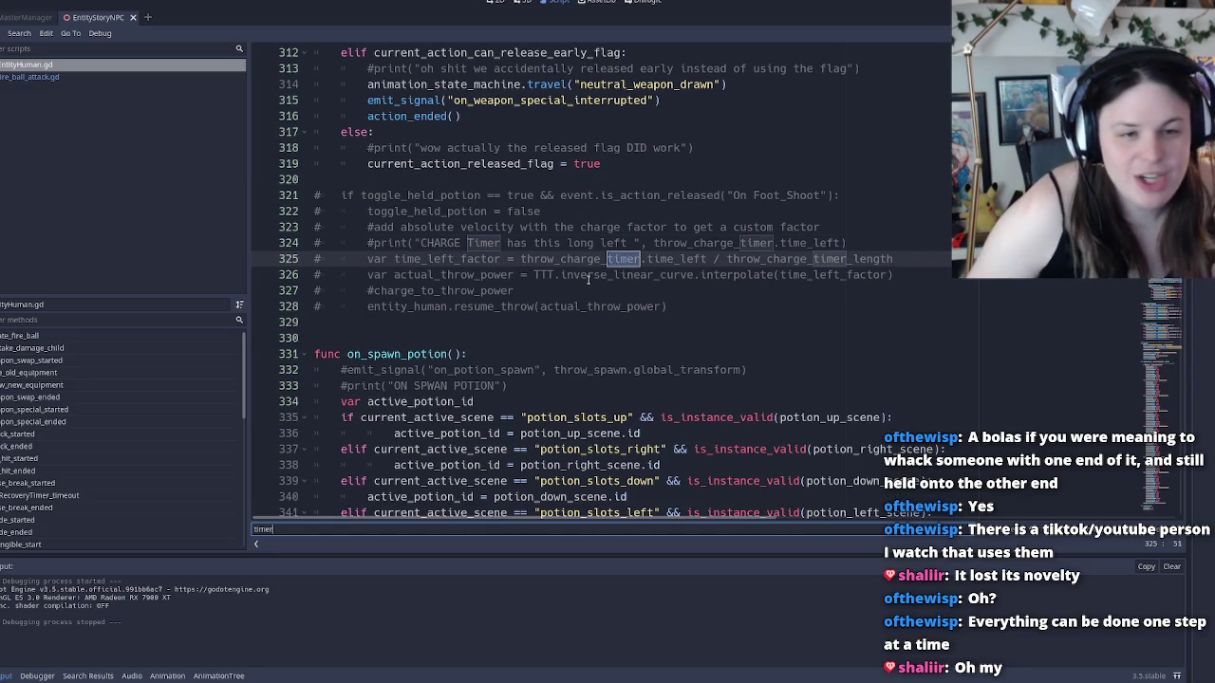
key(Return)
key(Return)
key(Return)
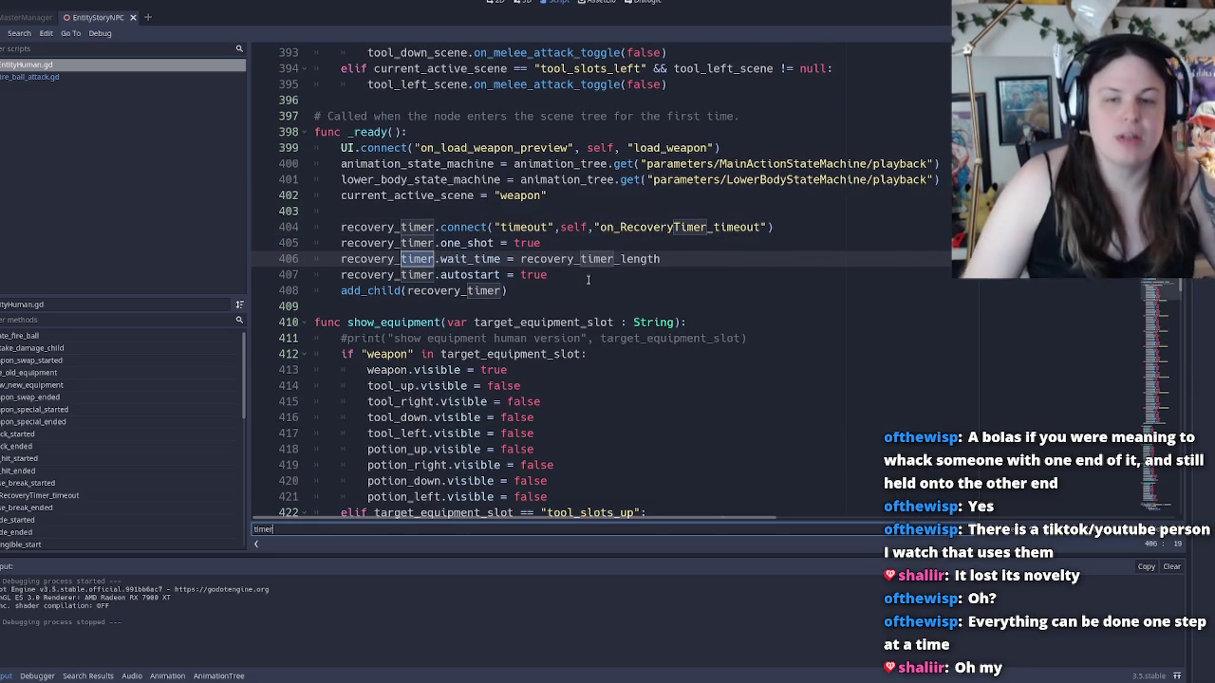
key(Return)
key(Return)
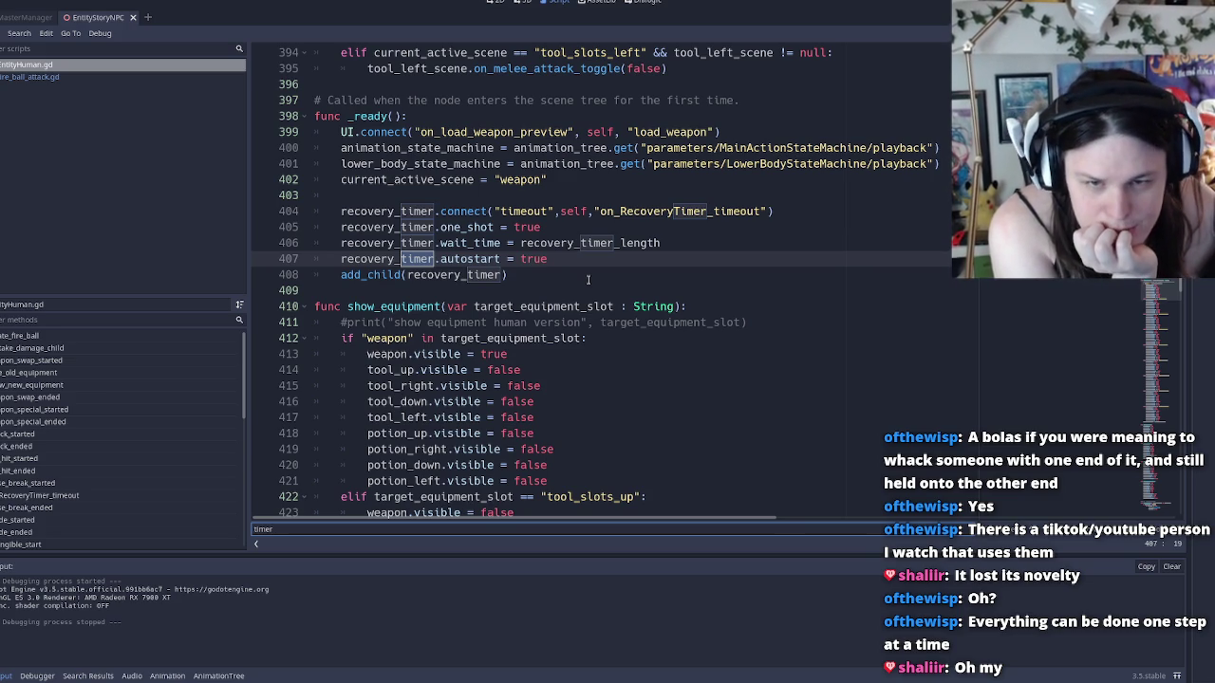
Change recovery_timer.autostart from true to false on line 407
click(567, 256)
key(BackSpace)
key(BackSpace)
key(BackSpace)
text(false)
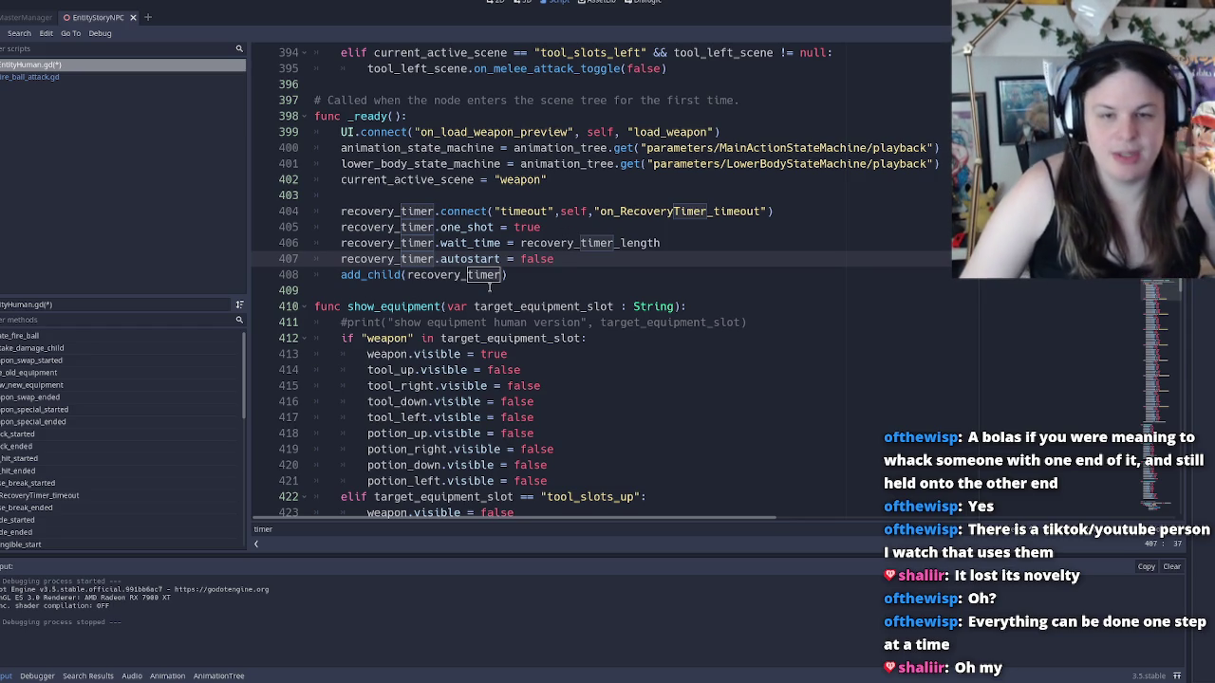
click(490, 288)
double_click(435, 275)
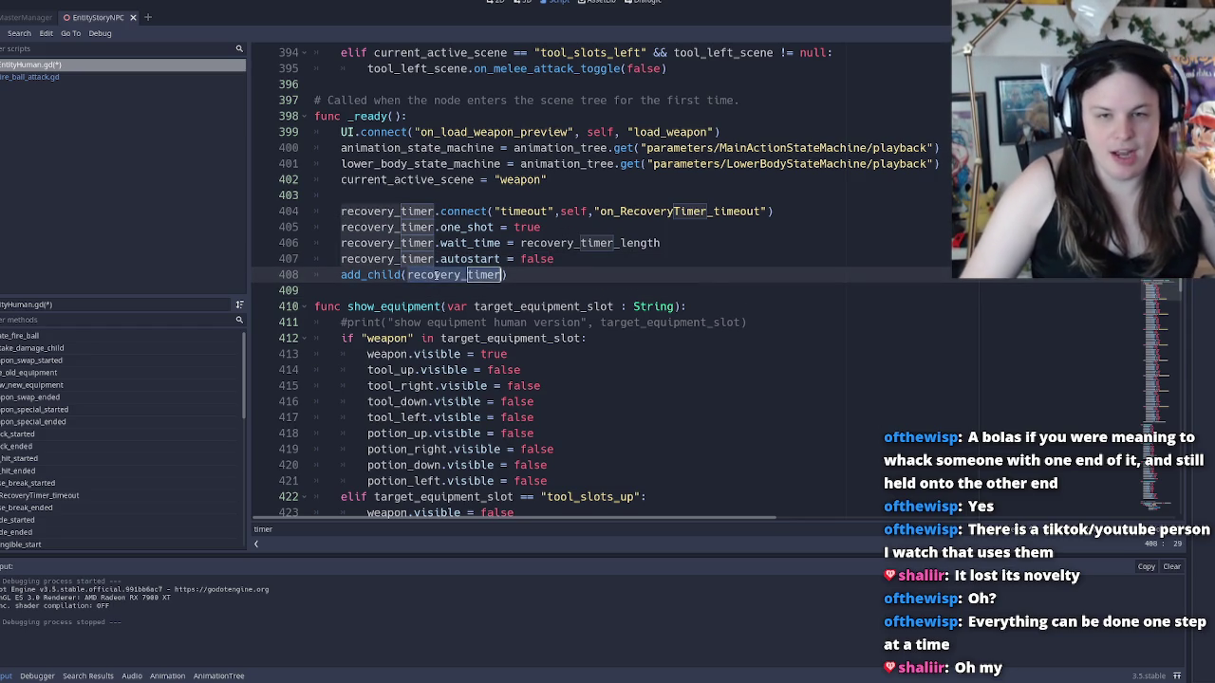
scroll(434, 274, down, 20)
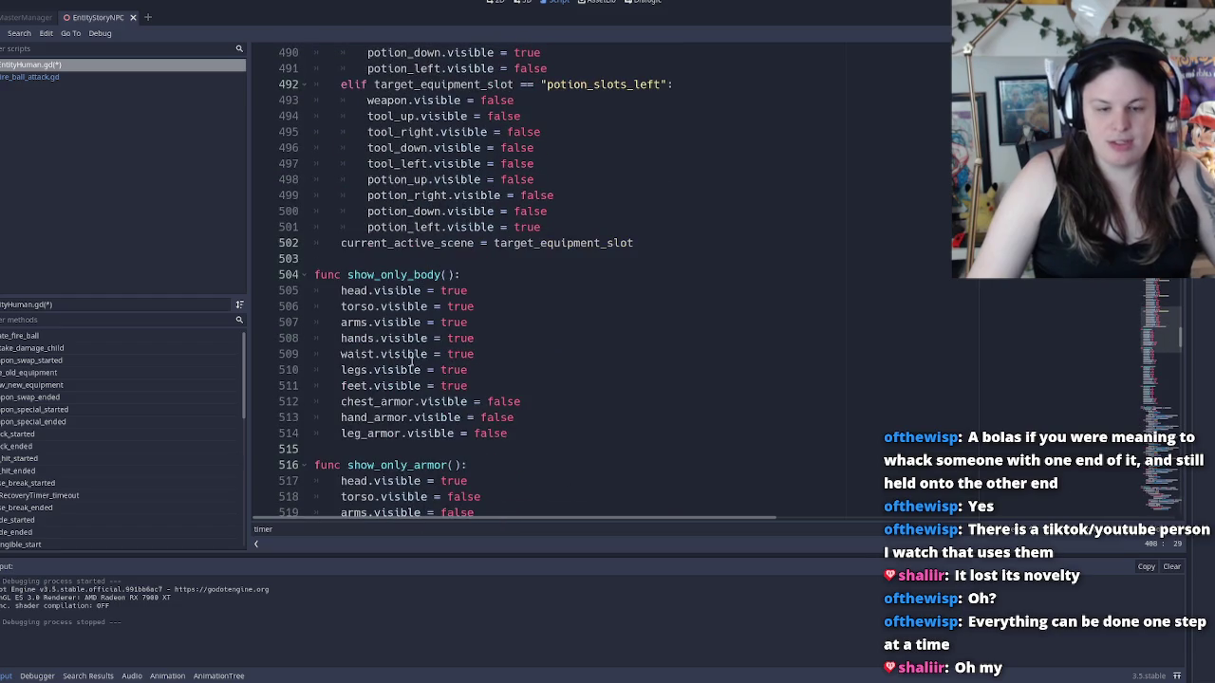
Search for on_poise_break_started, stepping between its declaration on line 82 and emit on line 178
key(ctrl+f)
text(on_p)
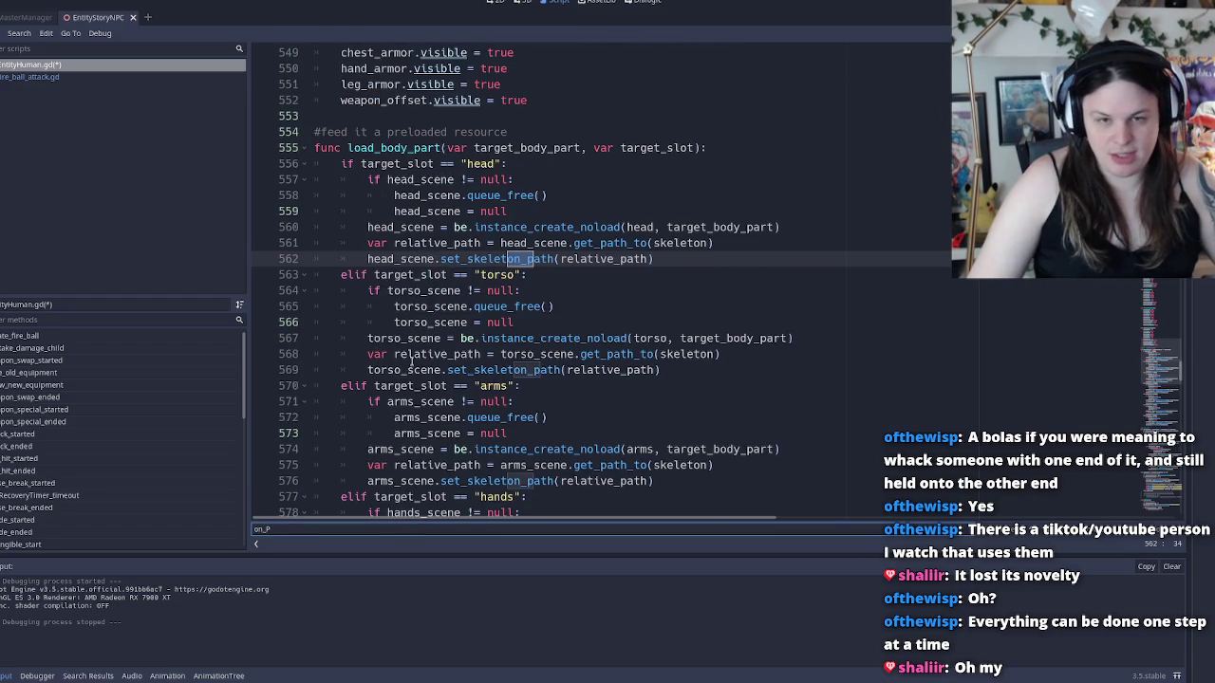
text(oise_br)
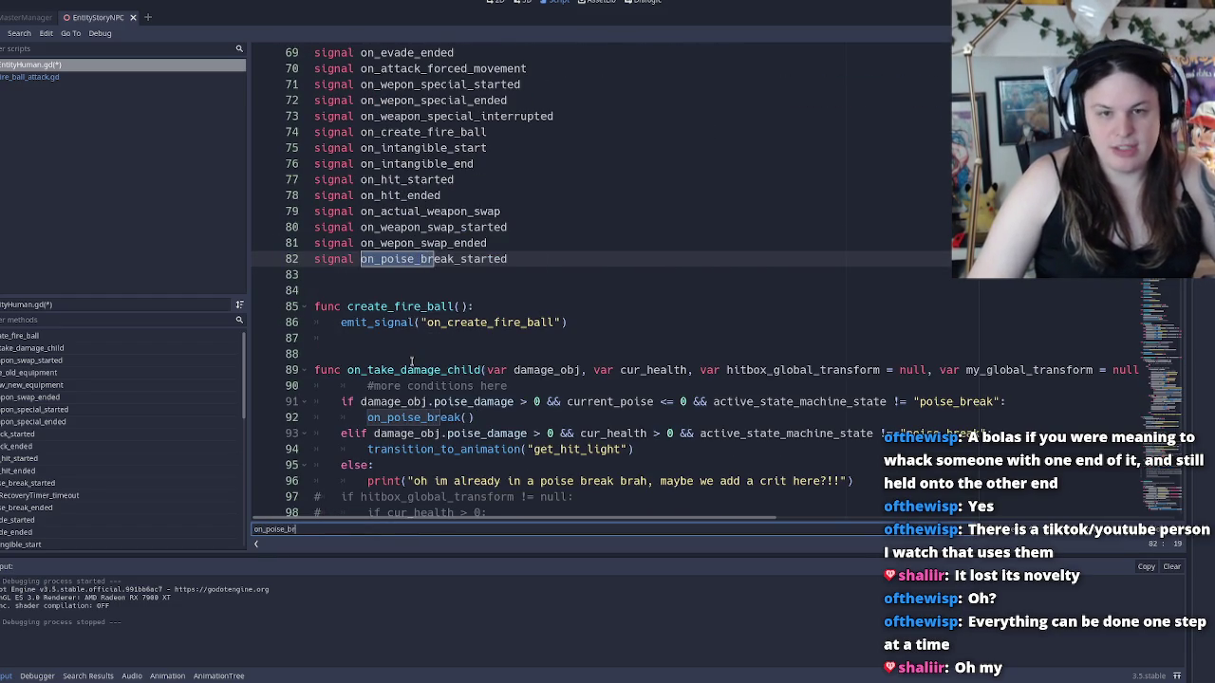
text(eak_started)
key(Return)
key(Return)
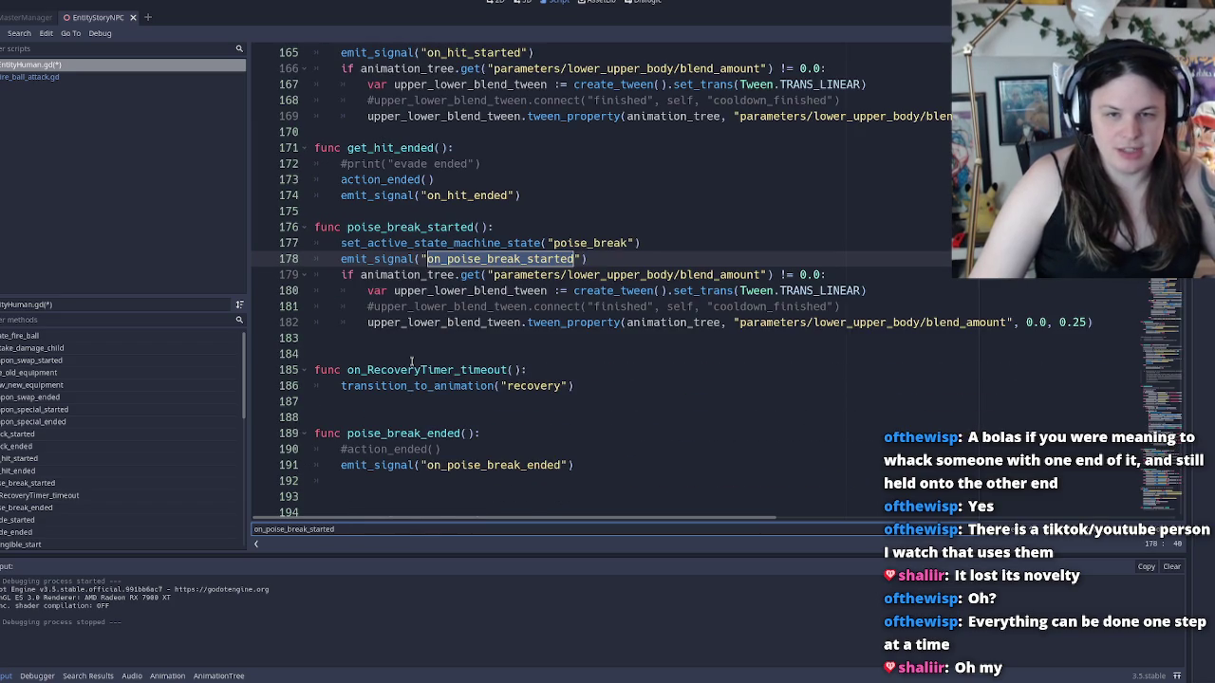
key(Return)
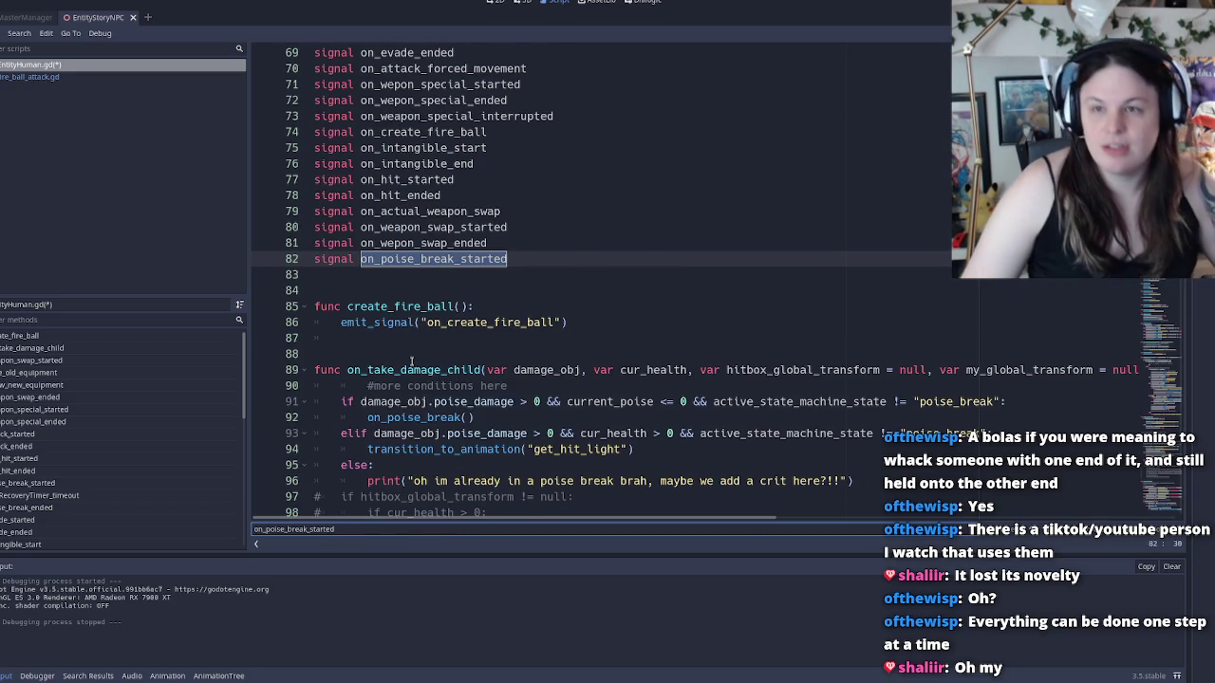
key(Return)
key(Return)
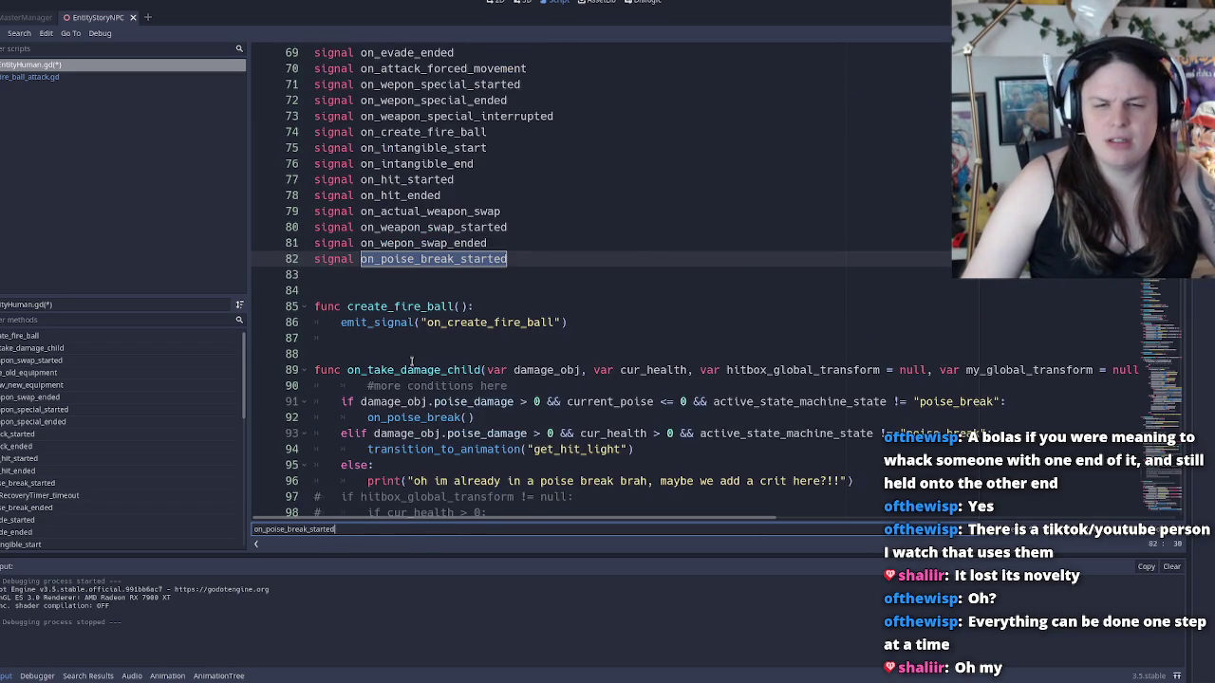
key(Return)
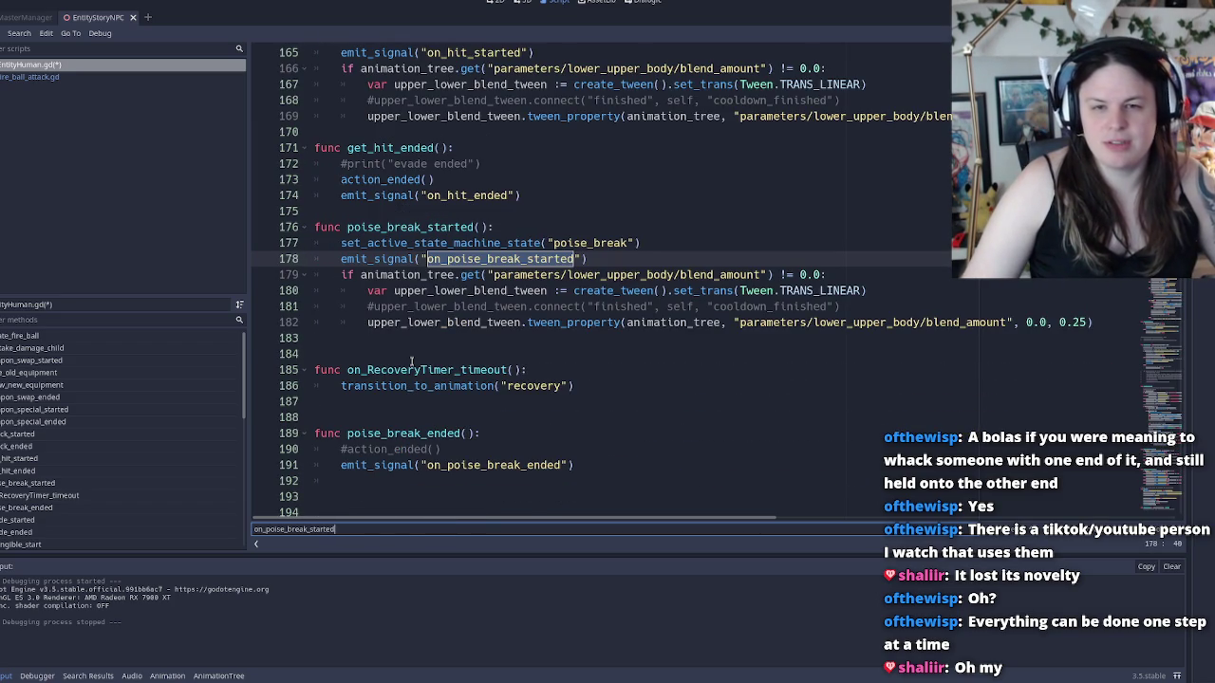
Read through poise_break_started, selecting set_active_state_machine_state on line 177
click(427, 228)
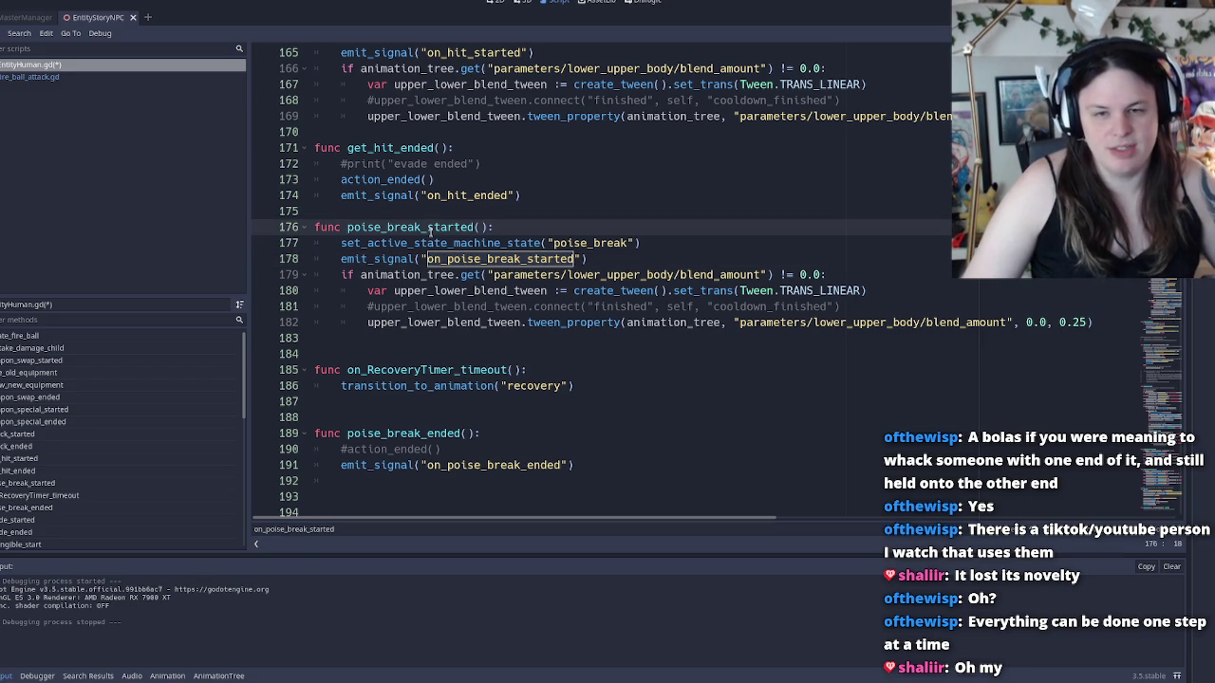
click(704, 261)
key(Down)
key(End)
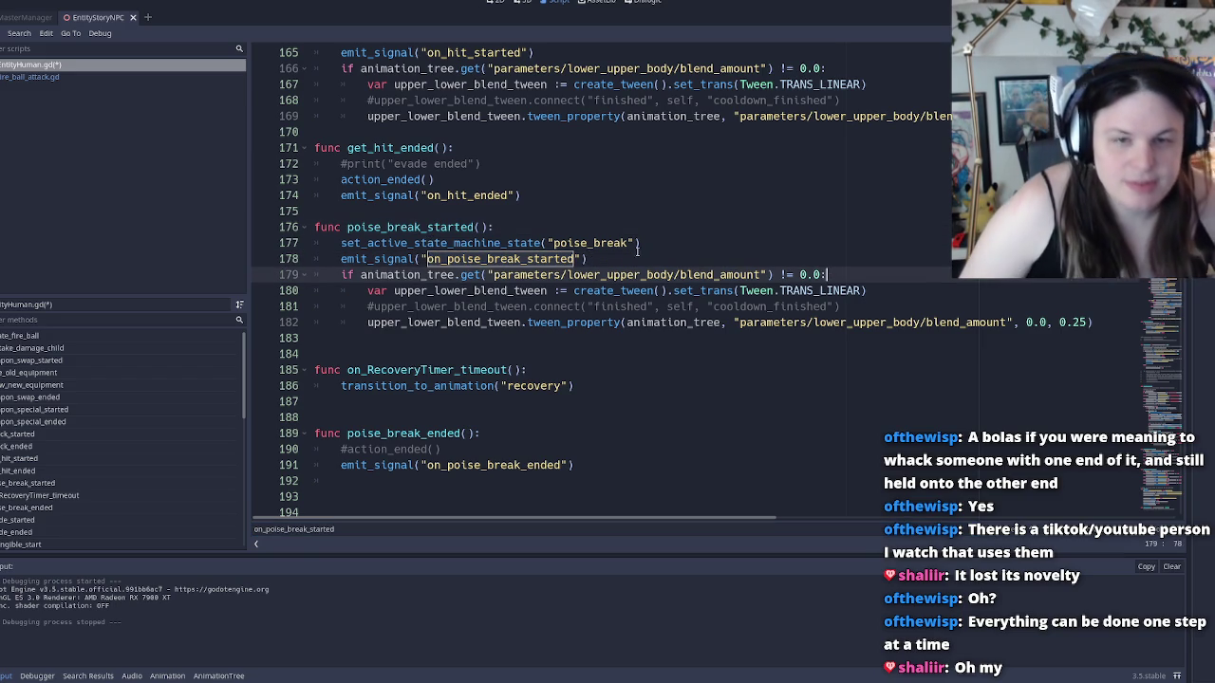
click(381, 227)
click(604, 259)
double_click(494, 243)
click(553, 243)
Follow the body down to the lower_upper_body tween on line 182, ending on empty line 183
click(560, 259)
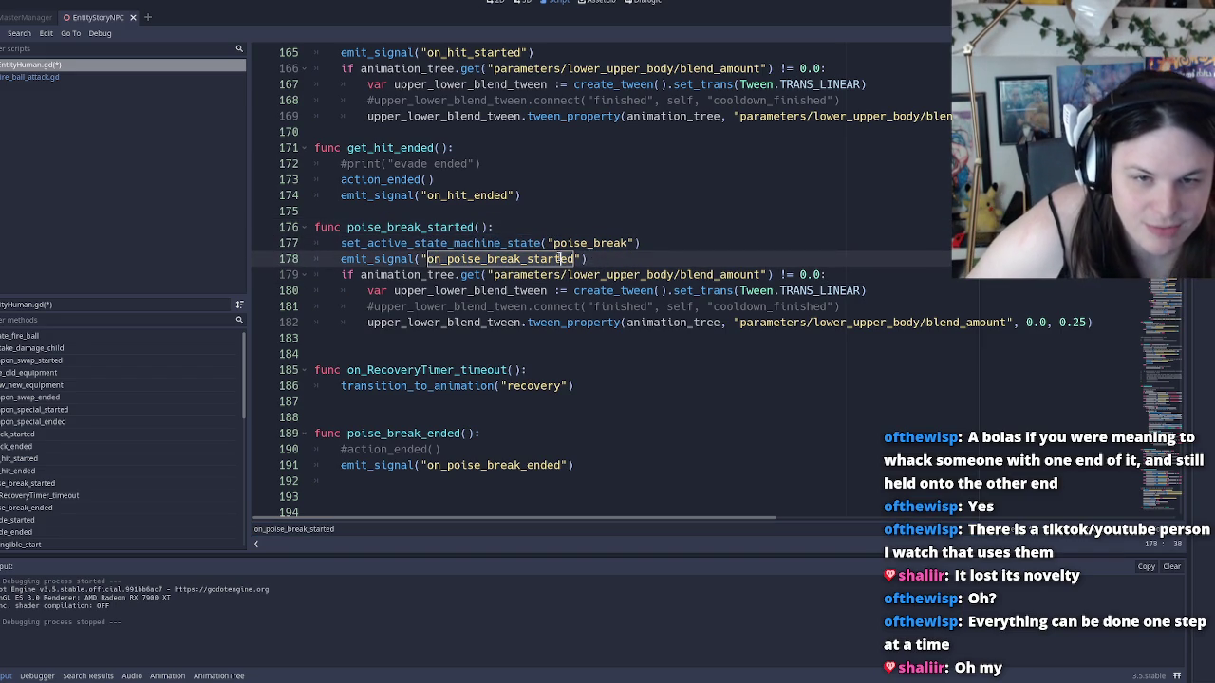
click(607, 274)
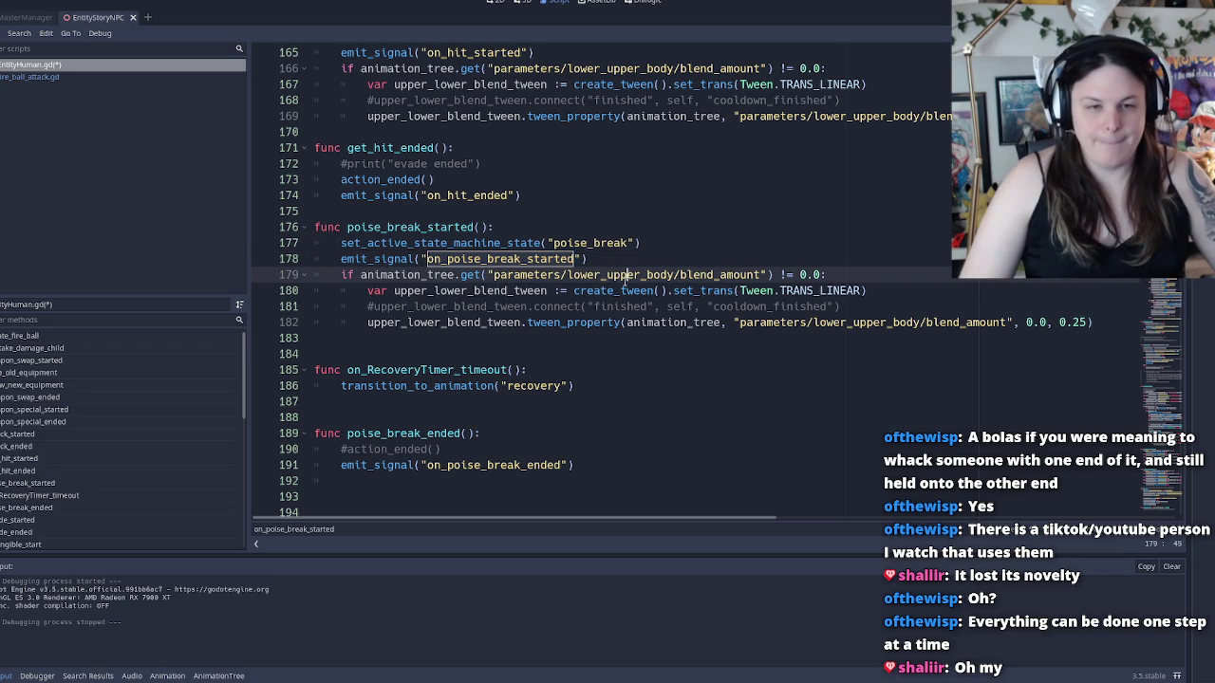
key(Down)
key(Down)
key(Down)
click(1042, 323)
double_click(851, 322)
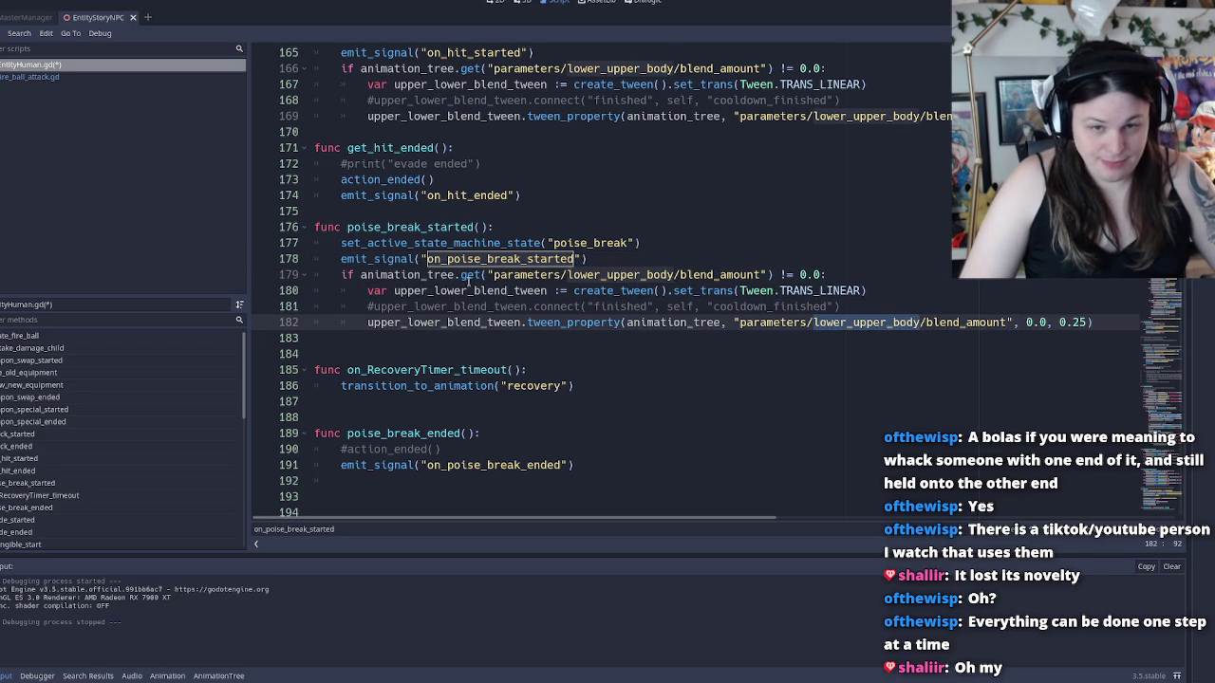
click(652, 255)
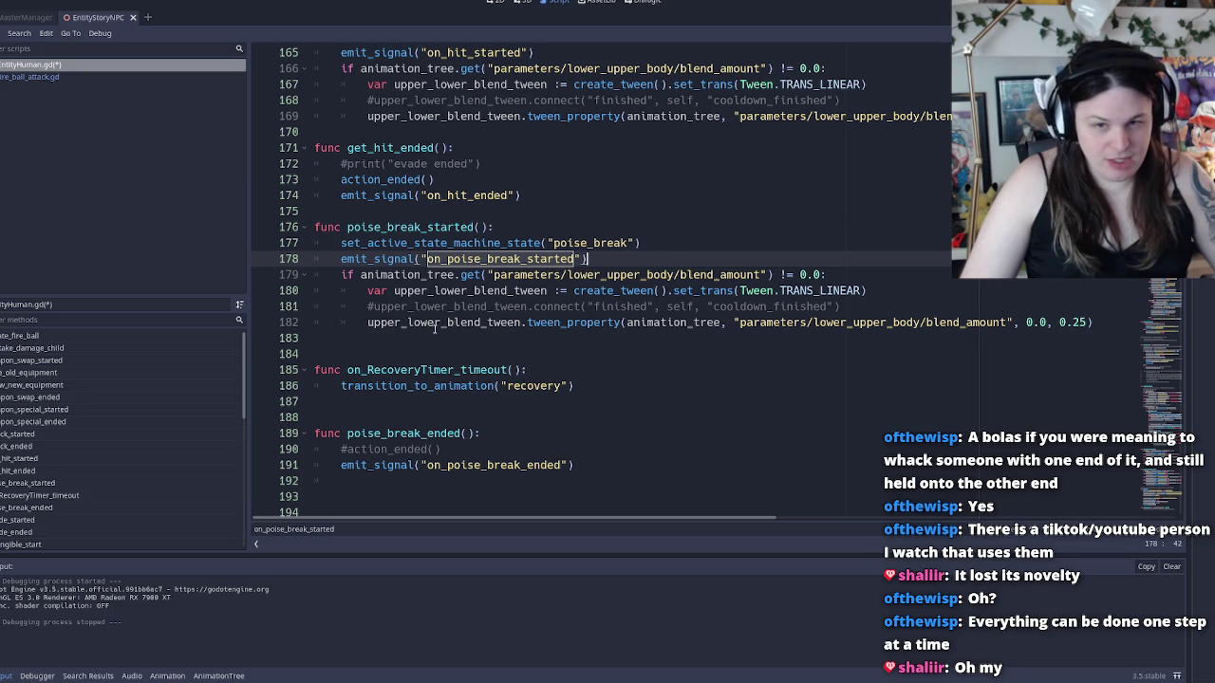
click(360, 336)
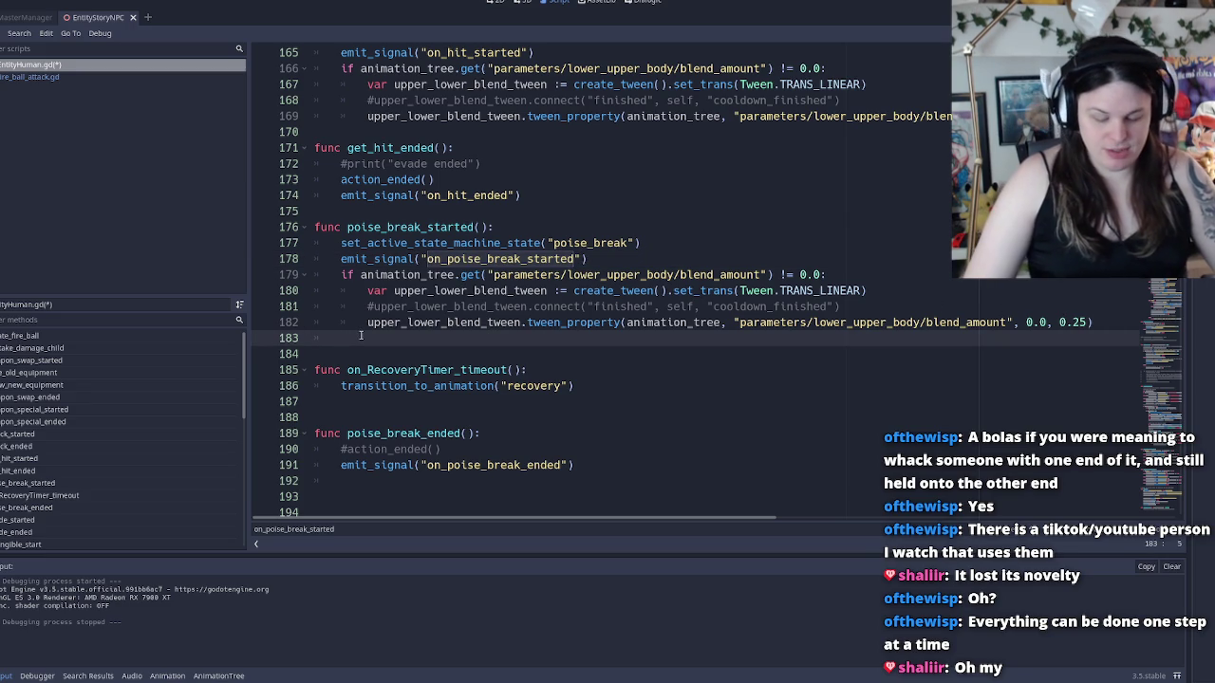
Add recovery_timer.start(recovery_timer_length) on line 183 and save the script
text(recovery_timer.sta)
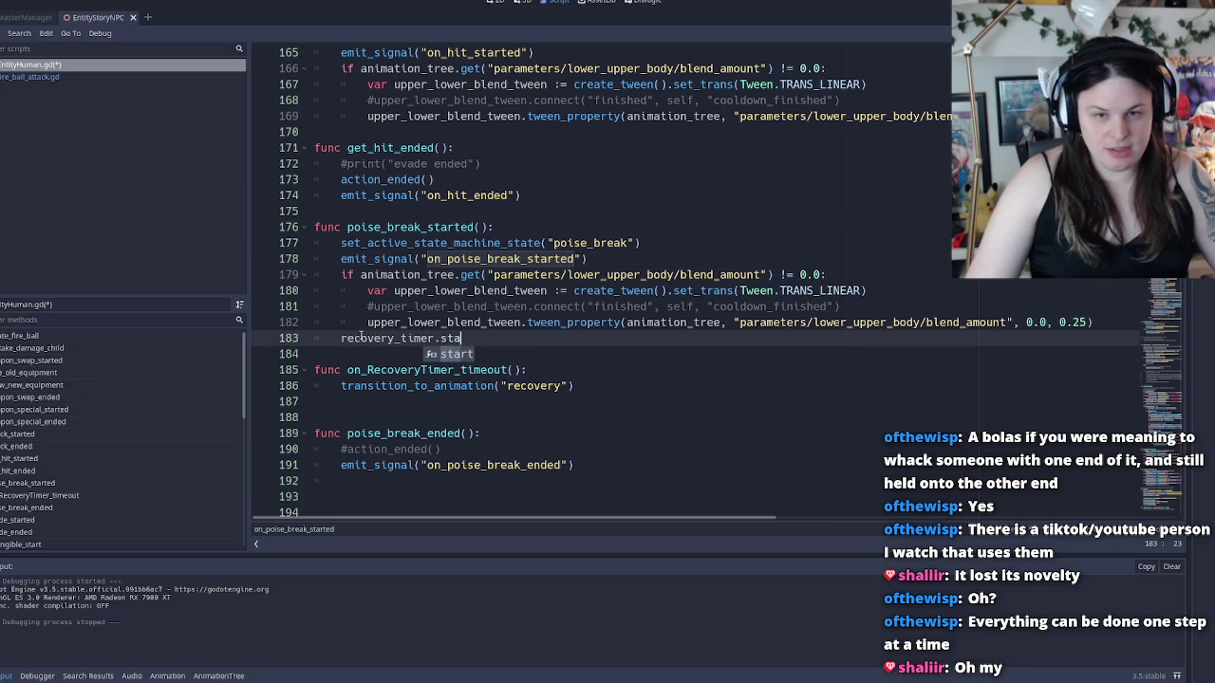
key(Return)
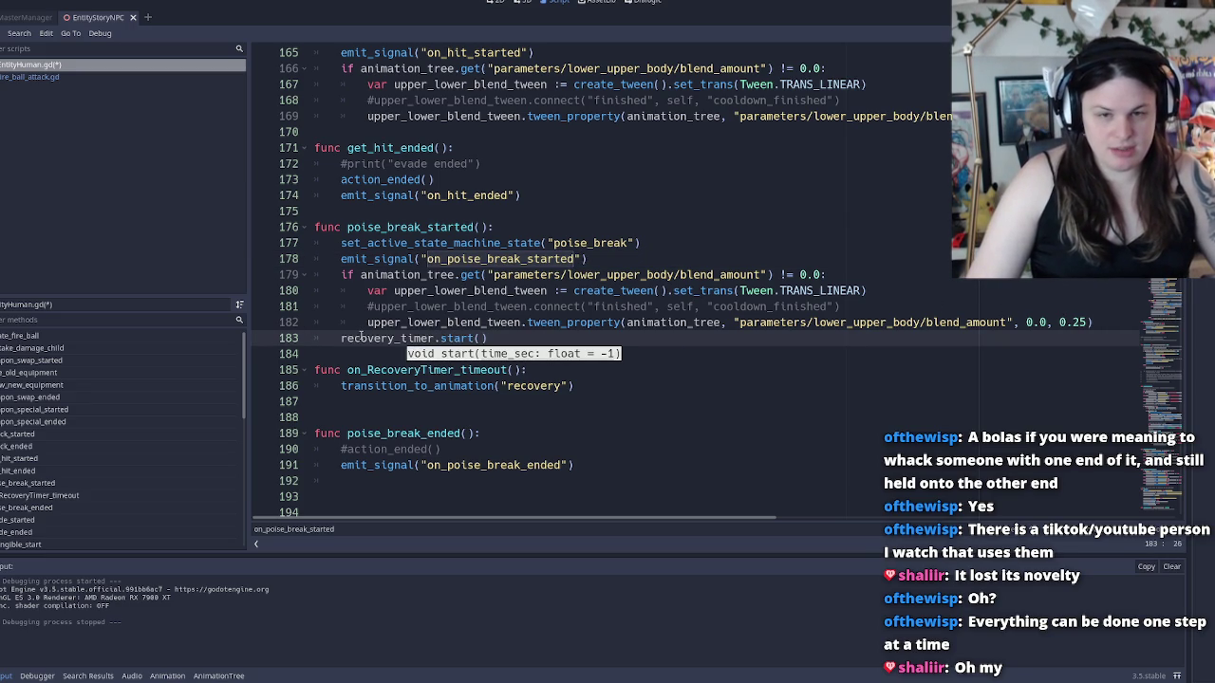
text(reco)
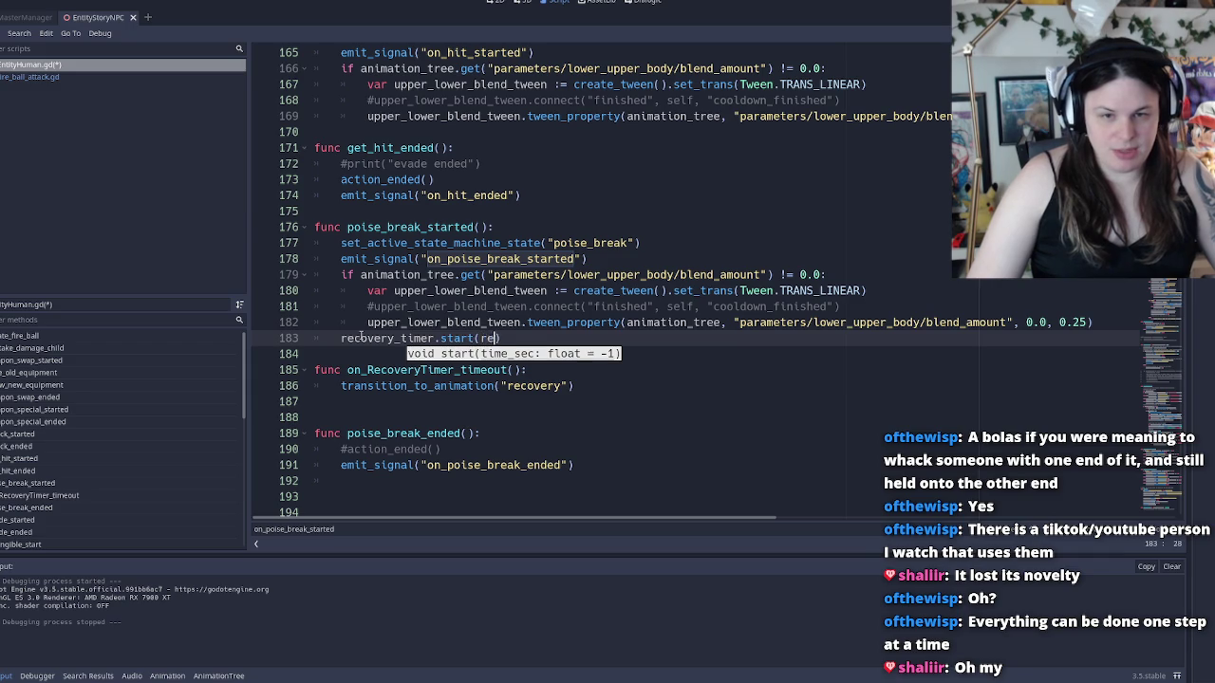
key(Down)
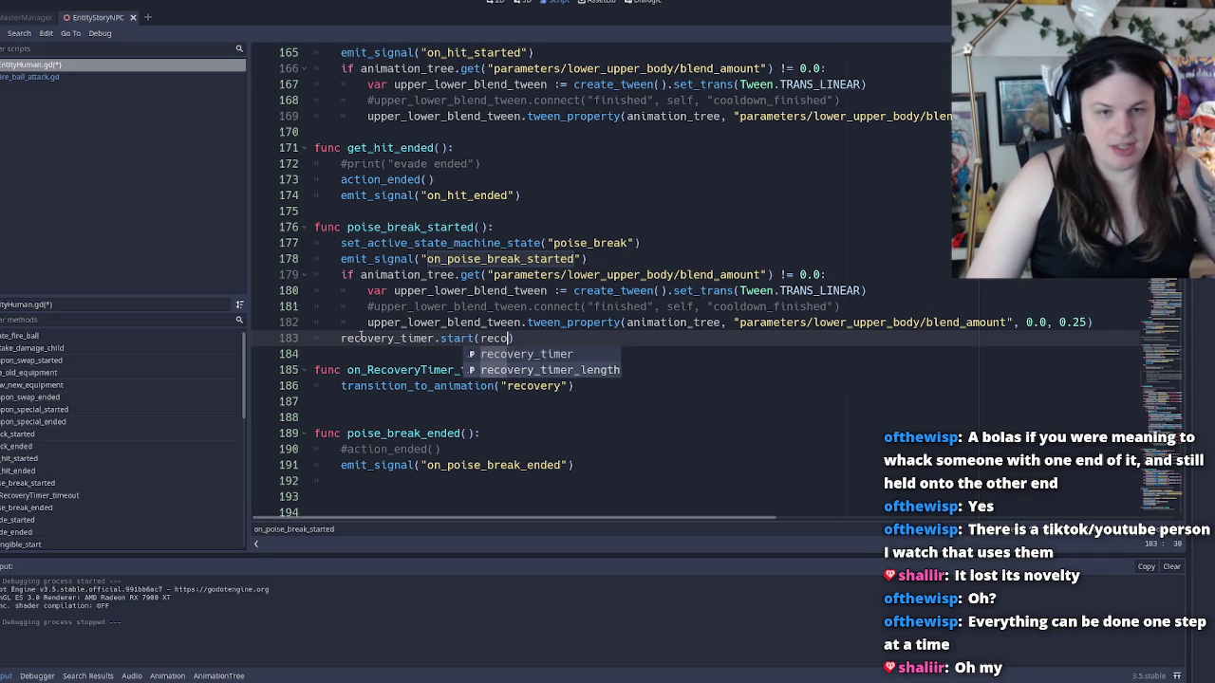
key(Return)
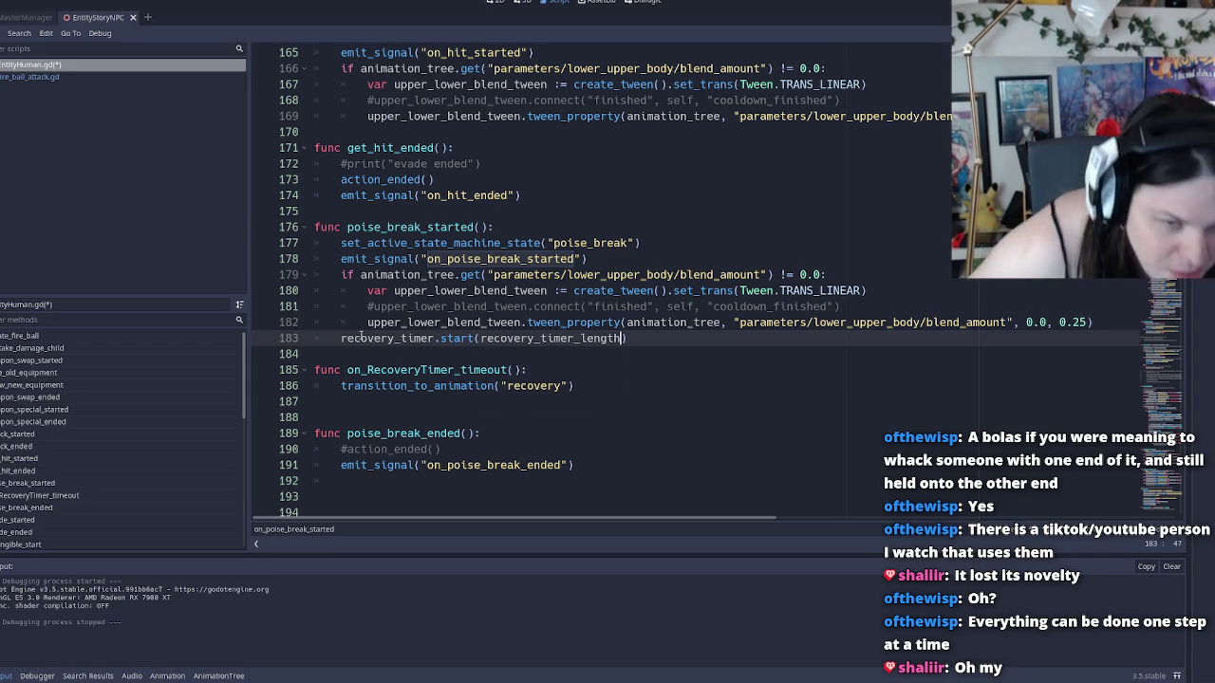
key(ctrl+s)
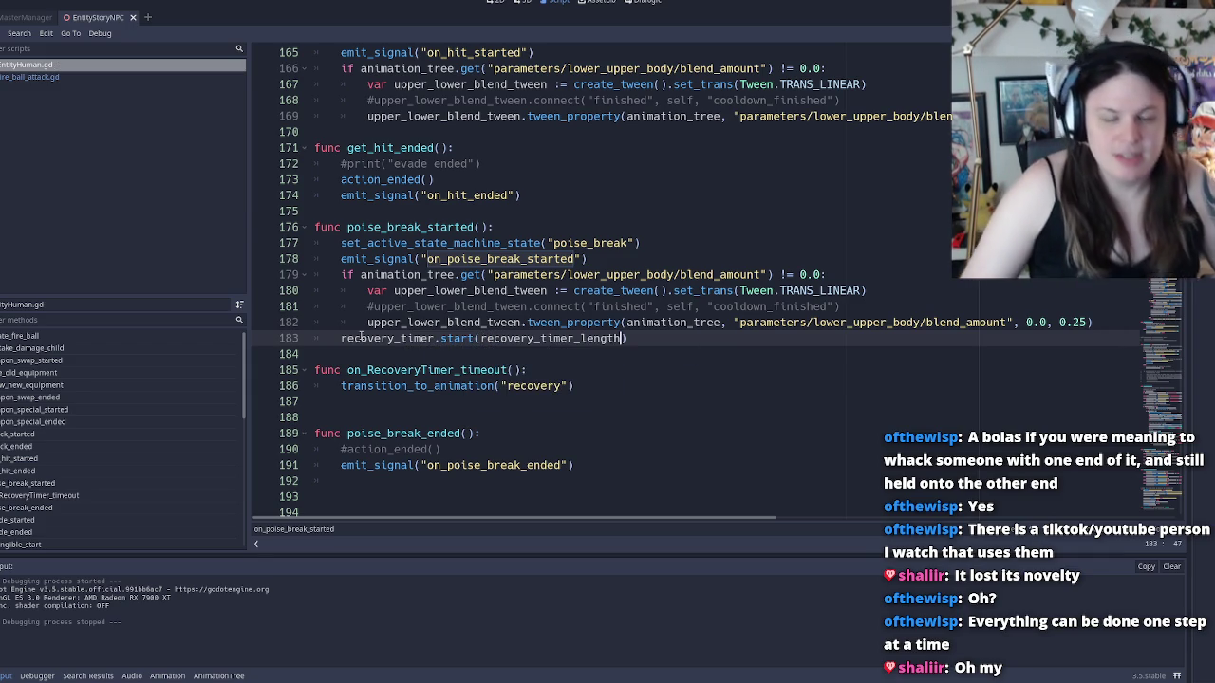
Remove the recovery_timer_length argument, leaving recovery_timer.start()
key(shift+Left)
key(shift+Left)
key(shift+Left)
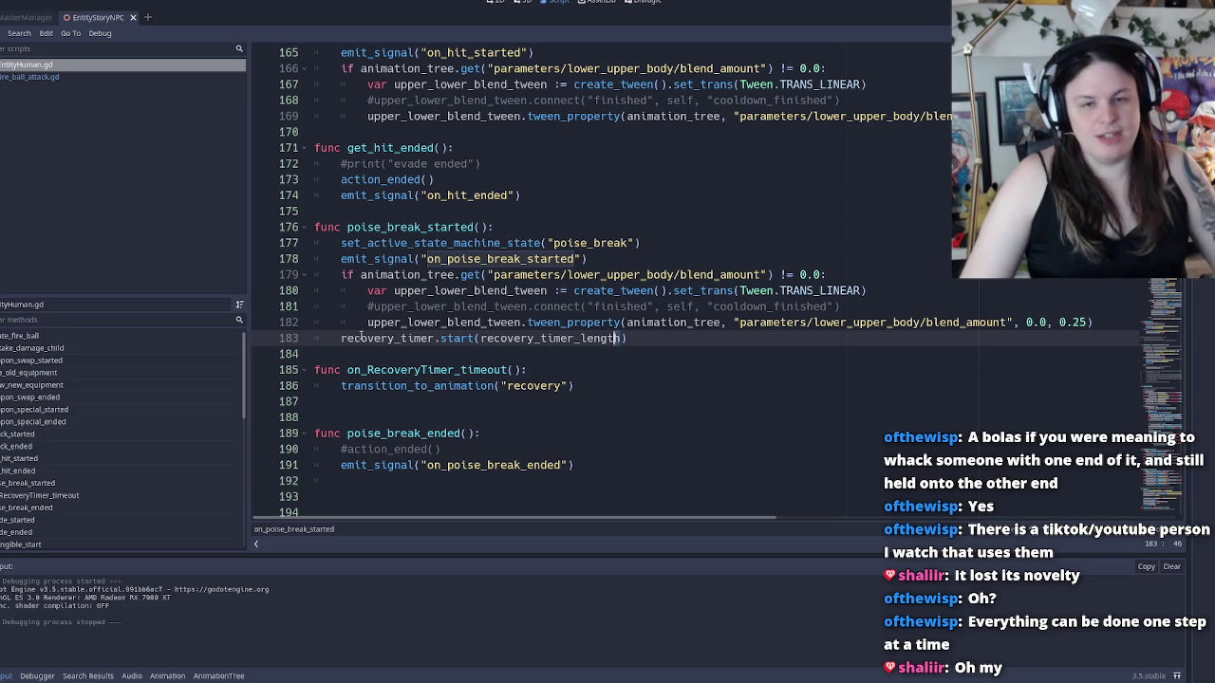
key(BackSpace)
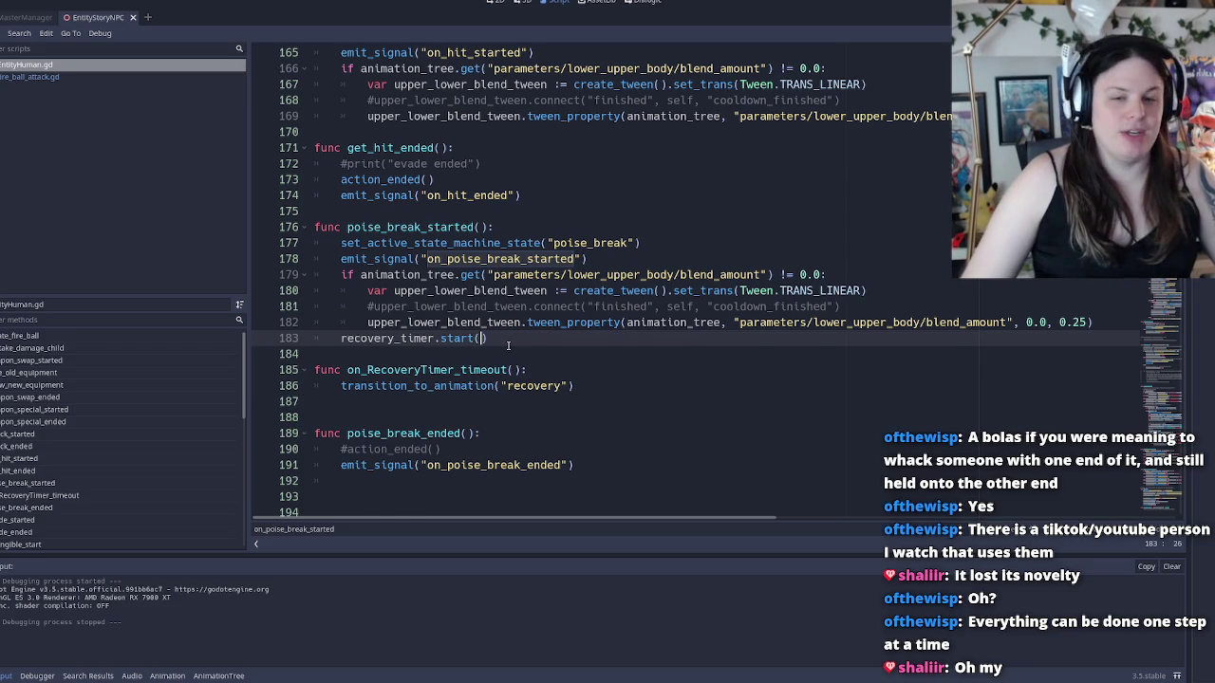
ctrl+scroll(504, 339, up, 4)
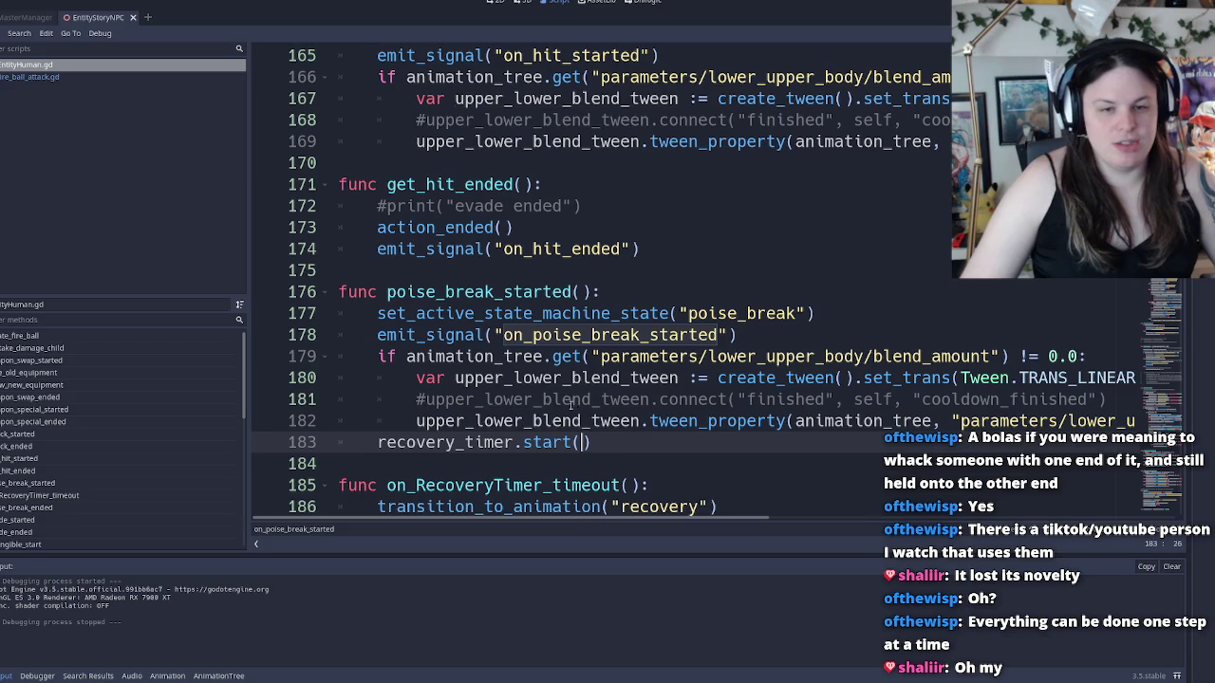
scroll(610, 446, down, 1)
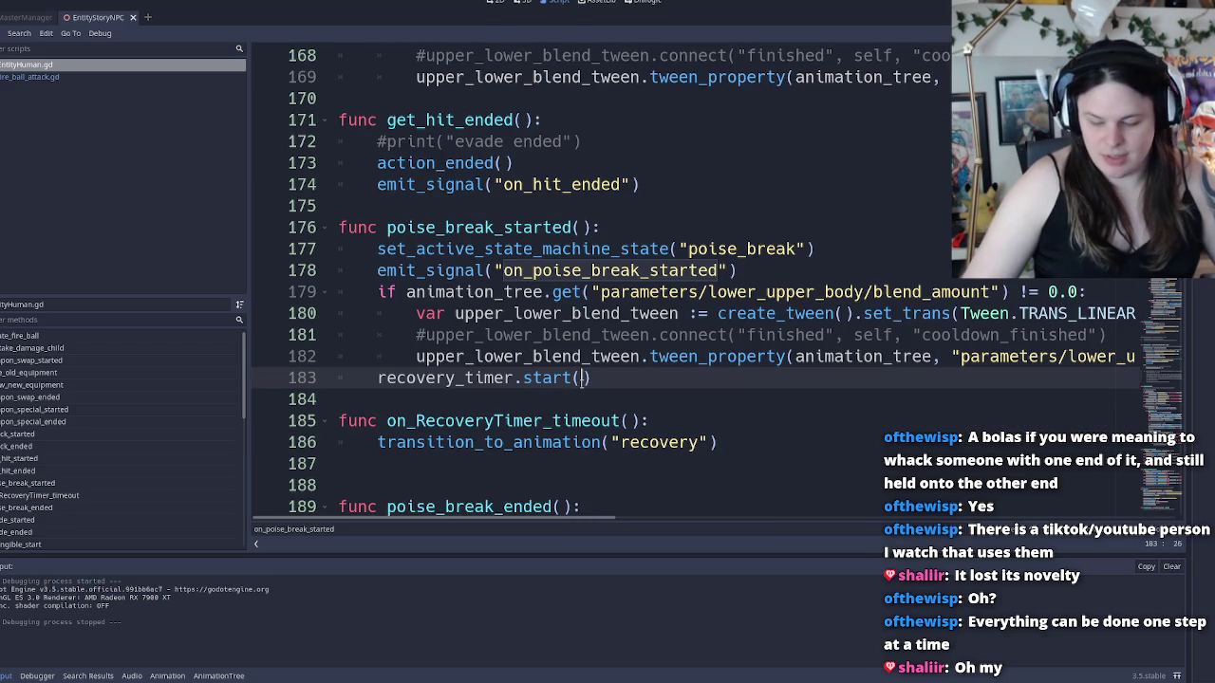
Run the game with F5 and load the Test Room level from the main menu
key(F5)
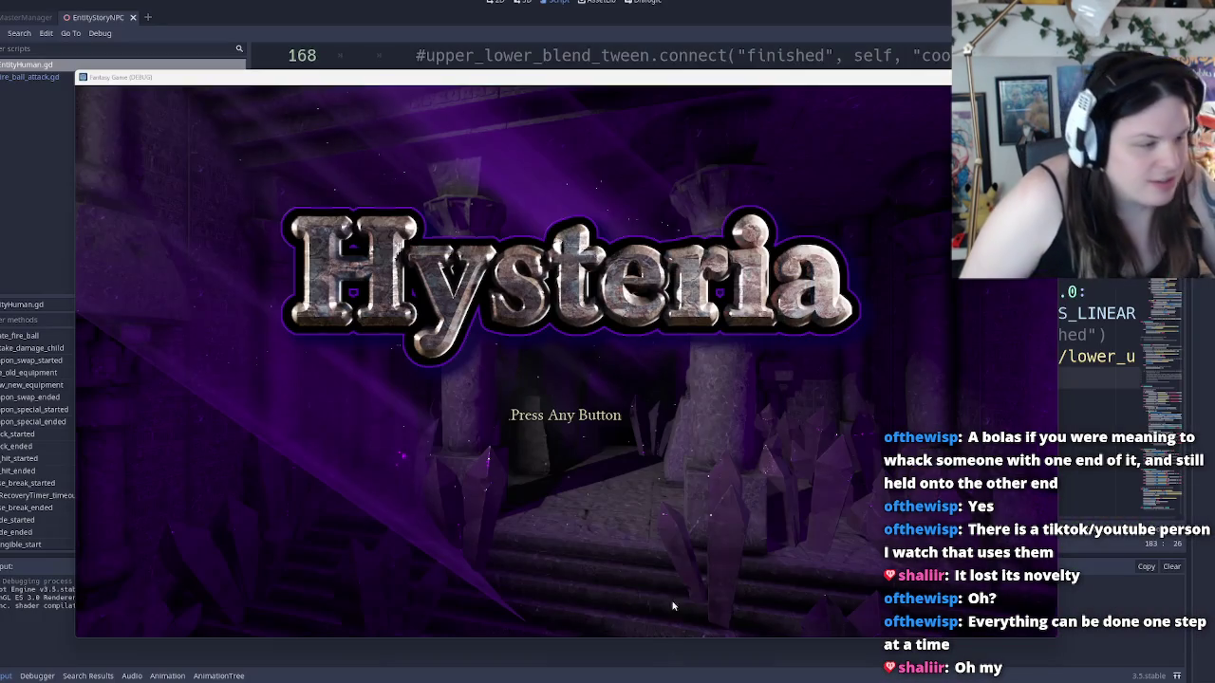
click(680, 446)
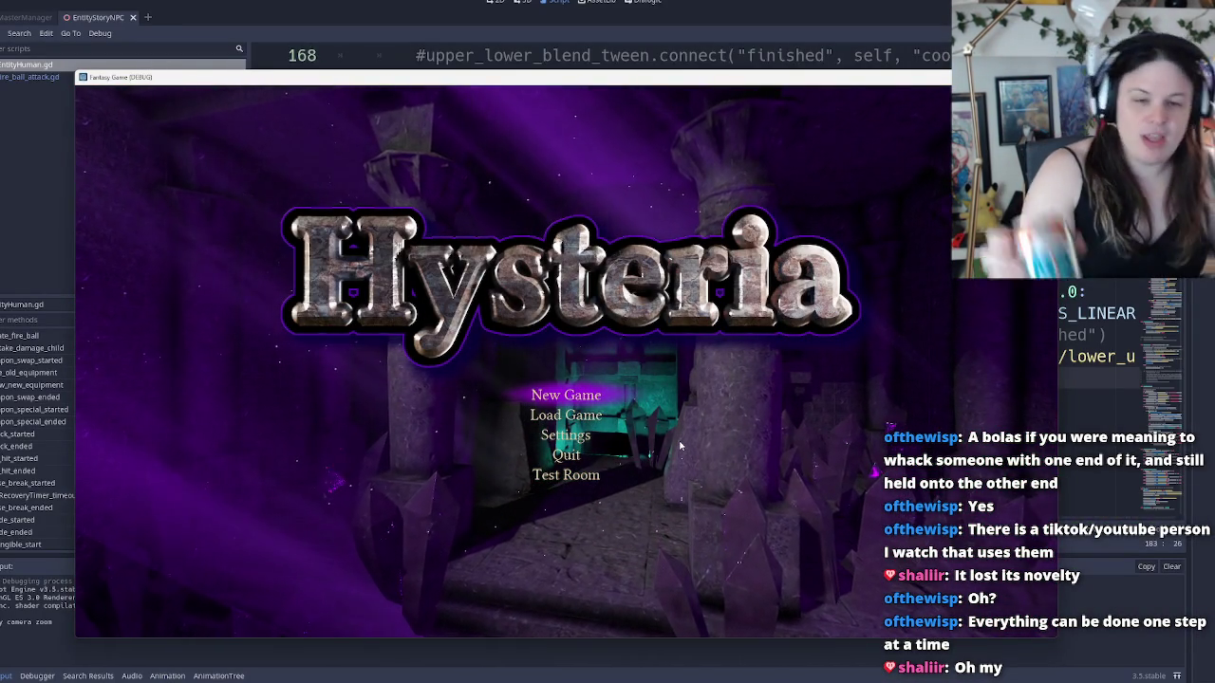
key(Down)
key(Down)
key(Down)
key(Down)
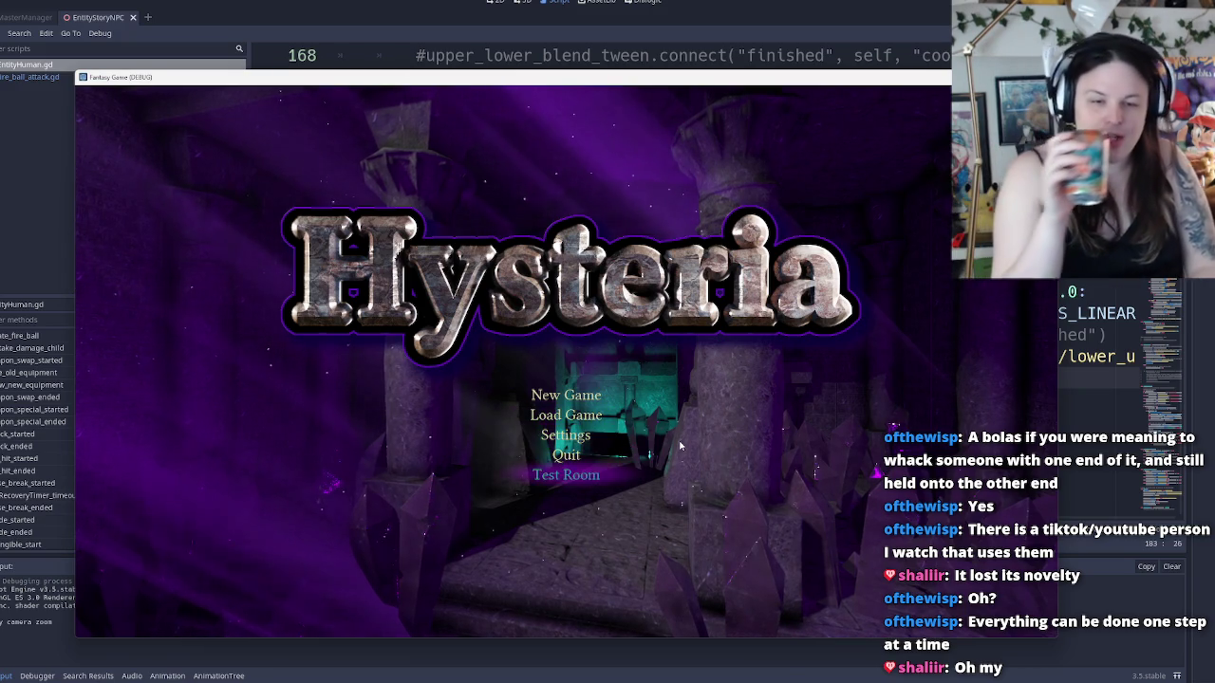
key(Return)
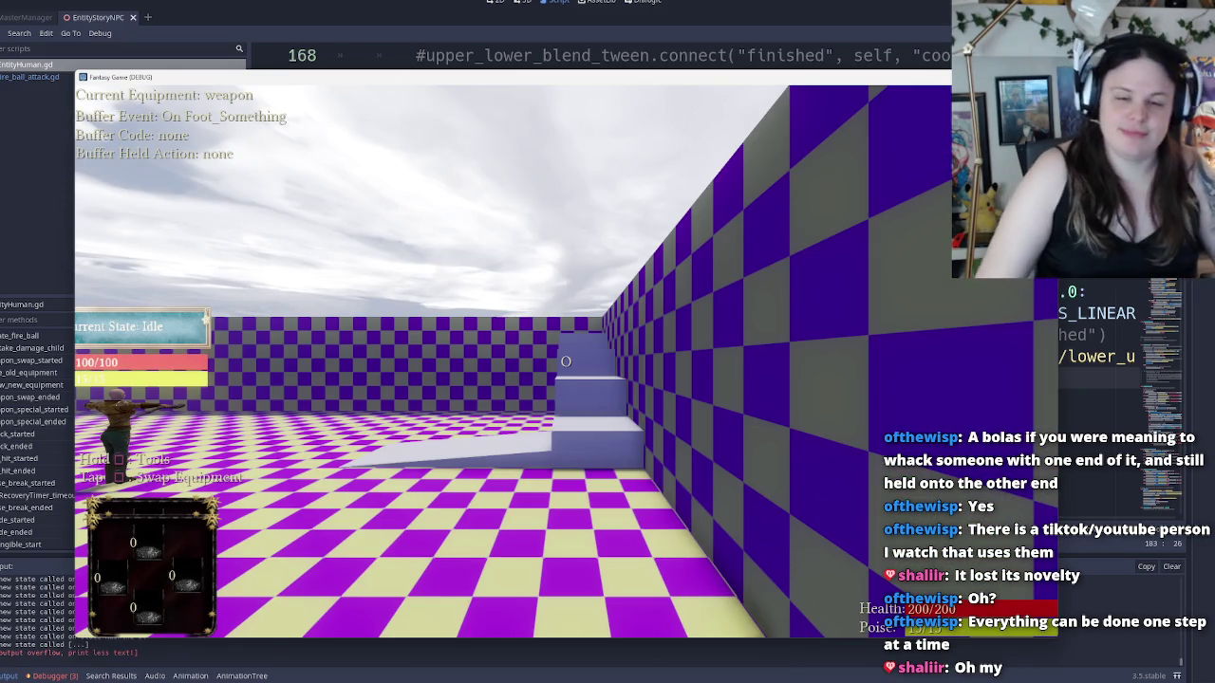
Close in on and attack the armoured enemy until it enters PoiseBreak
key(w)
key(space)
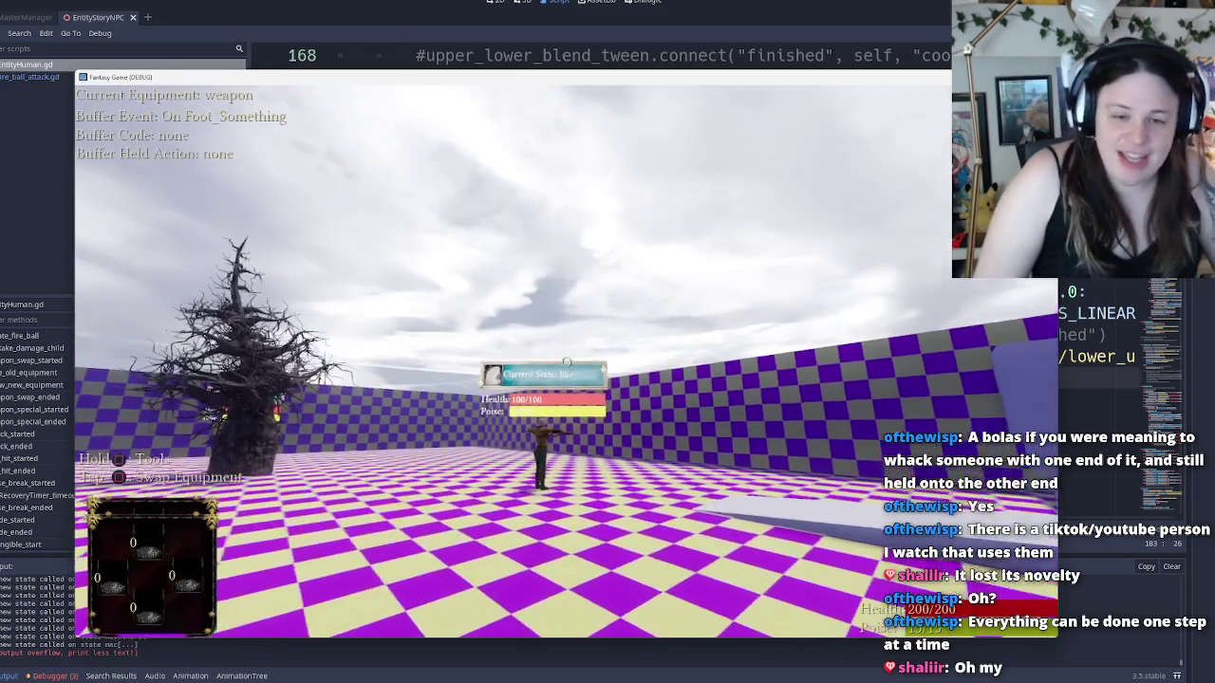
key(w)
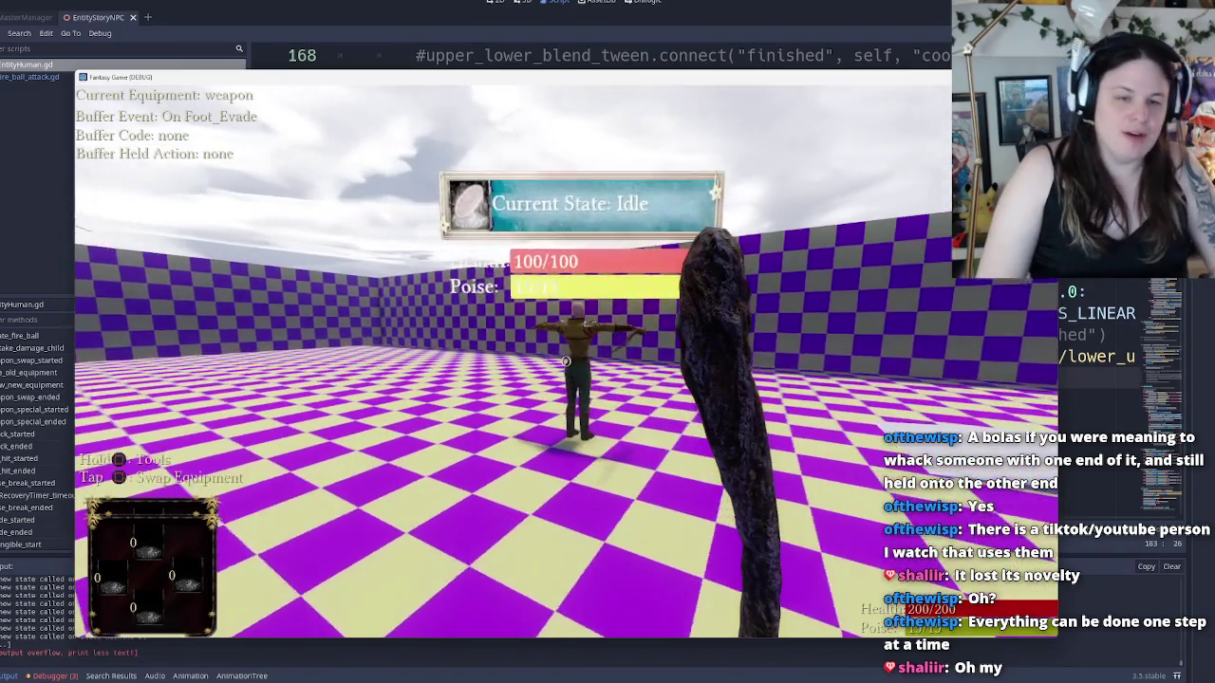
key(w)
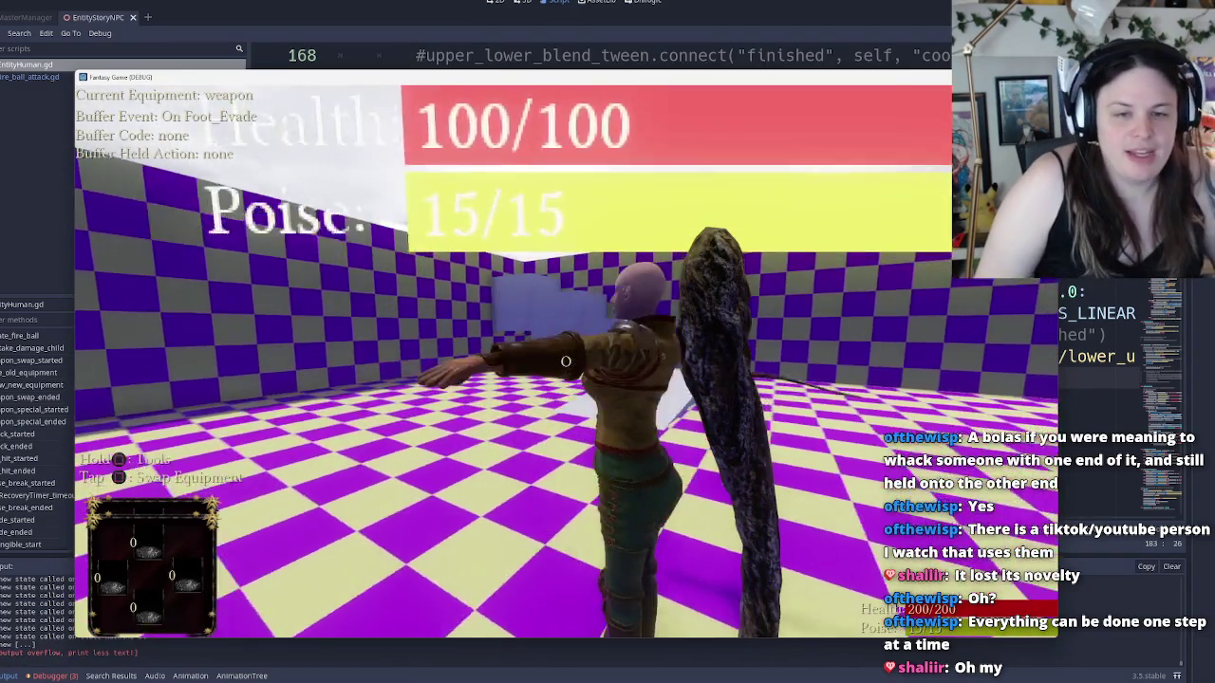
key(w)
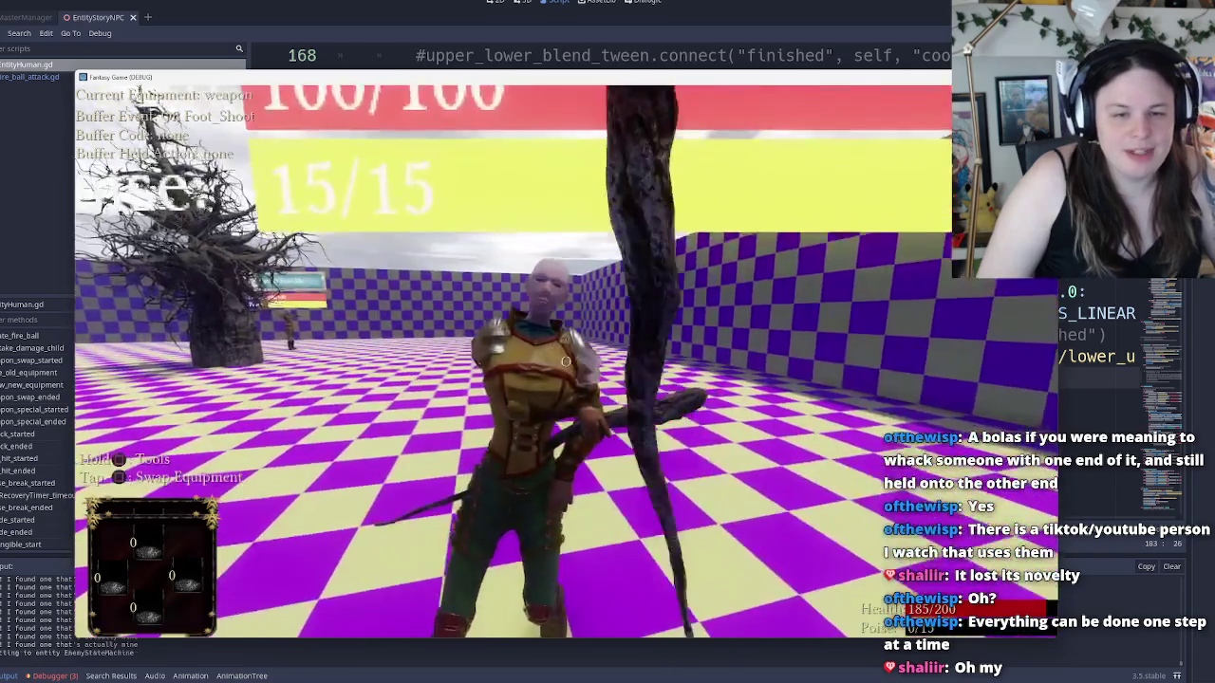
click(564, 360)
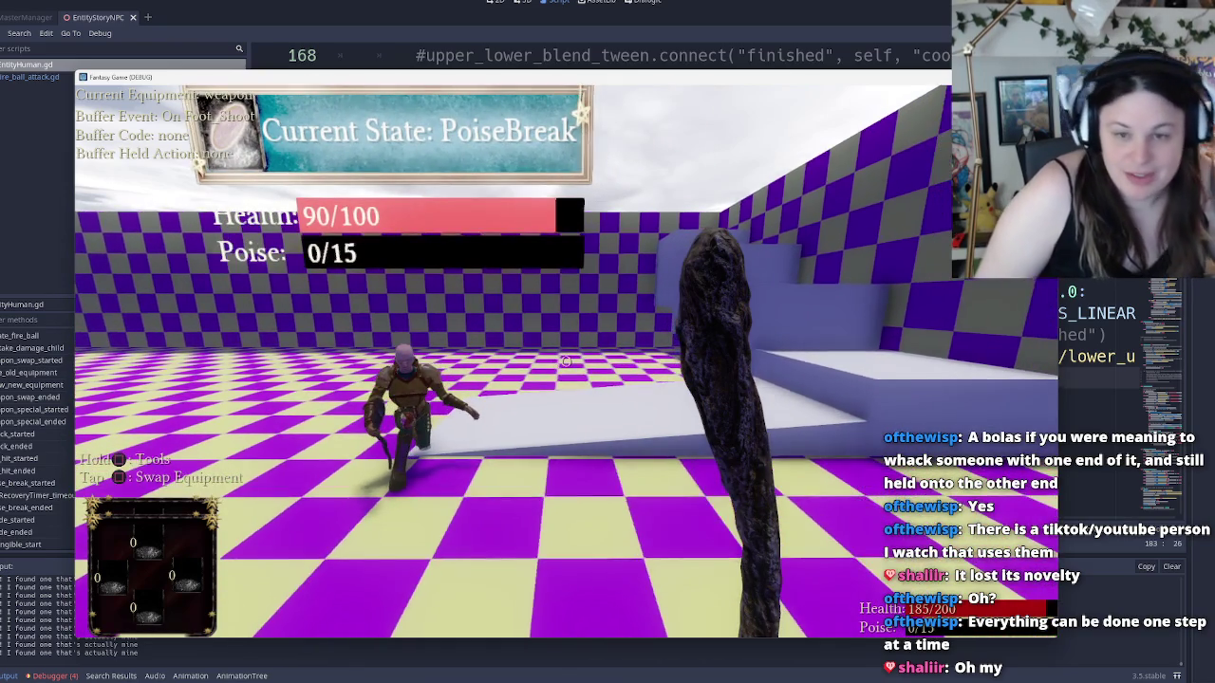
Pause the game and choose Quit To Desktop to return to the editor
key(Escape)
key(Up)
key(Return)
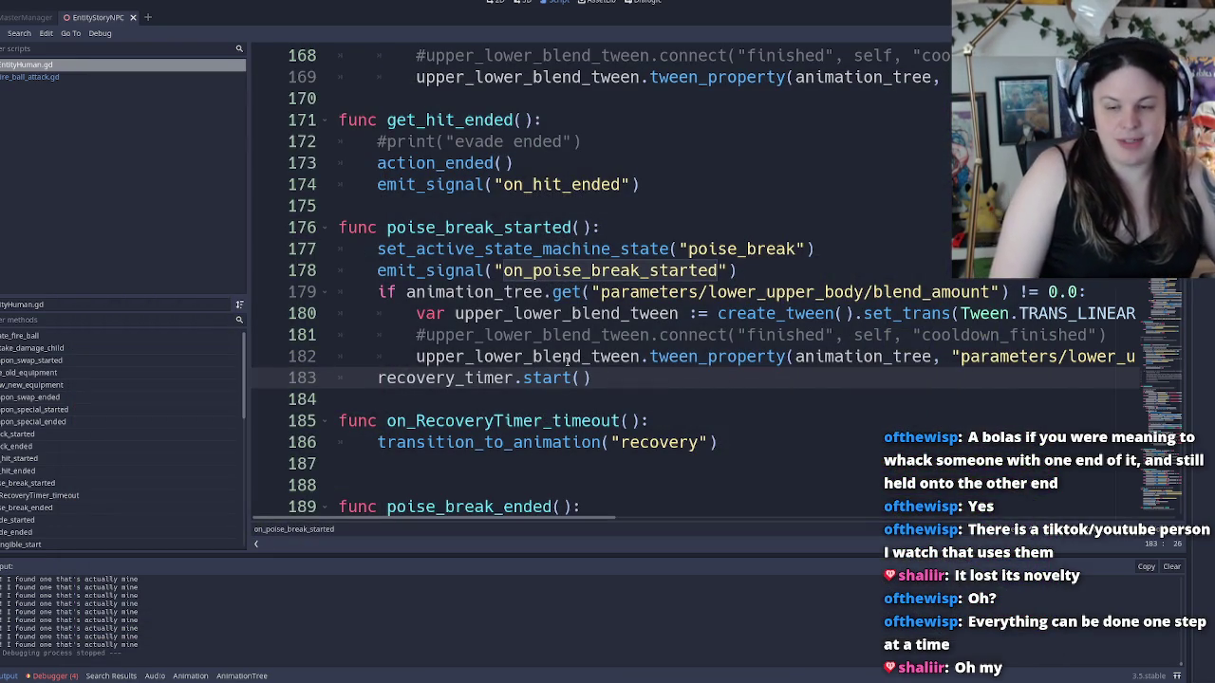
In the Debugger's Errors list, jump to the on_poise_break_ended emit_signal line, also checking the connect error
click(49, 676)
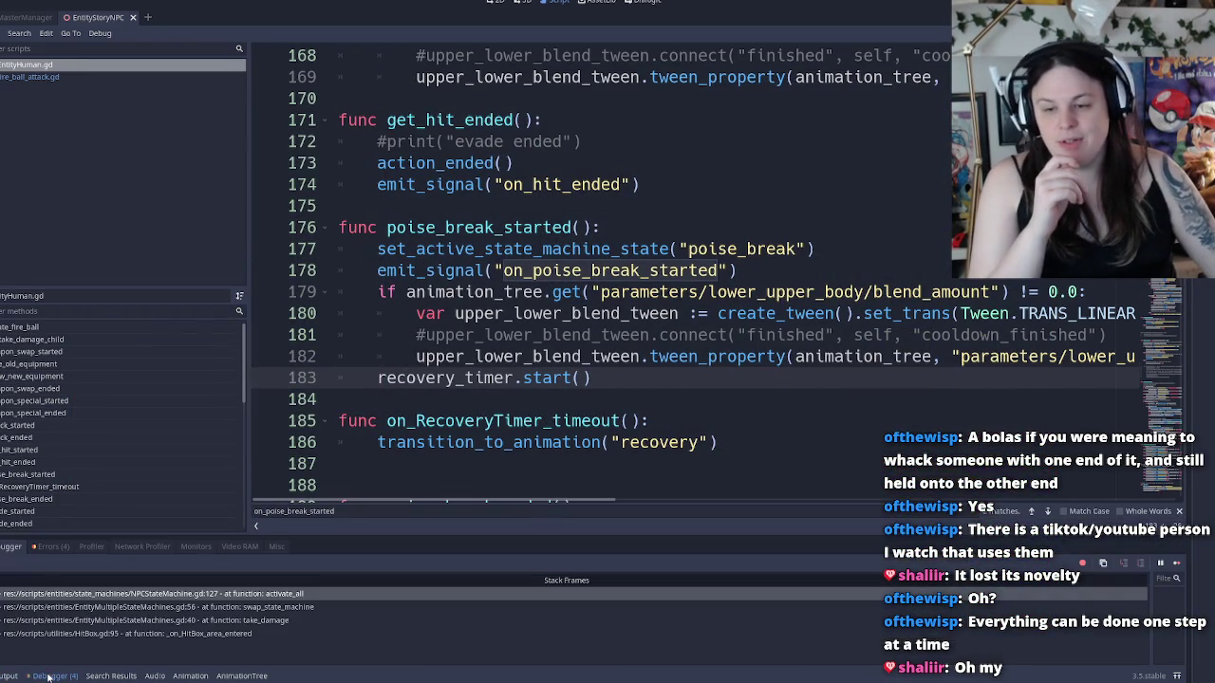
click(51, 548)
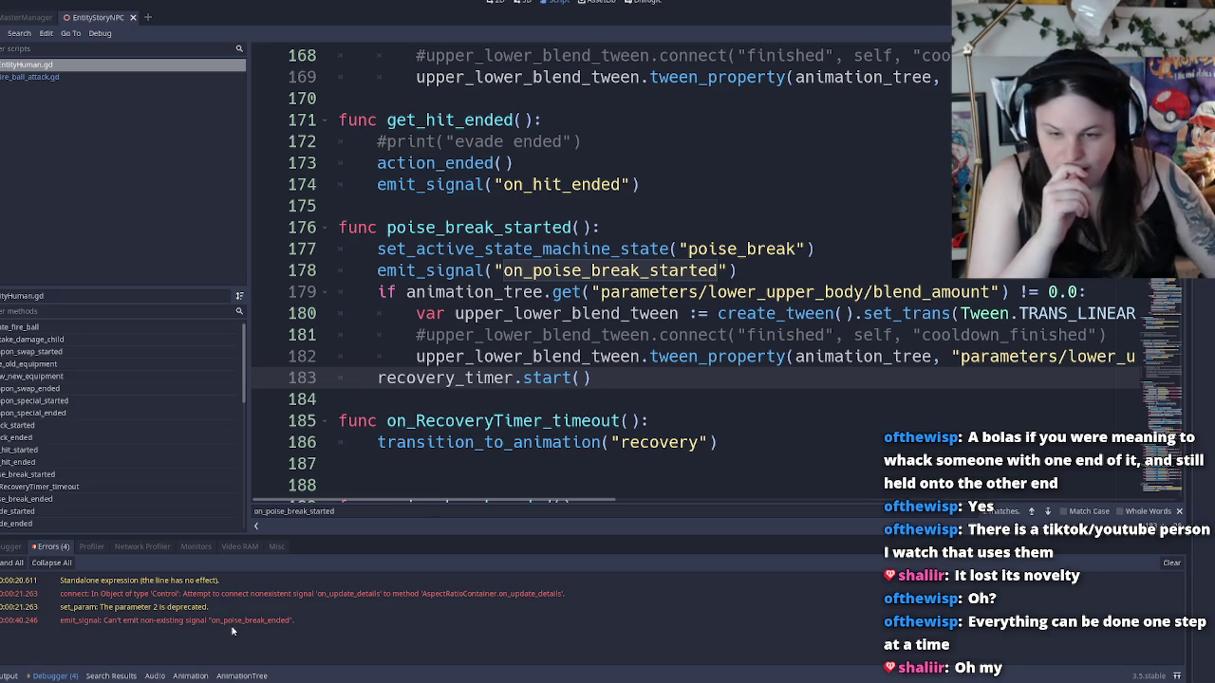
click(115, 624)
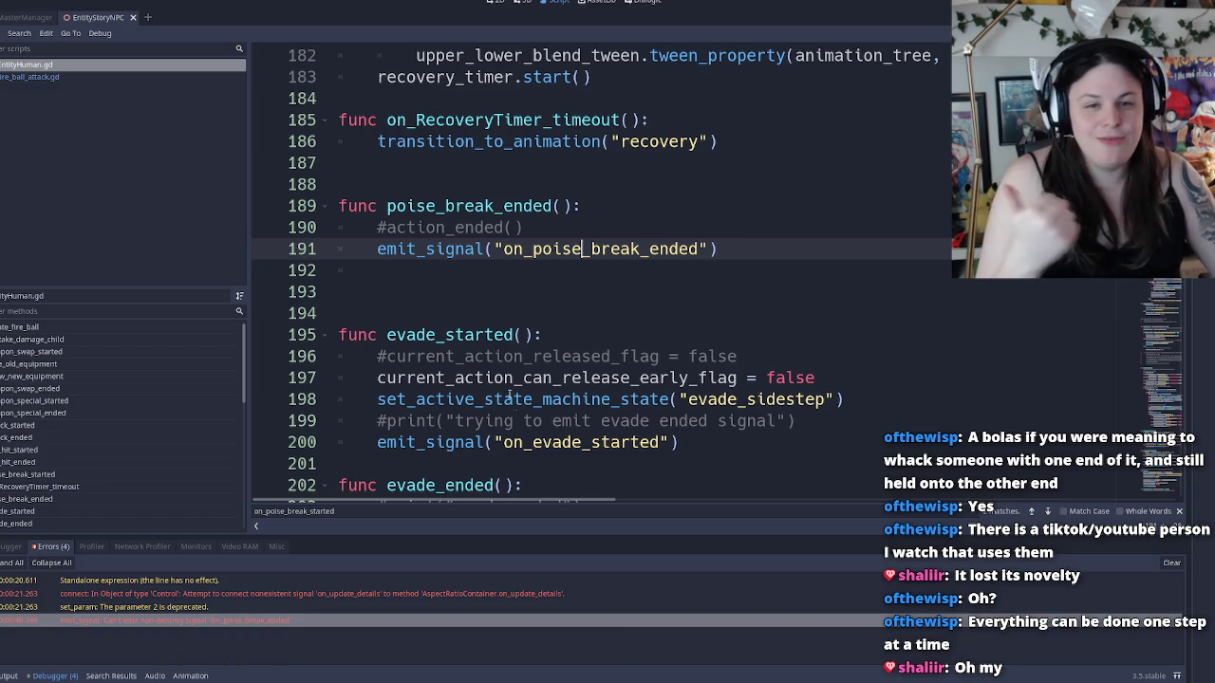
click(342, 598)
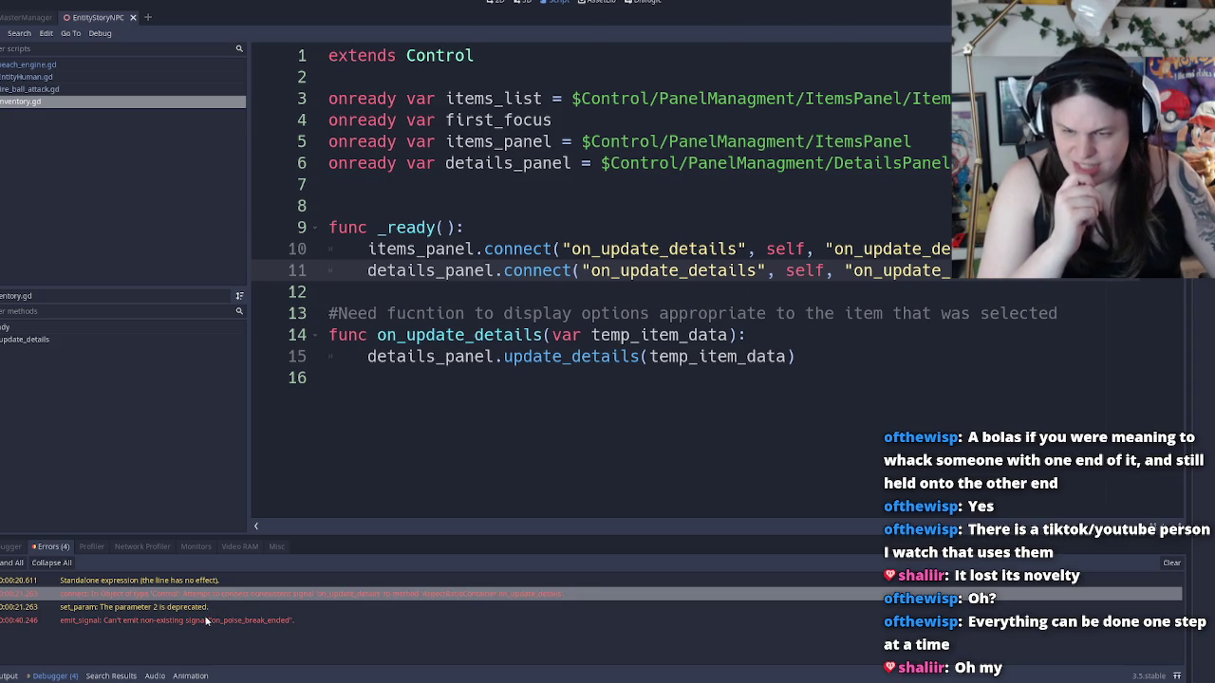
click(206, 620)
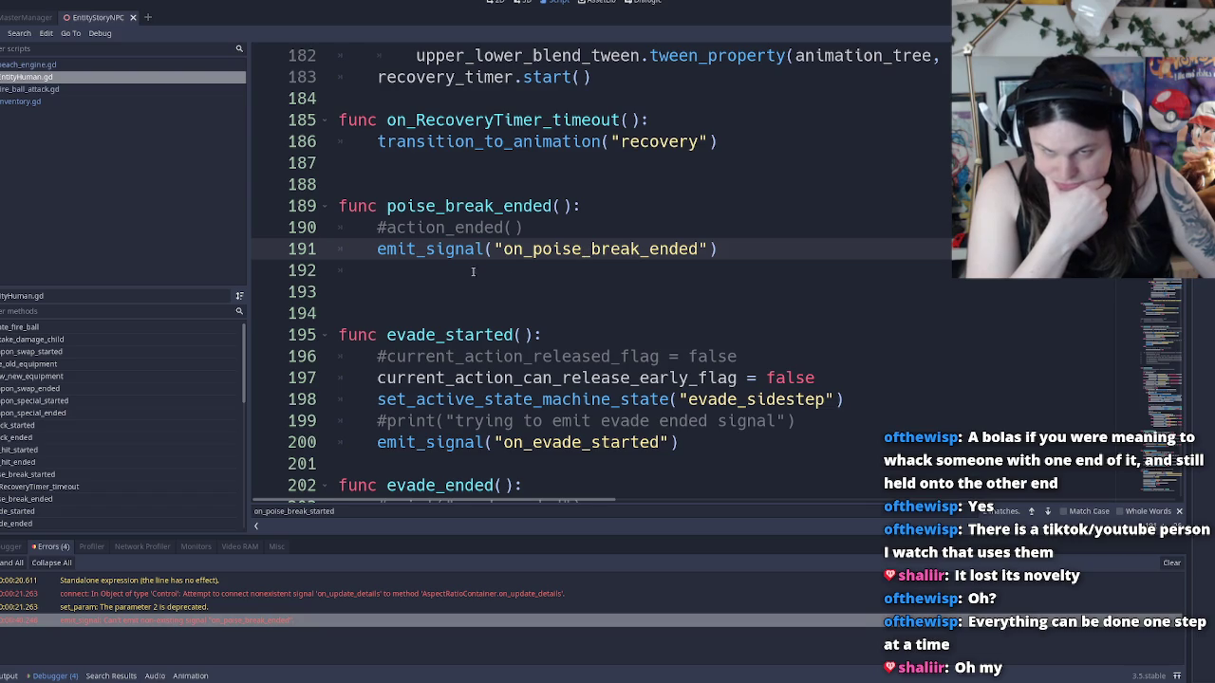
Select and inspect the on_poise_break_ended emit_signal line and the poise_break_ended header above it
click(576, 231)
click(568, 279)
double_click(595, 249)
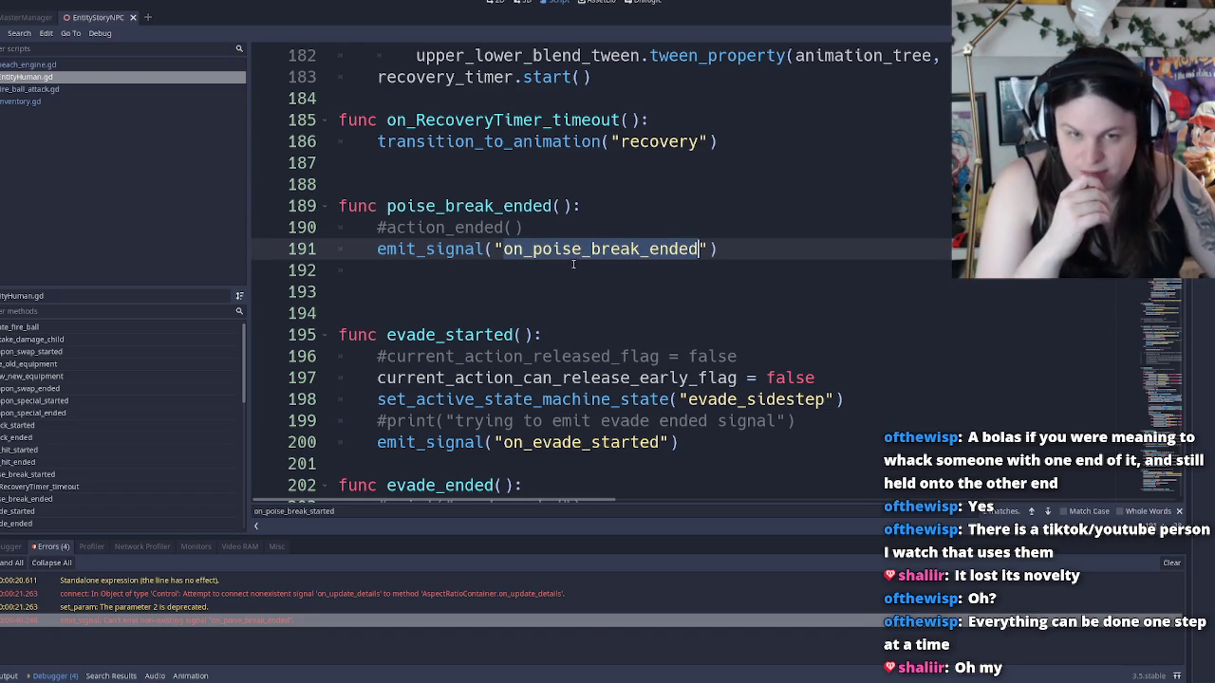
triple_click(573, 252)
click(358, 253)
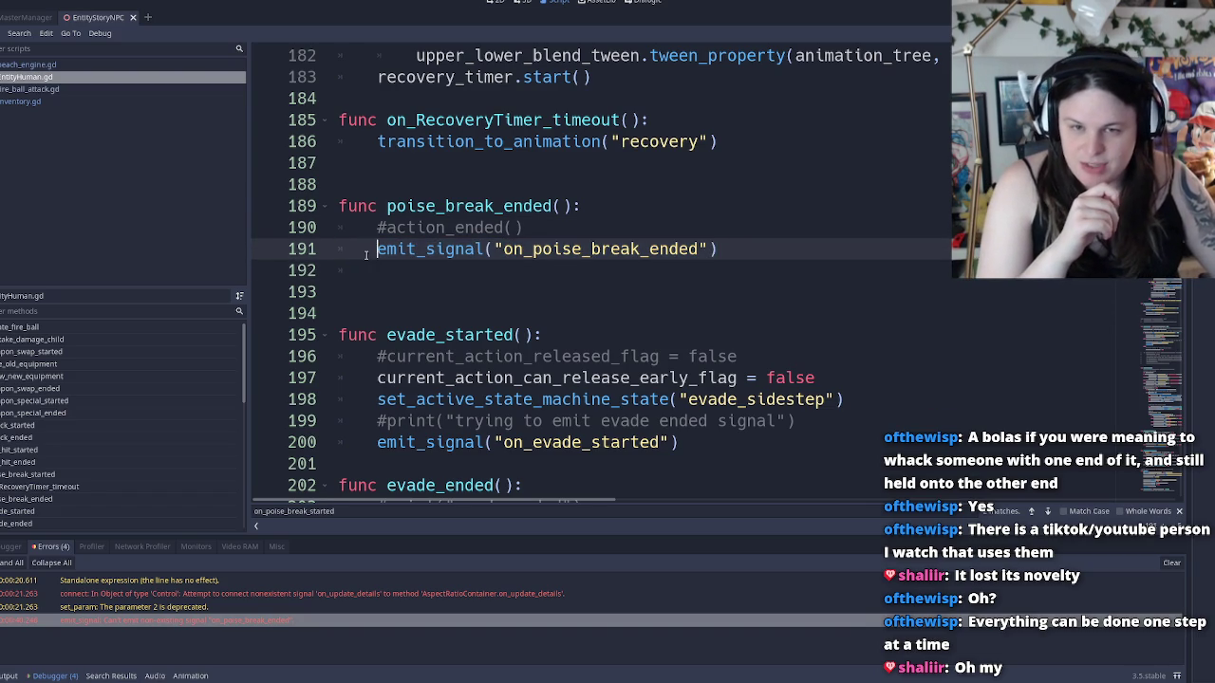
click(652, 229)
key(shift+Up)
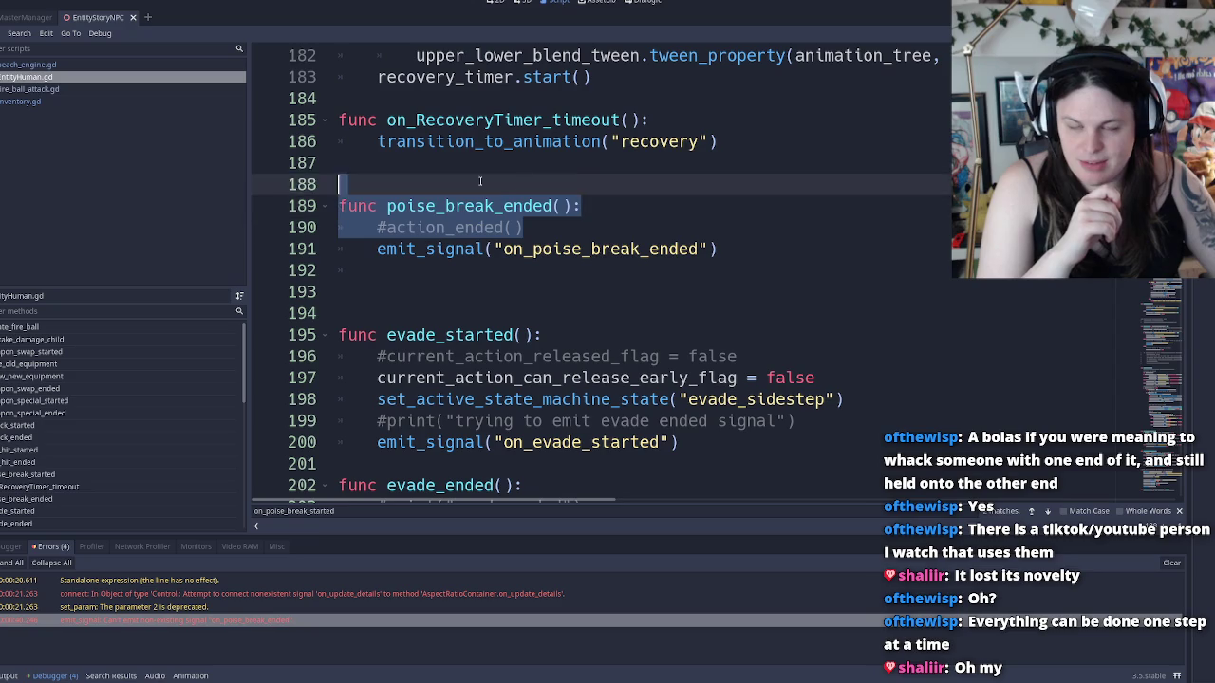
key(shift+Up)
click(747, 264)
Put a breakpoint on line 186's recovery transition call and run the game
scroll(547, 290, up, 5)
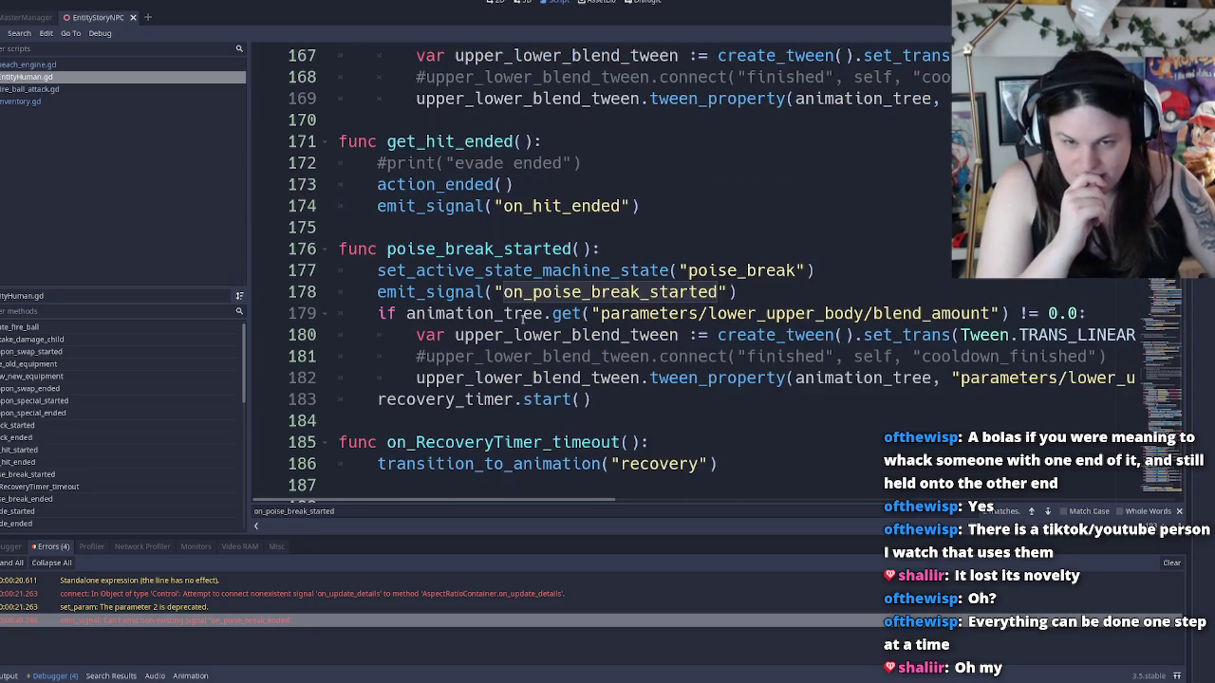
scroll(416, 423, down, 2)
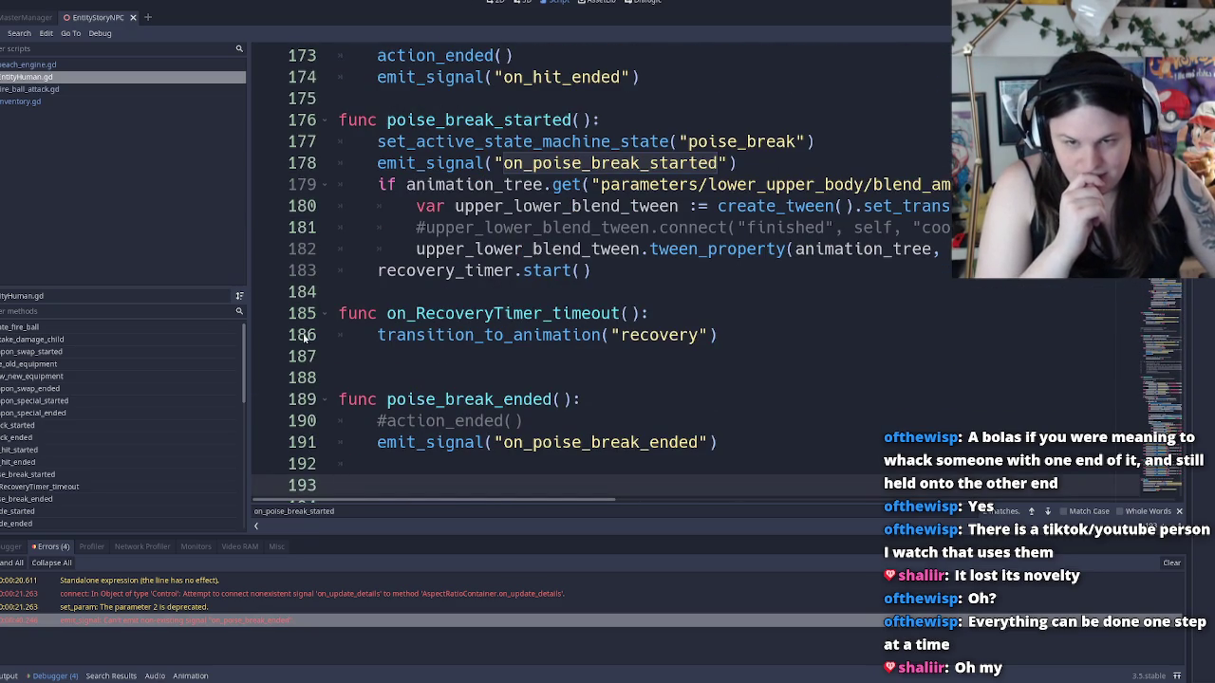
click(270, 337)
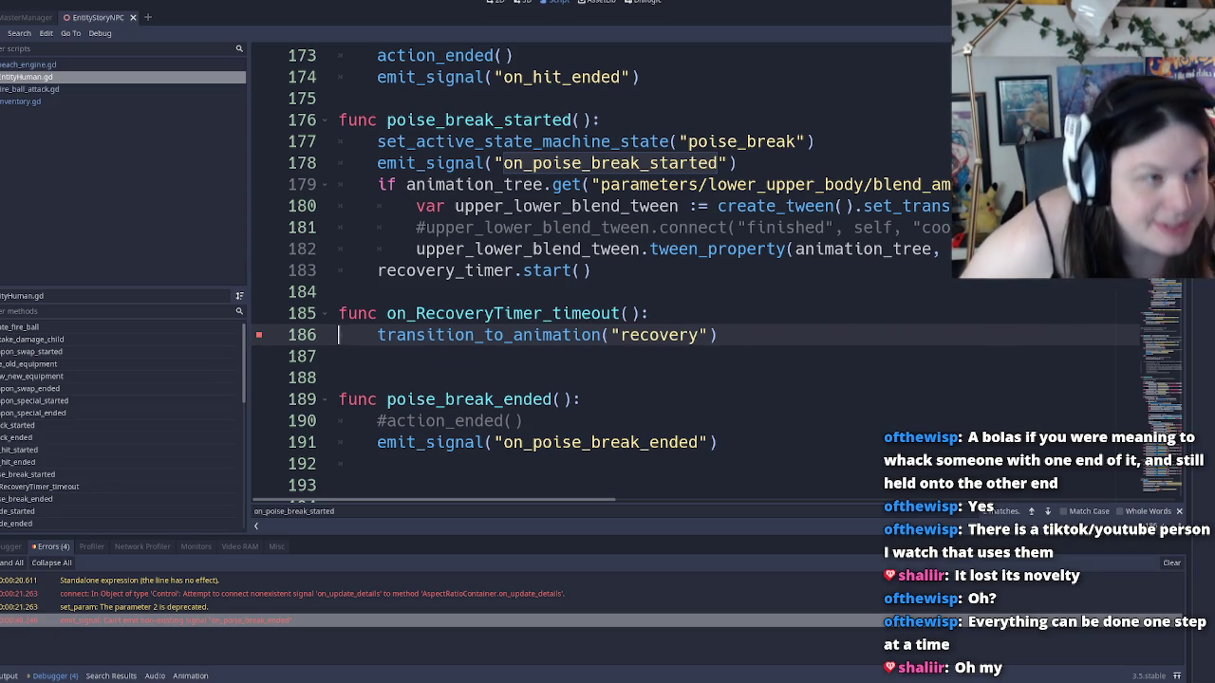
key(F5)
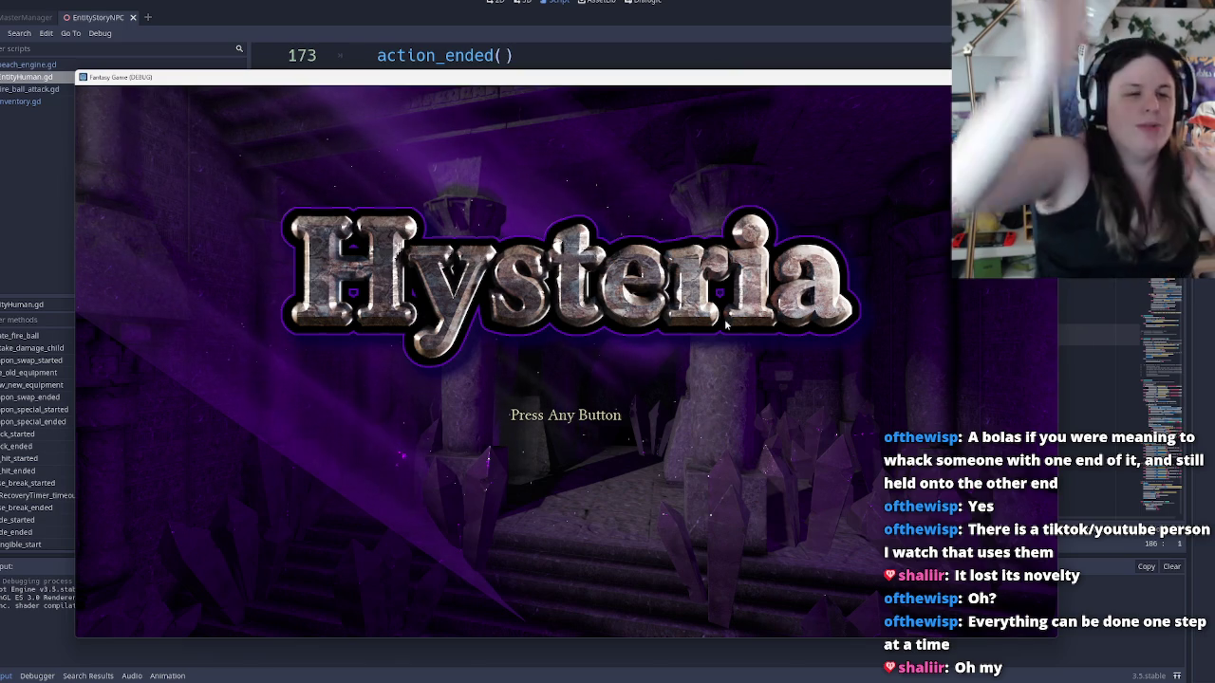
Stop the game, append ', true' to line 186's "recovery" call, and remove its breakpoint
key(F8)
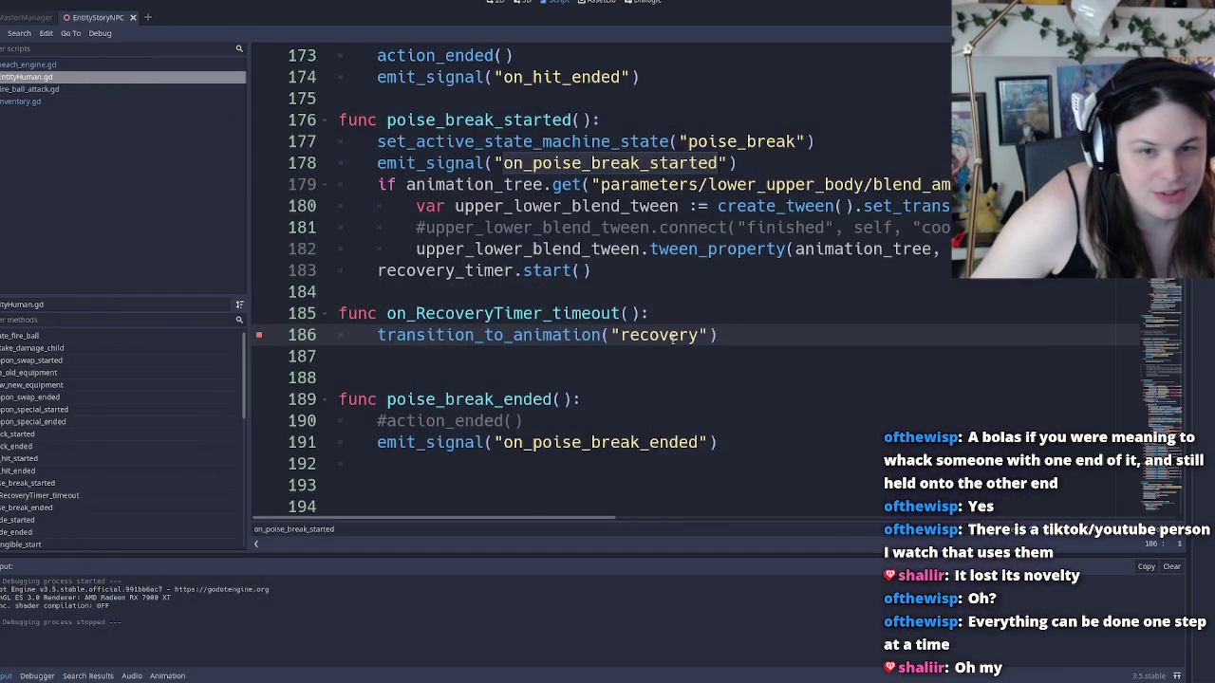
click(706, 335)
text(, true)
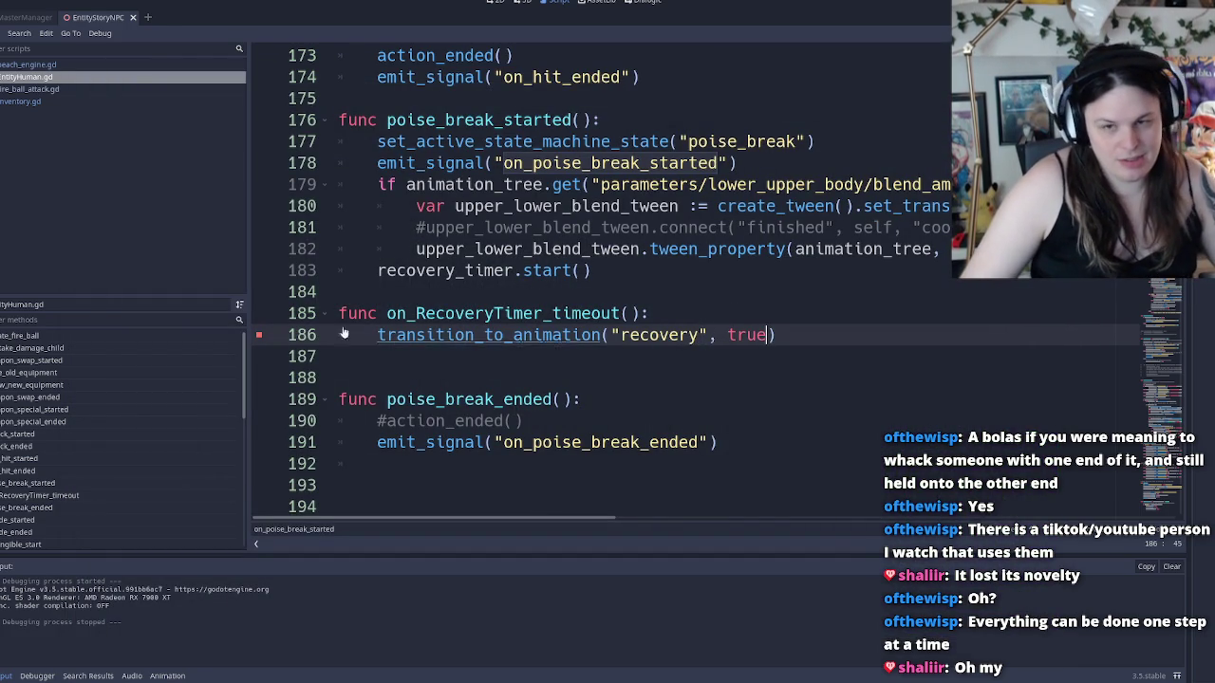
click(259, 335)
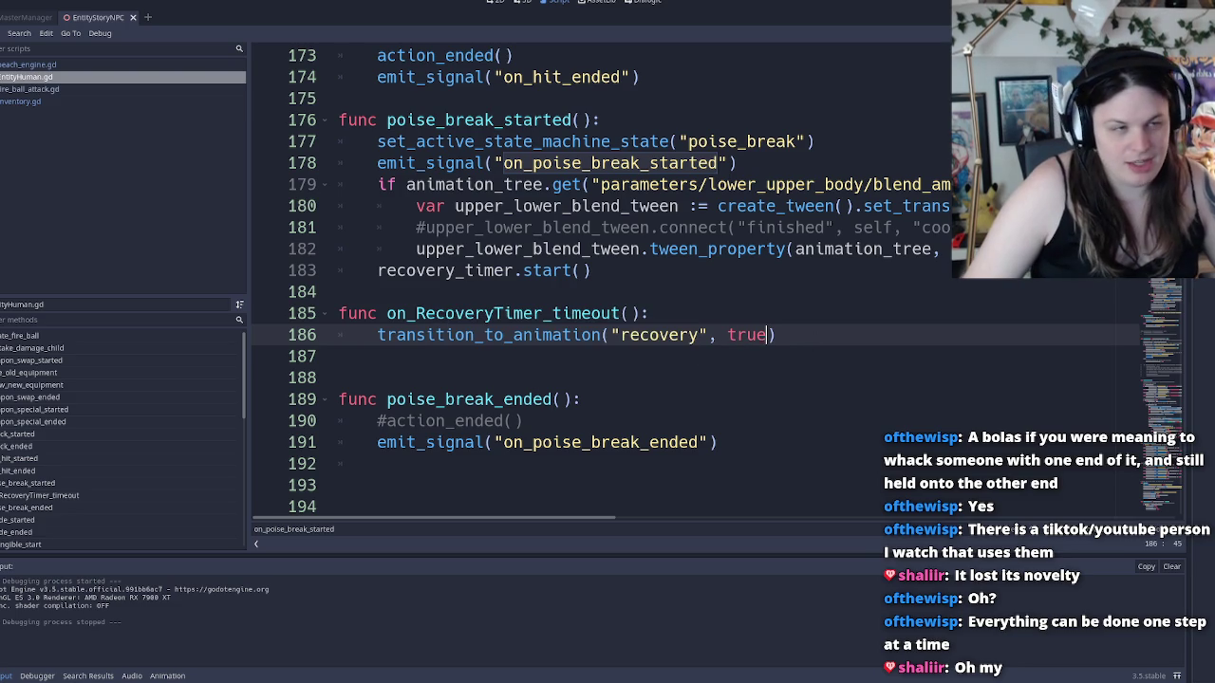
key(F5)
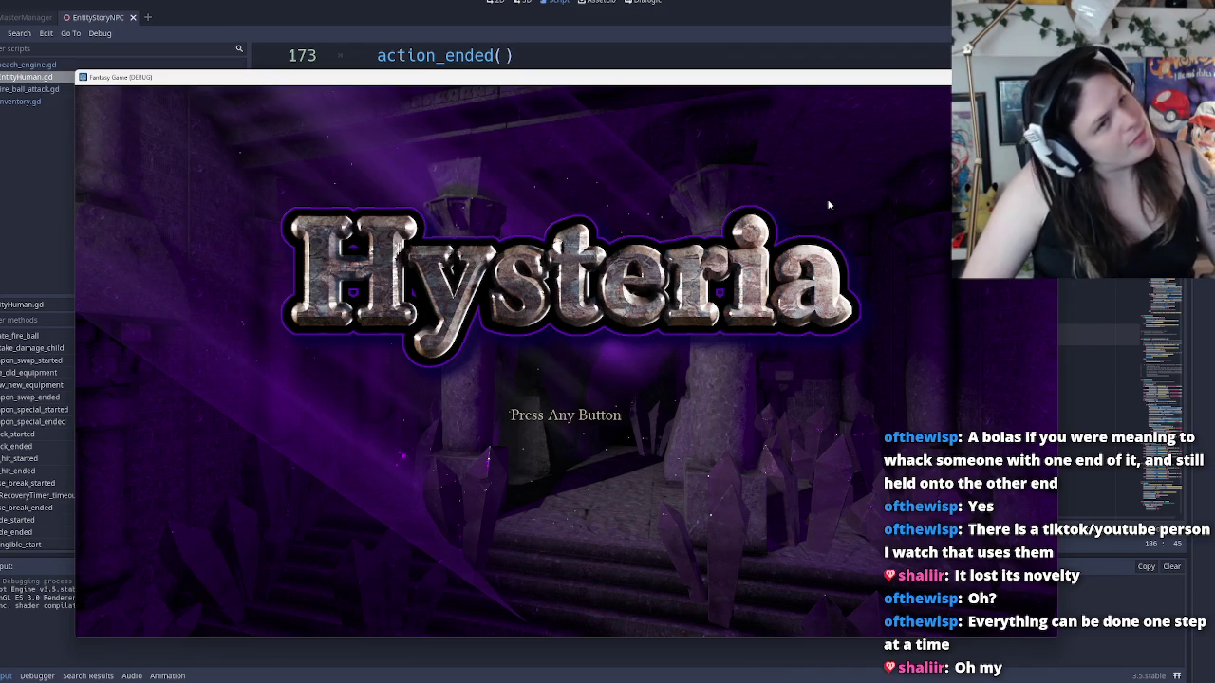
key(Return)
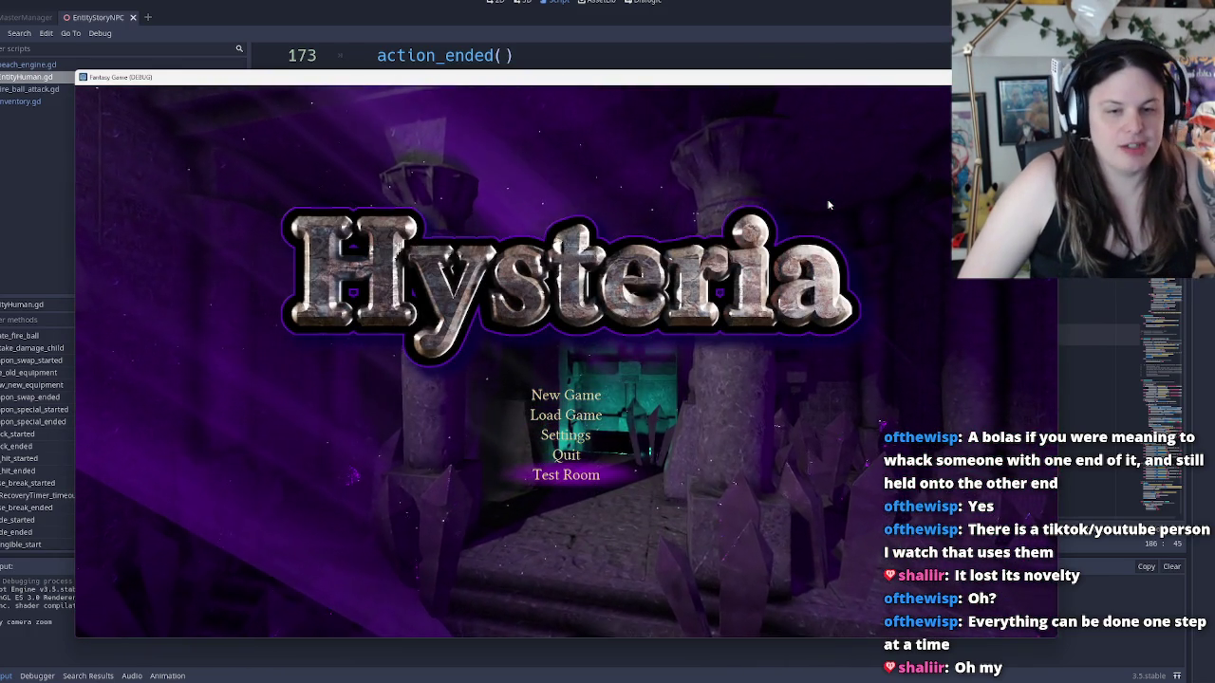
key(Return)
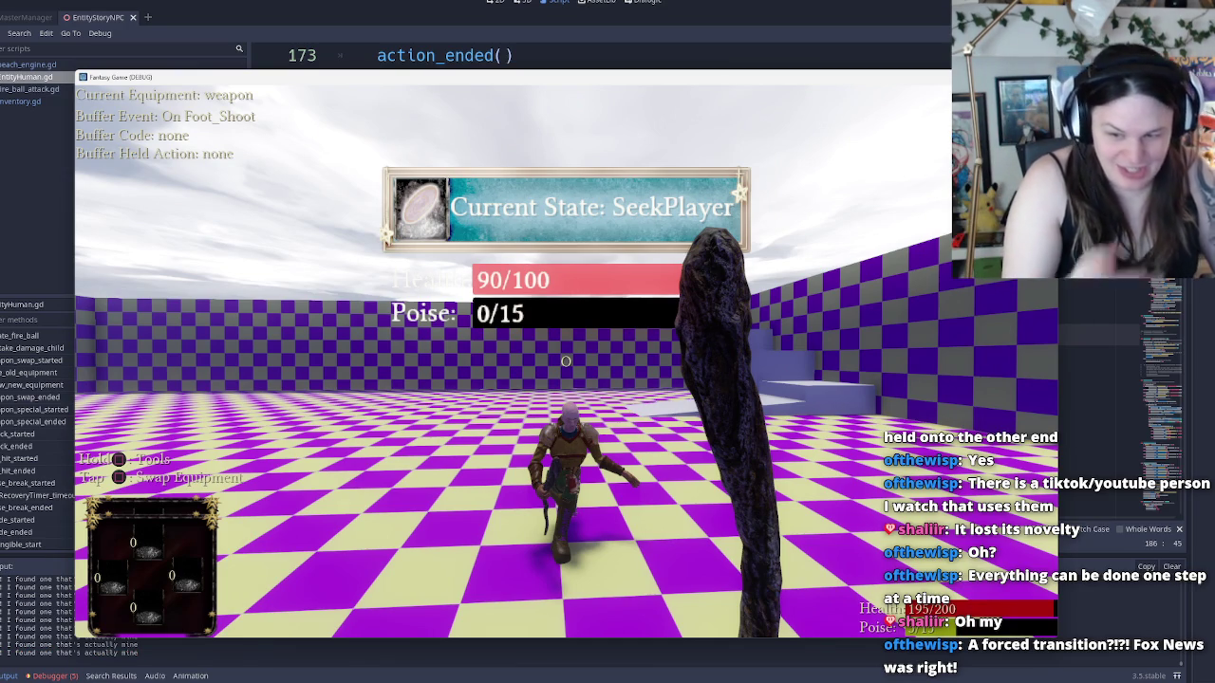
key(space)
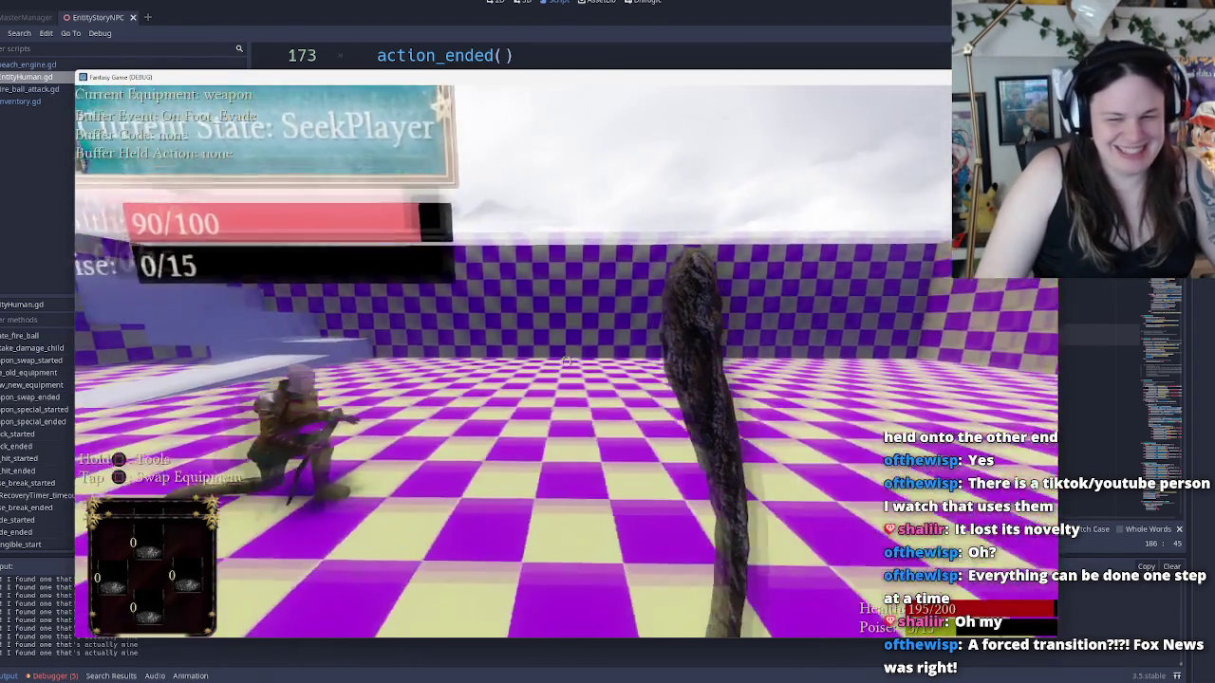
key(Escape)
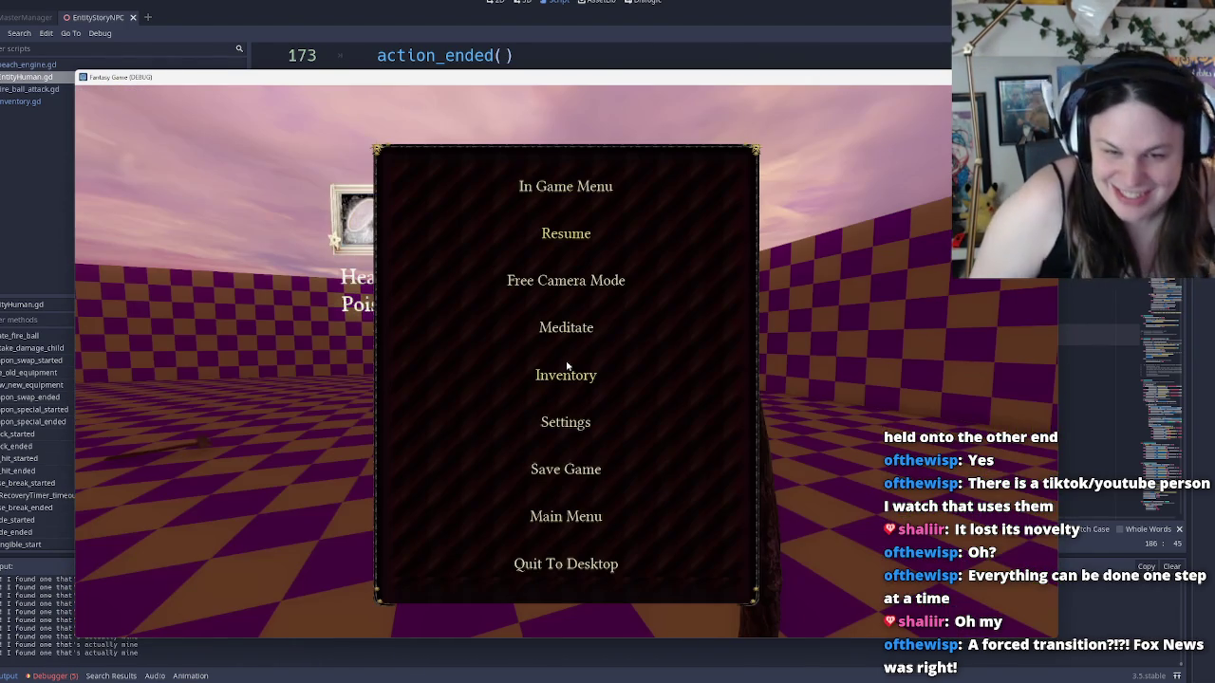
key(alt+F4)
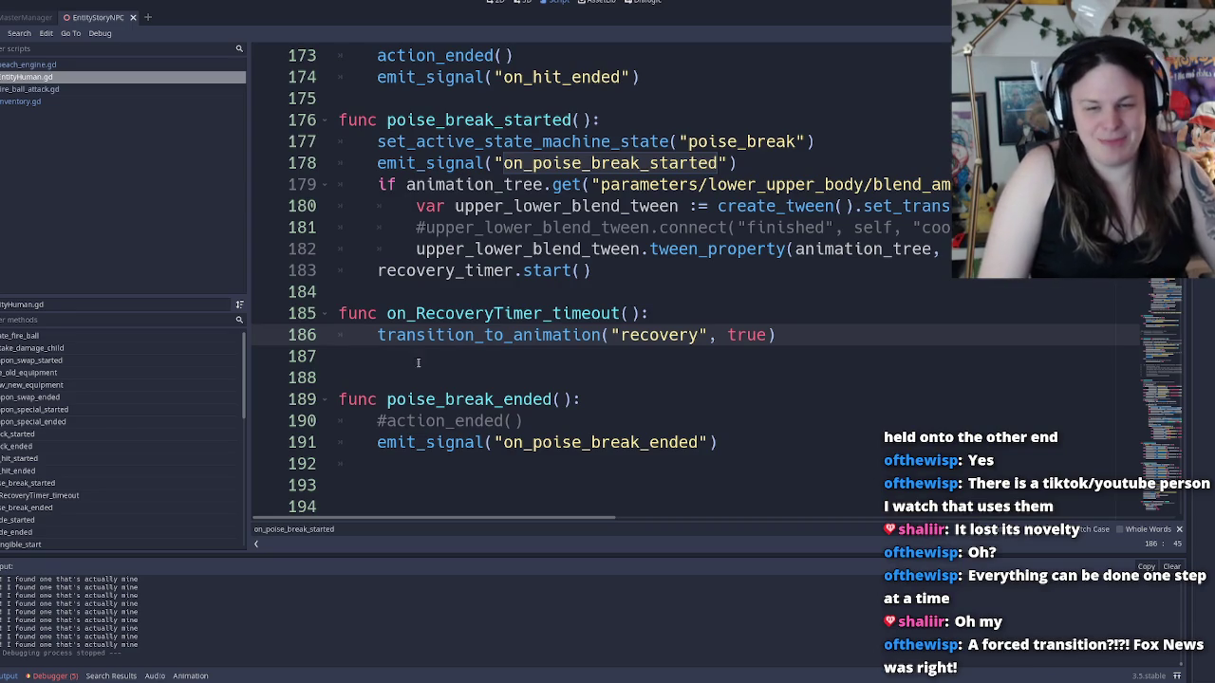
Re-add the line 186 breakpoint, launch the game, and load the Test Room from the main menu
click(259, 338)
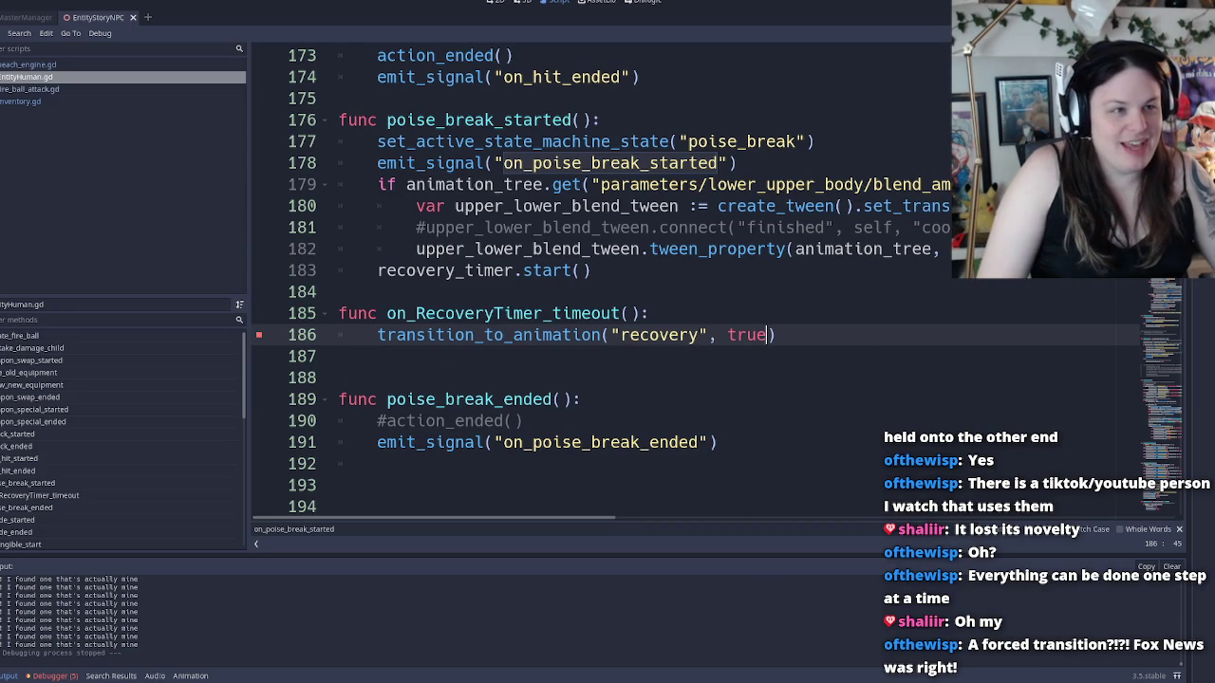
key(F5)
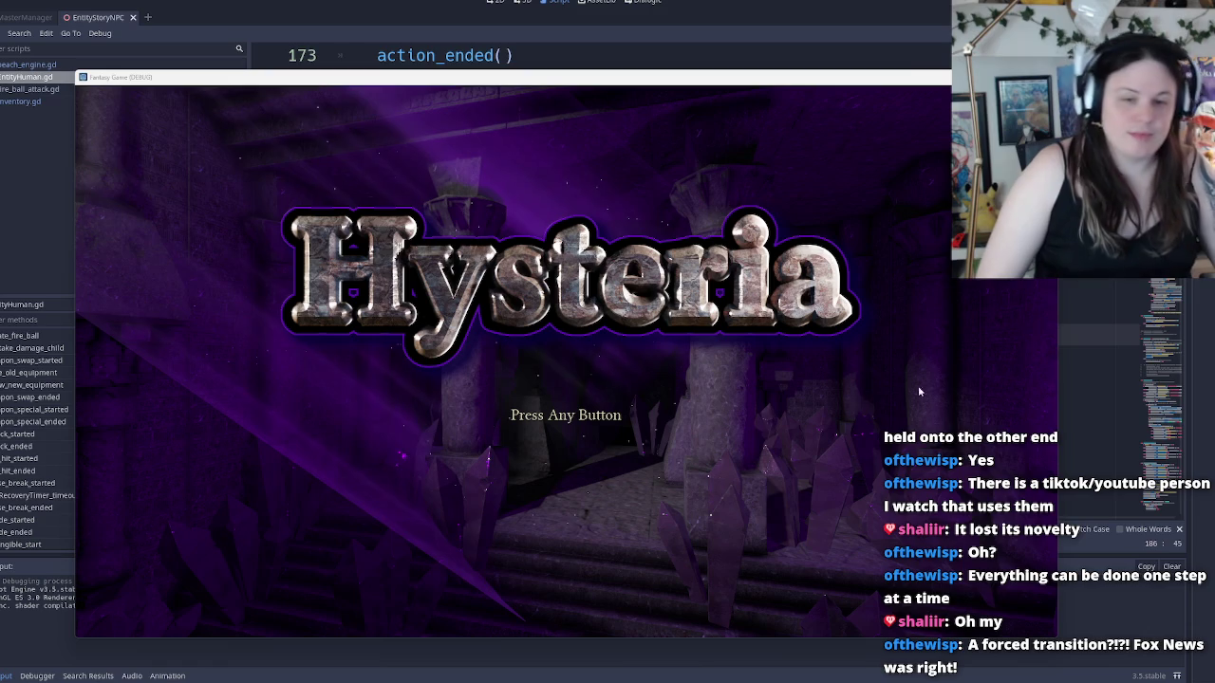
key(Return)
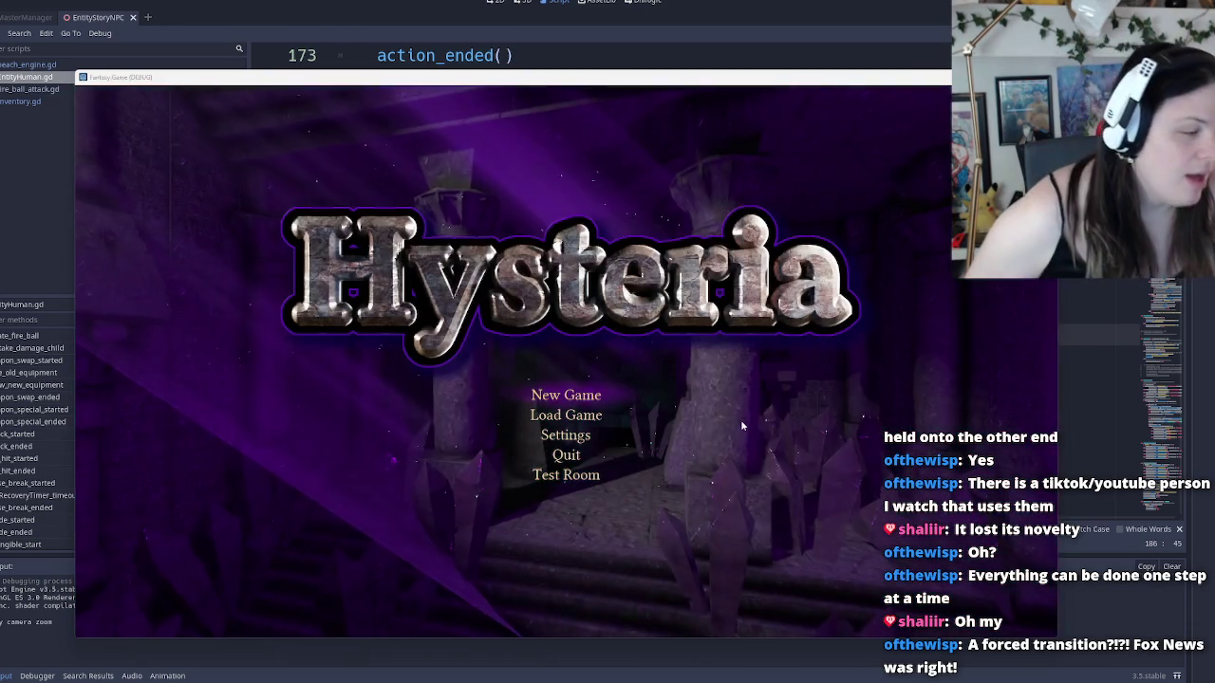
key(Down)
key(Down)
key(Down)
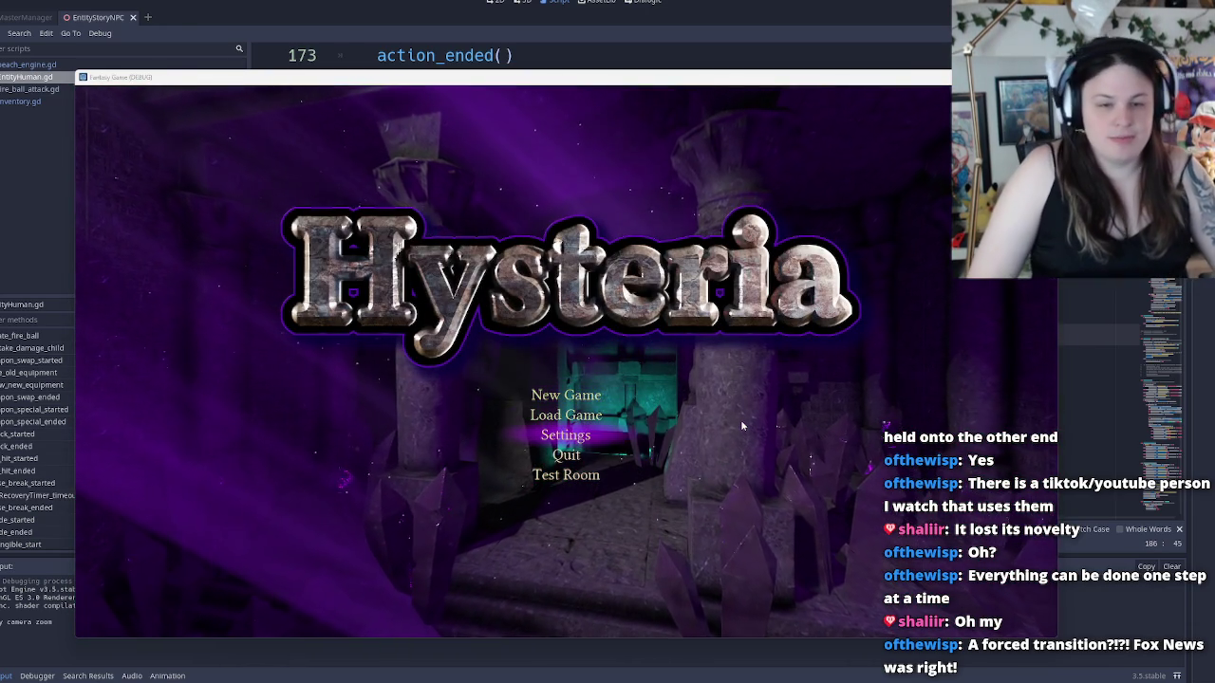
key(Return)
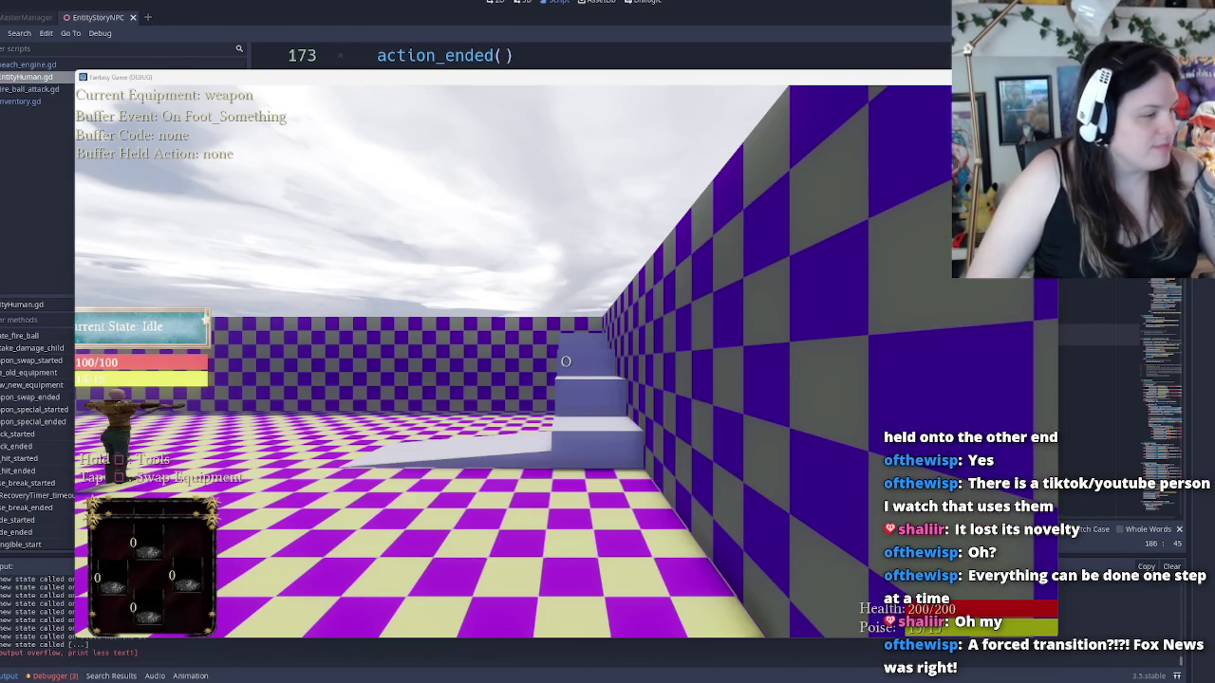
key(Right)
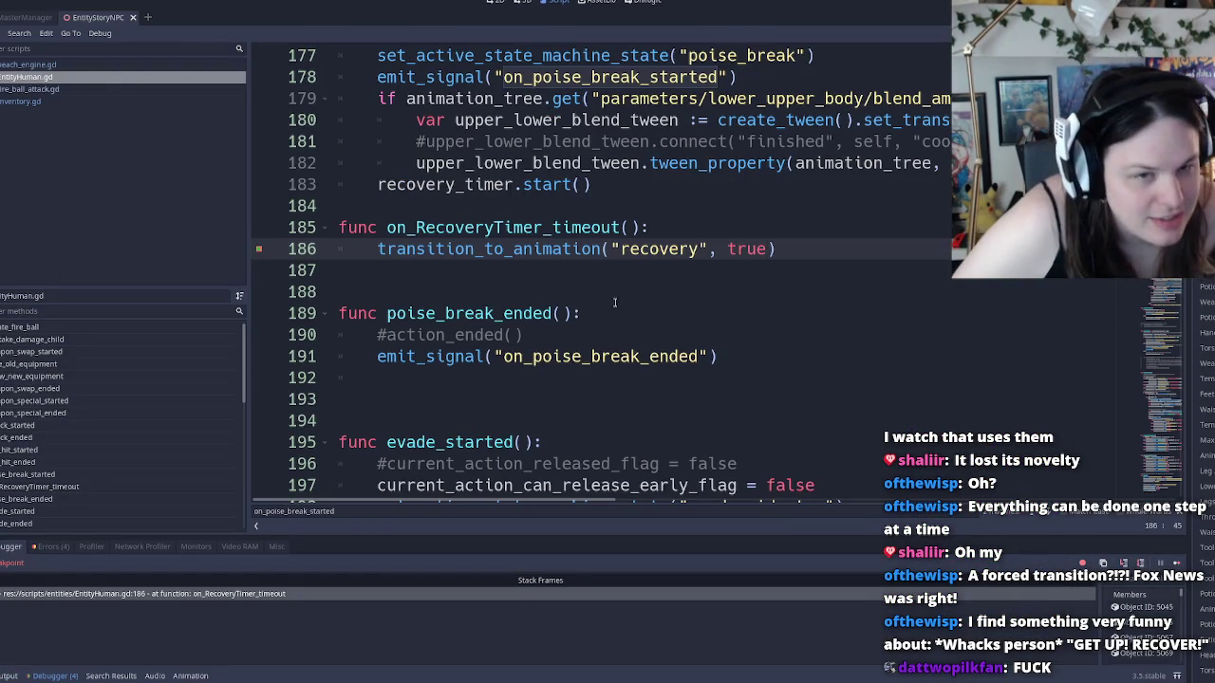
Continue past the breakpoint, pause the game, and jump to the transition_to_animation definition at line 250
scroll(607, 303, down, 6)
scroll(533, 333, up, 7)
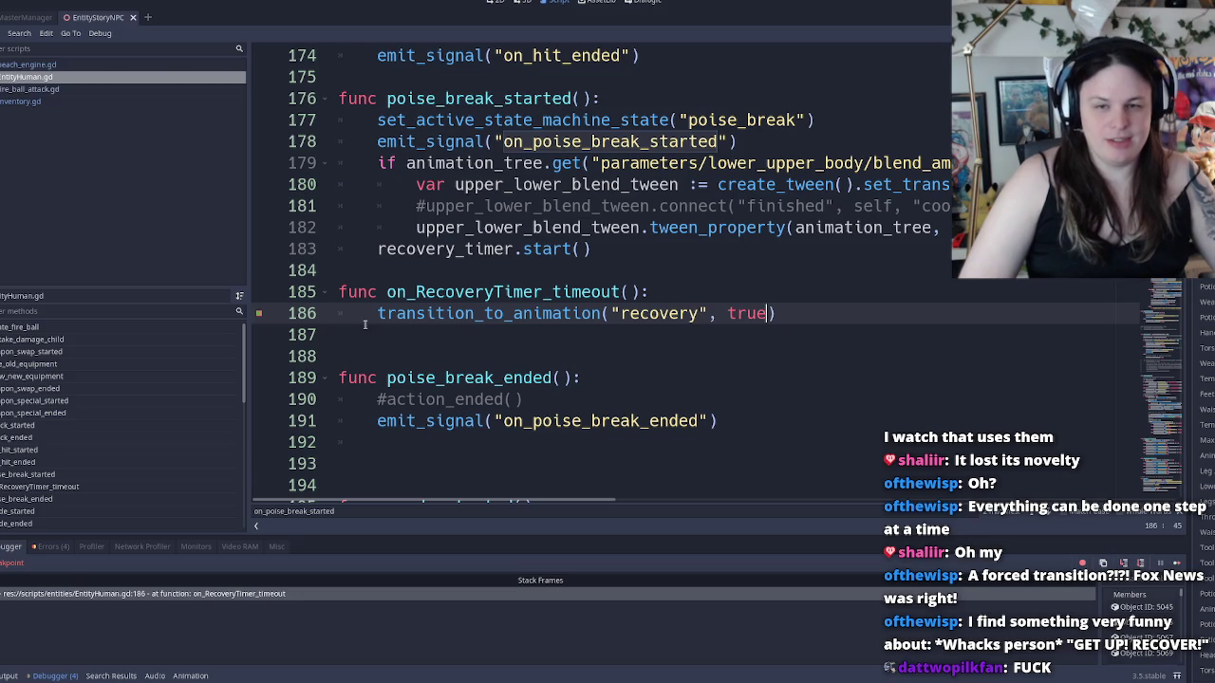
click(1177, 563)
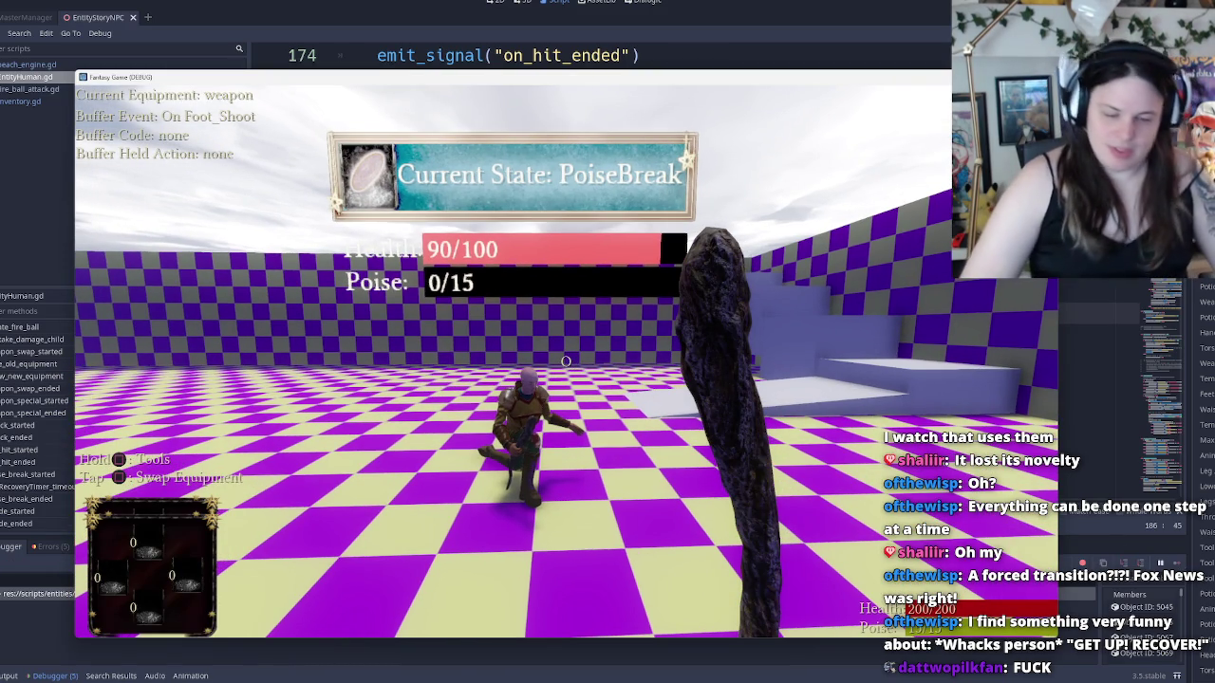
key(Escape)
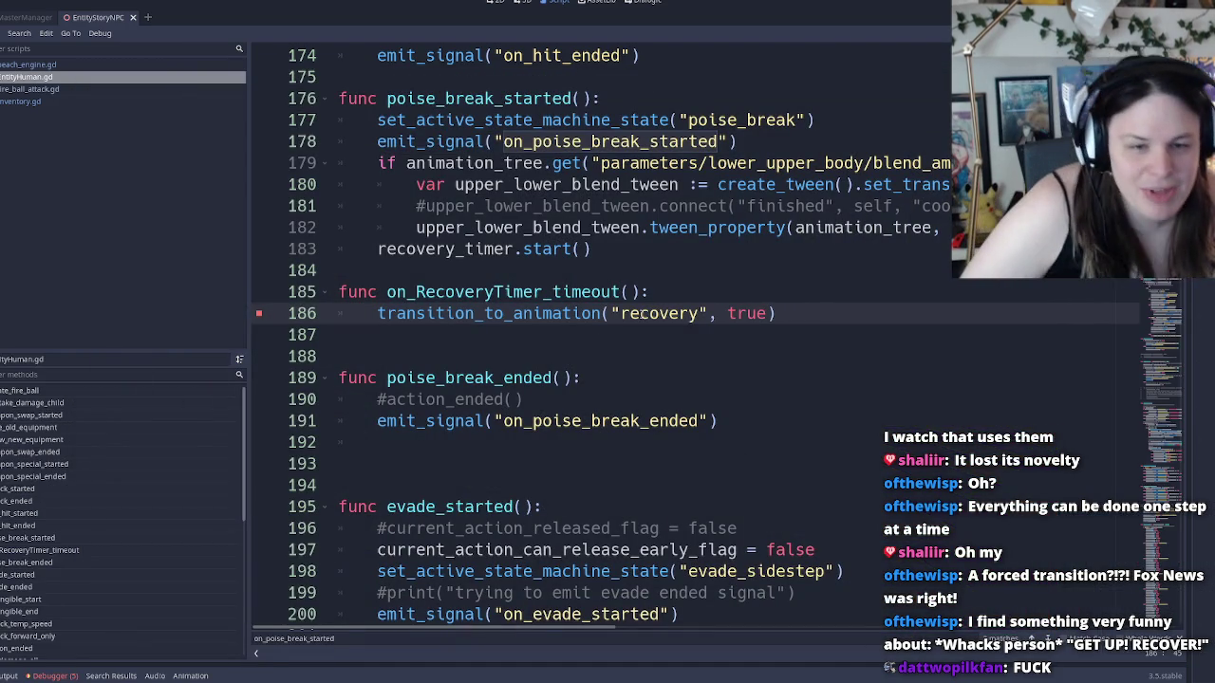
double_click(643, 313)
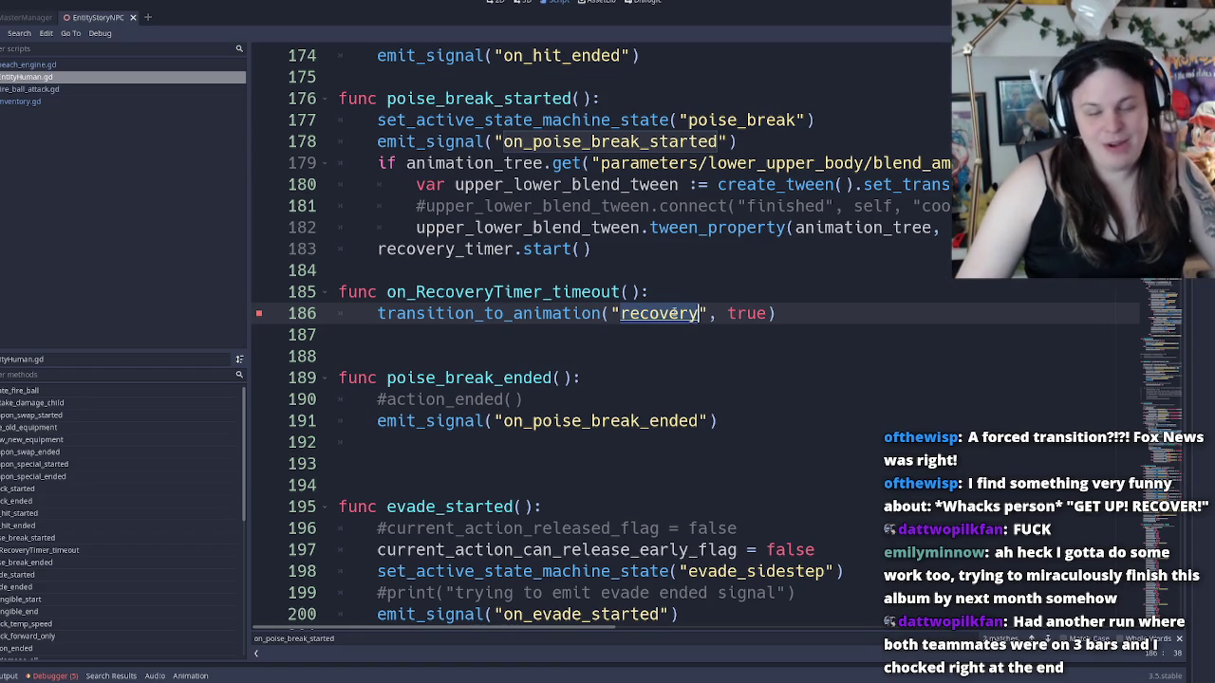
ctrl+click(555, 313)
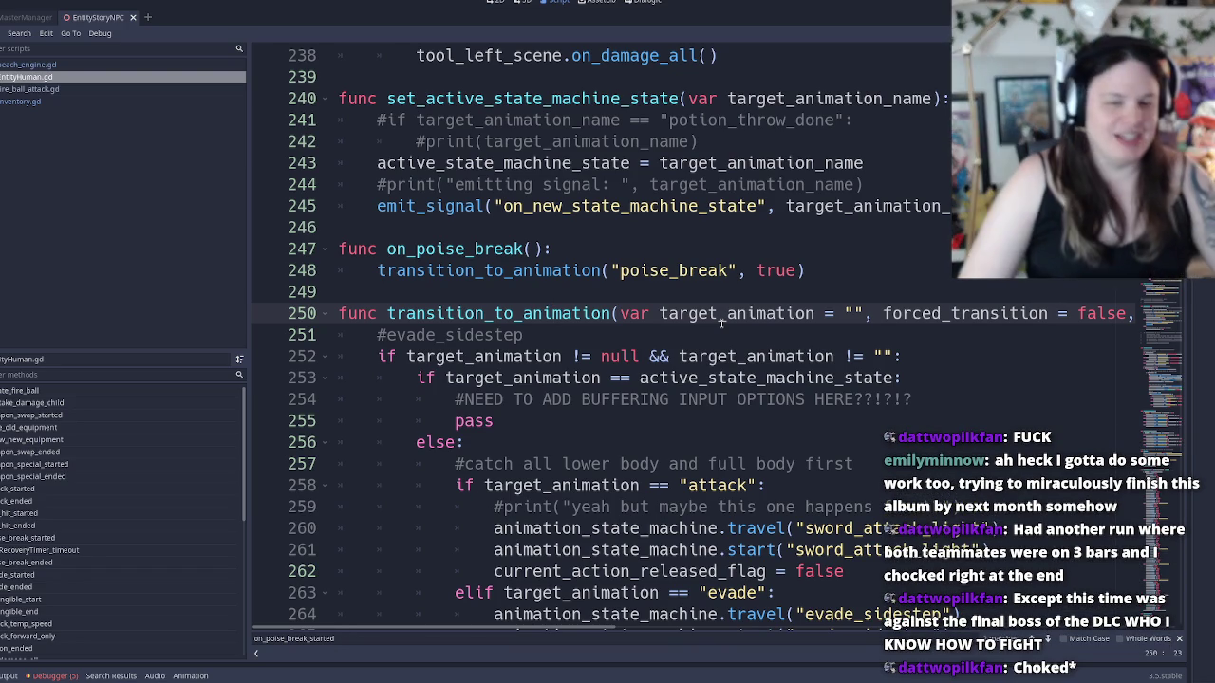
double_click(725, 315)
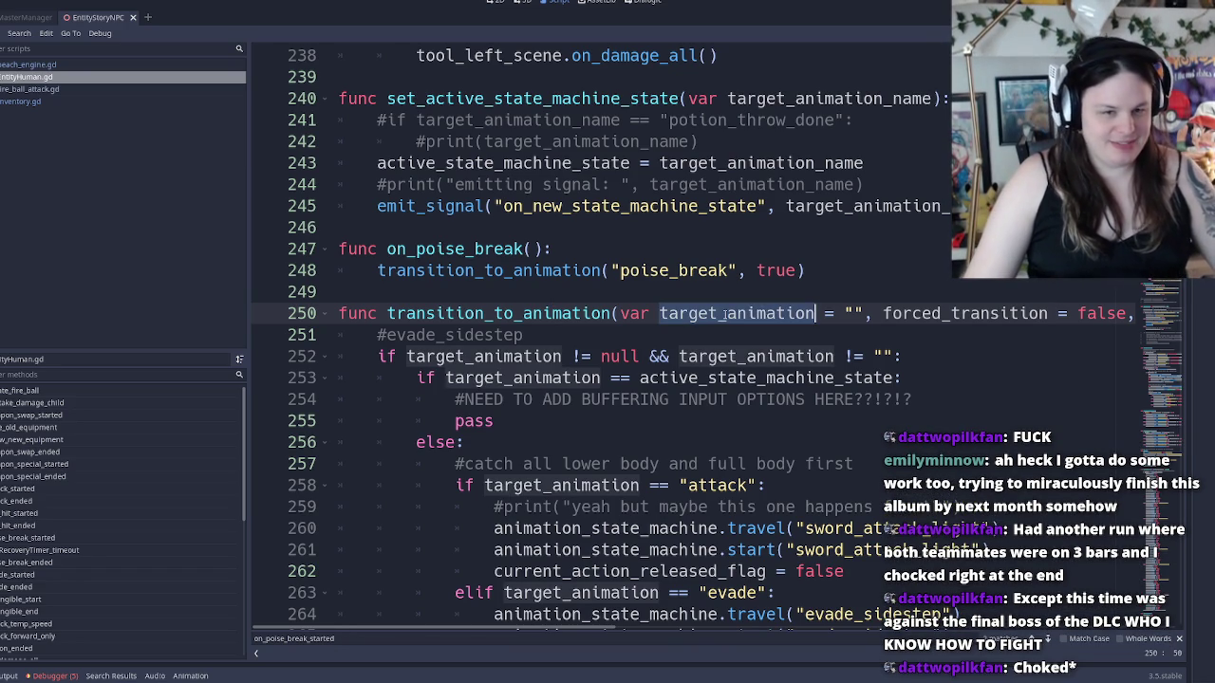
key(End)
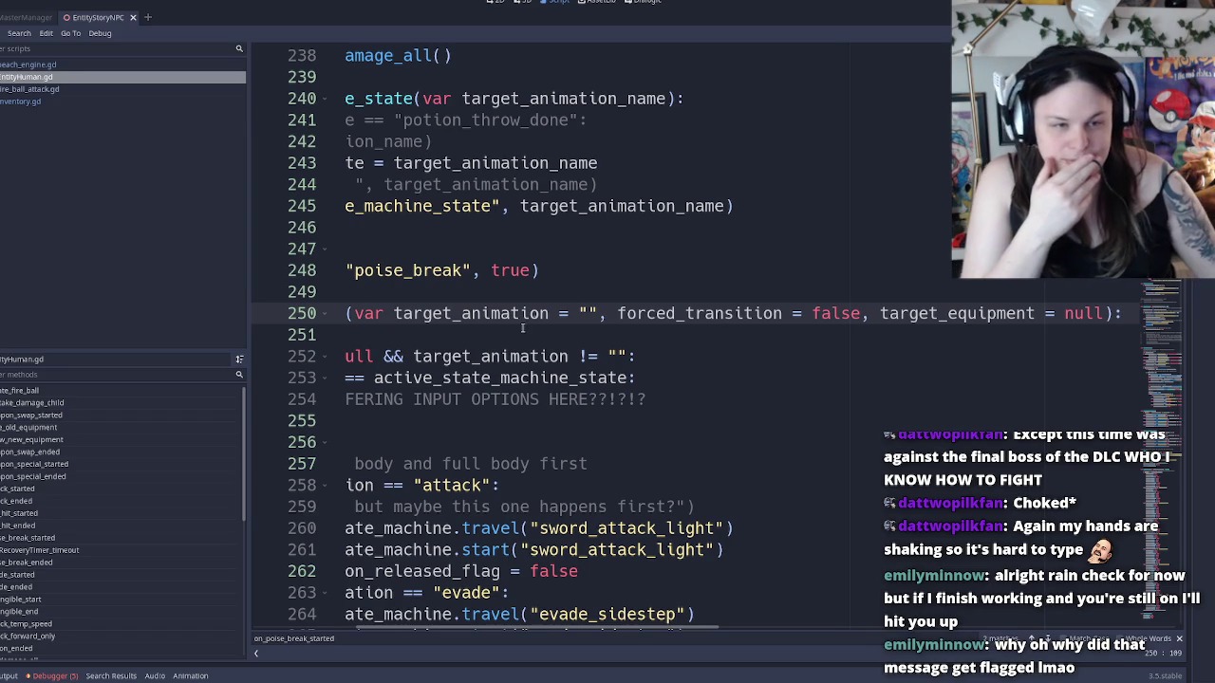
double_click(904, 309)
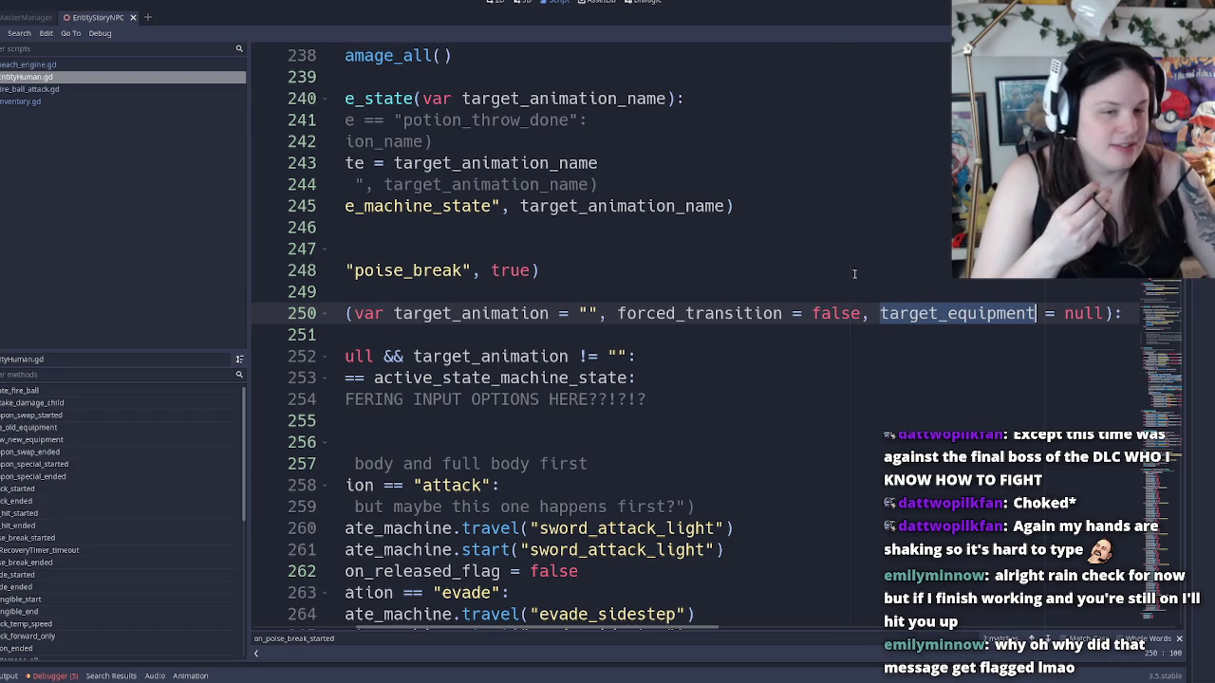
double_click(745, 316)
double_click(524, 318)
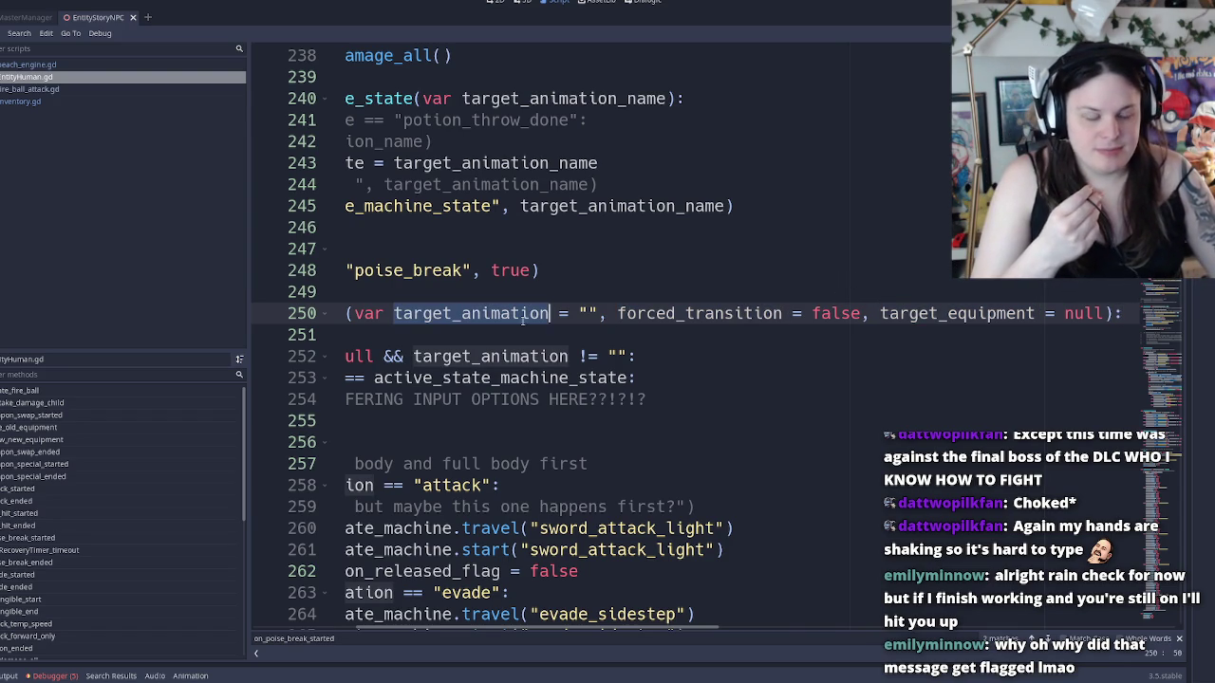
key(Home)
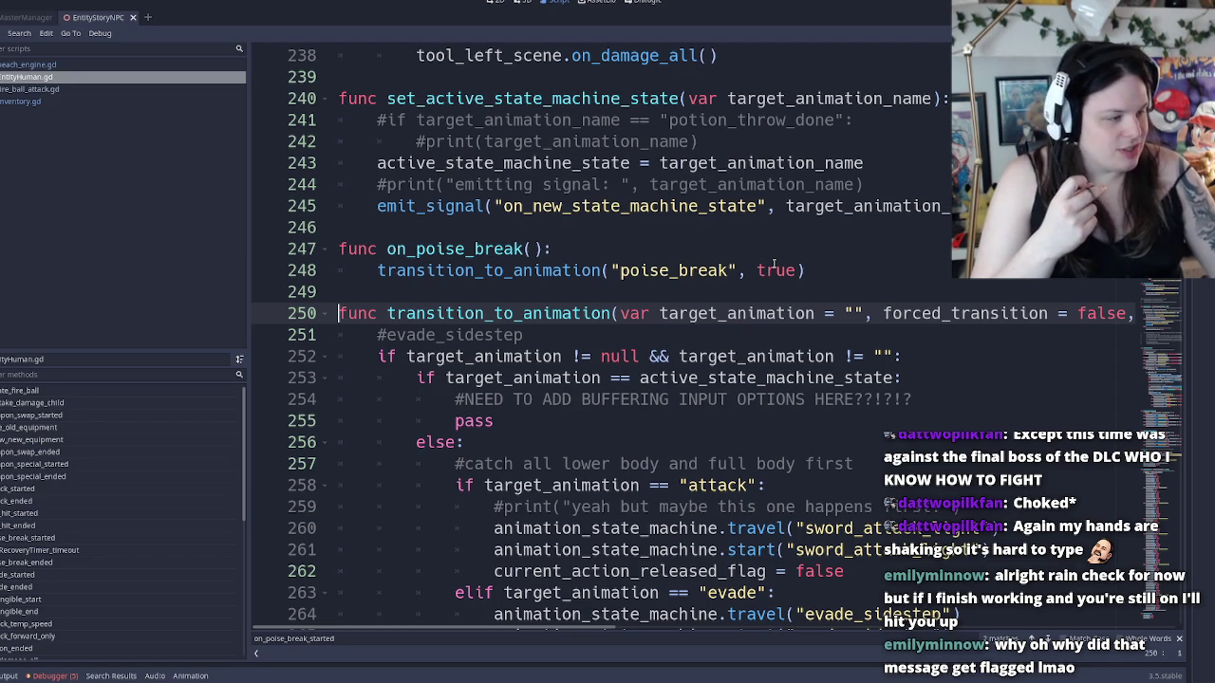
double_click(762, 316)
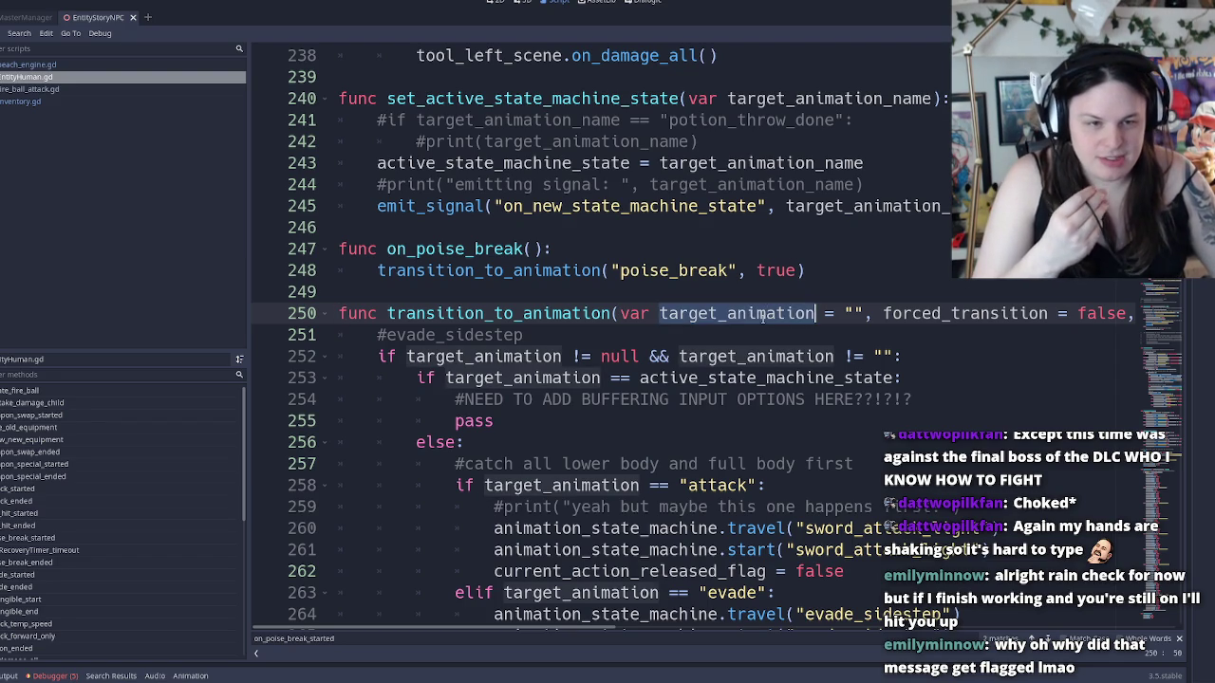
double_click(927, 314)
key(End)
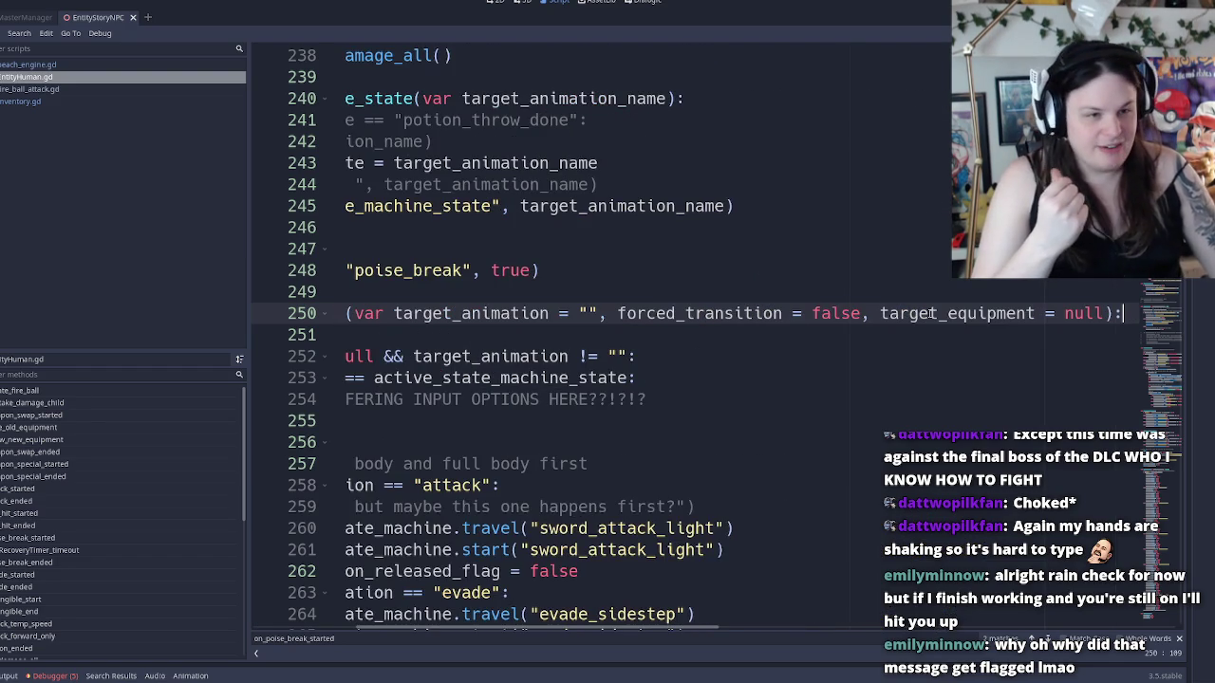
key(Home)
key(End)
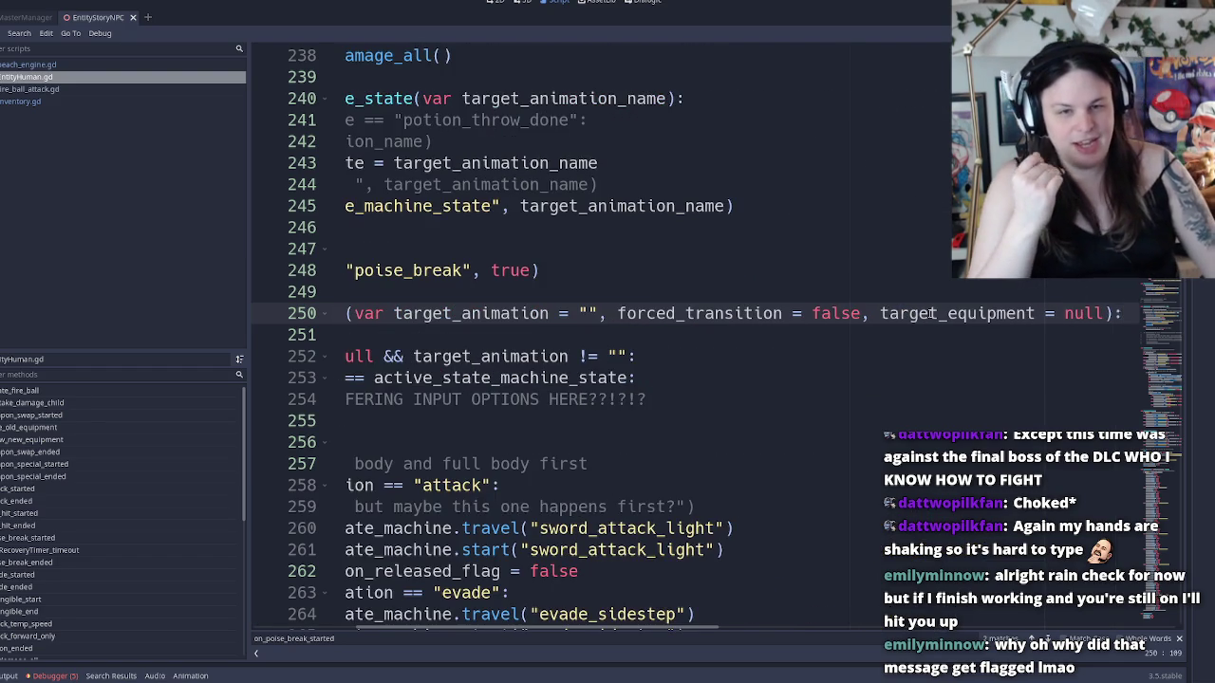
key(Home)
key(End)
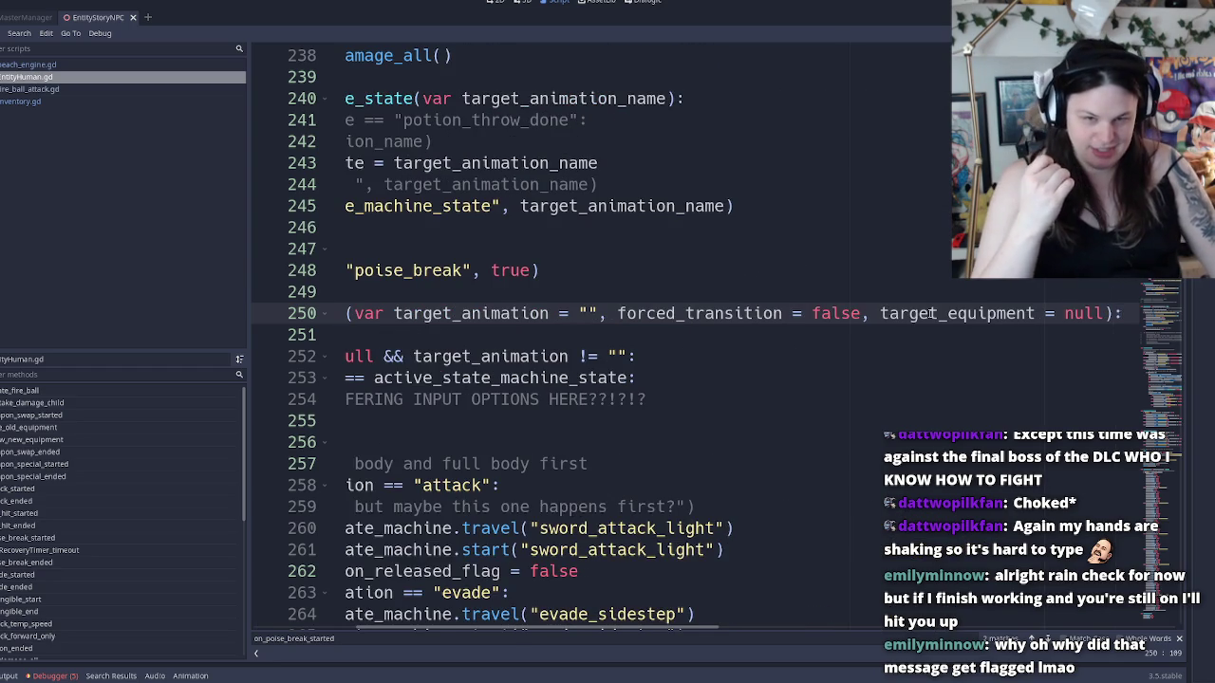
key(Down)
key(Down)
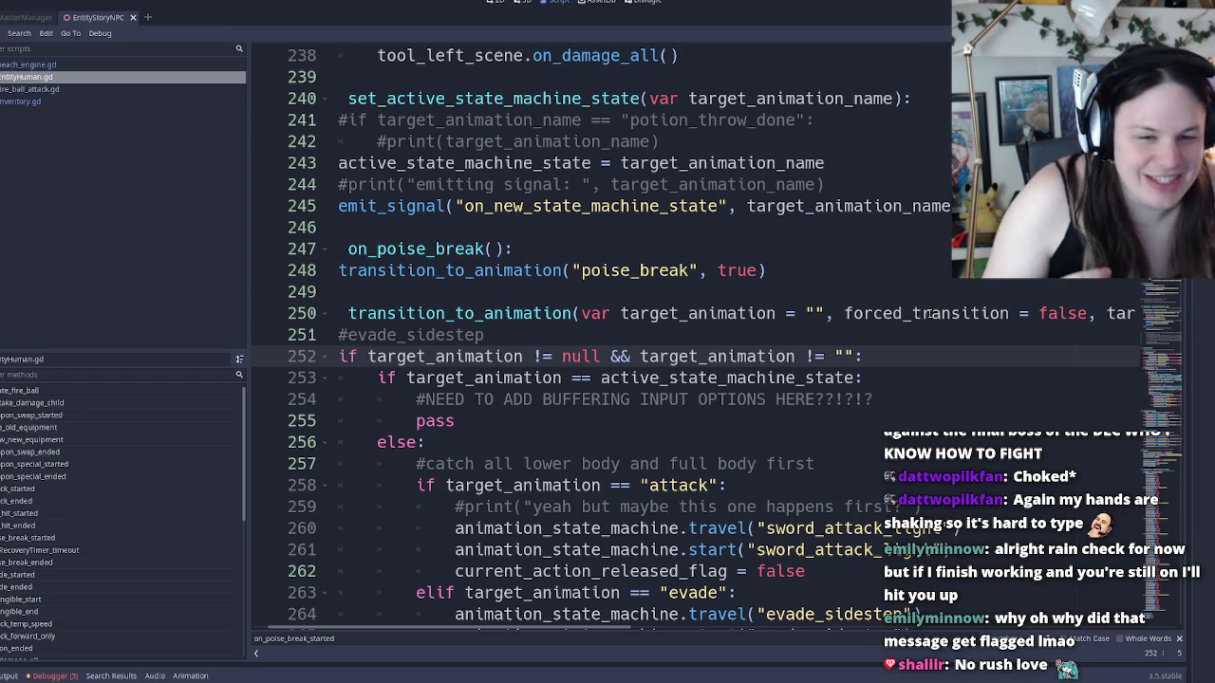
key(End)
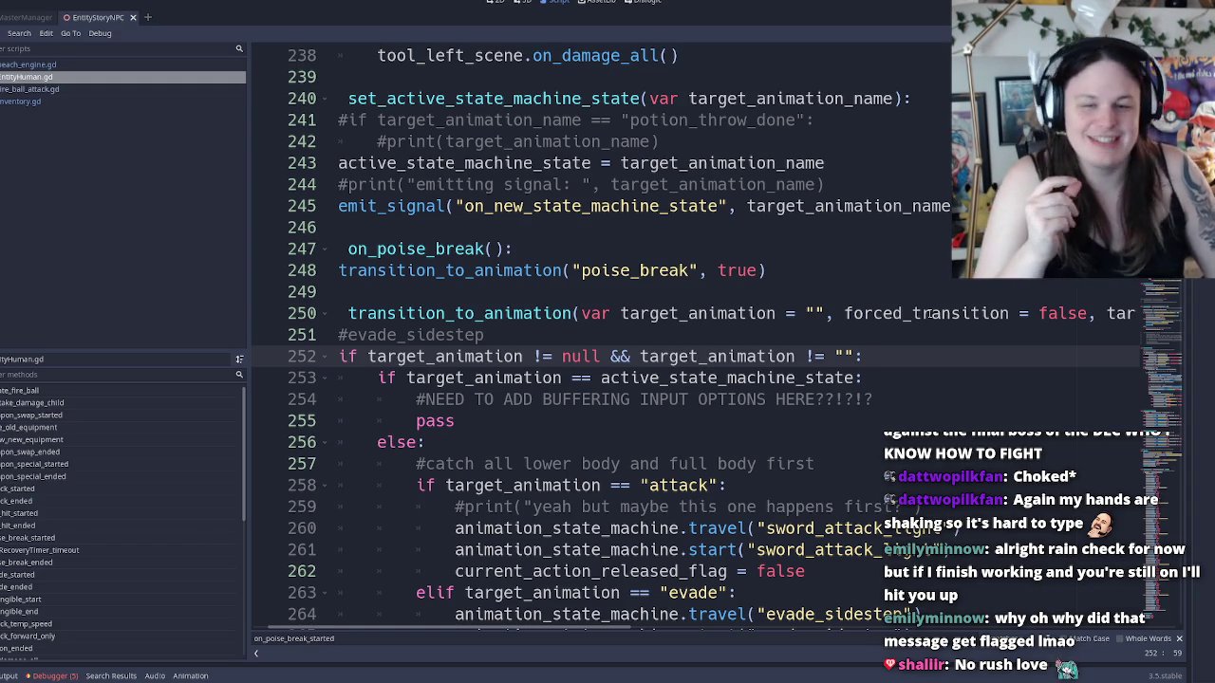
key(Home)
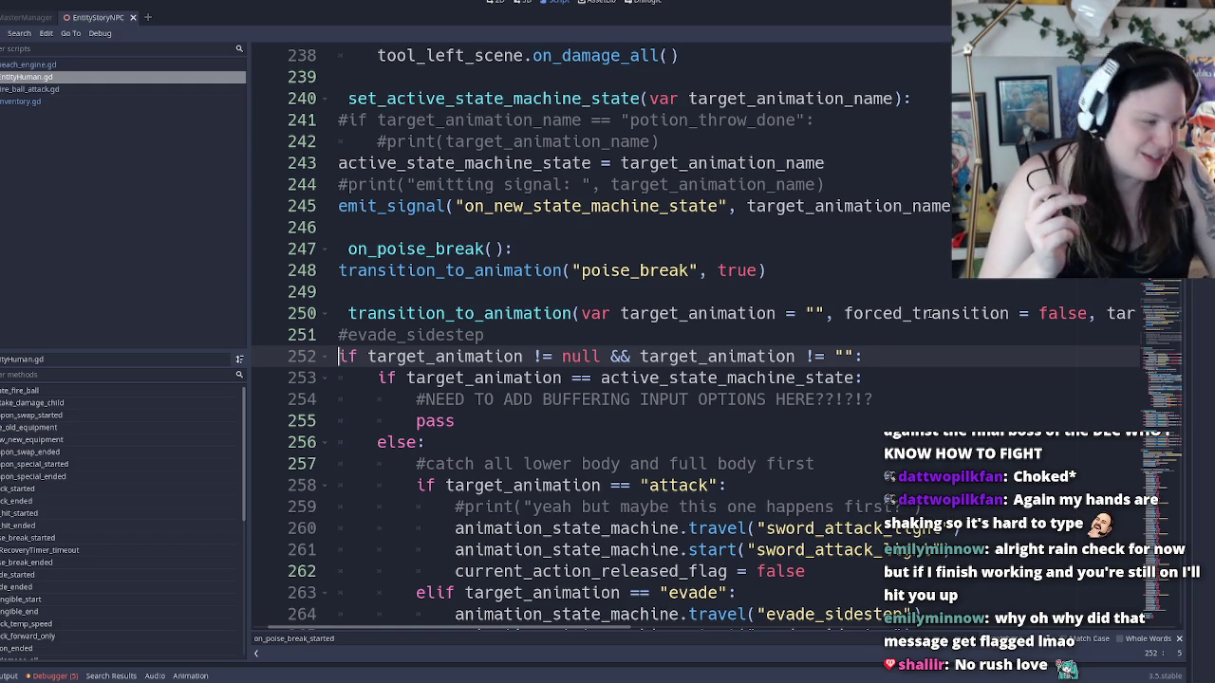
key(End)
key(Down)
click(415, 572)
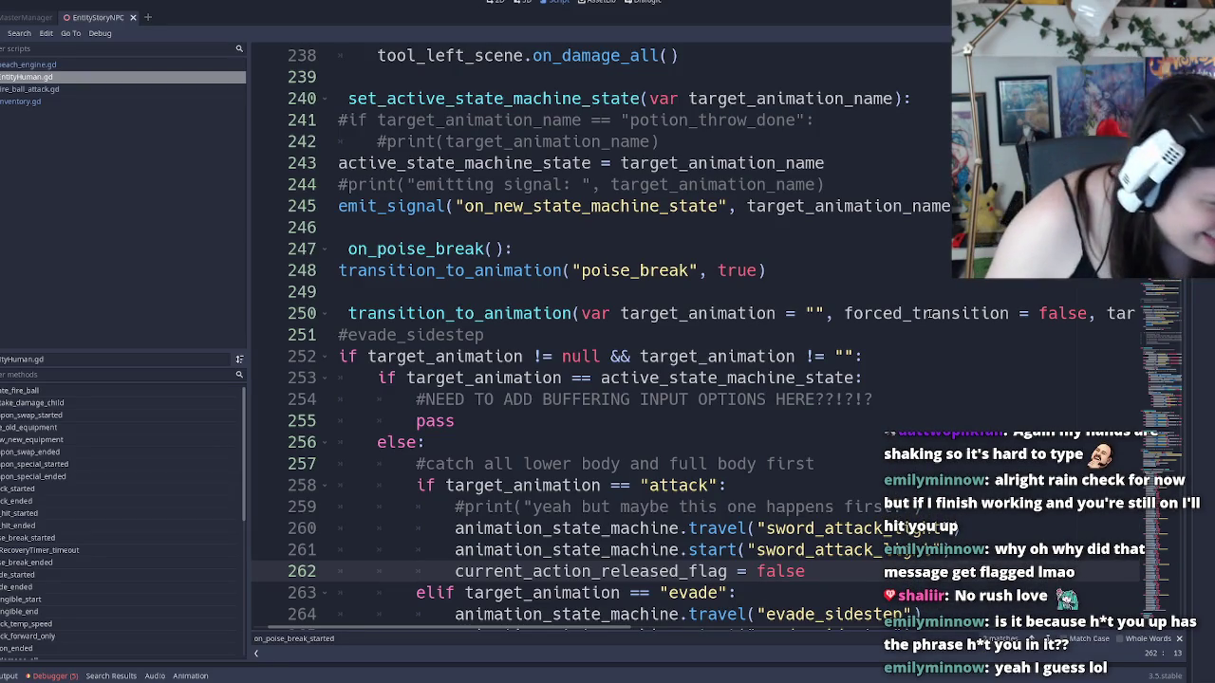
key(Up)
key(Up)
key(Up)
key(Up)
key(Up)
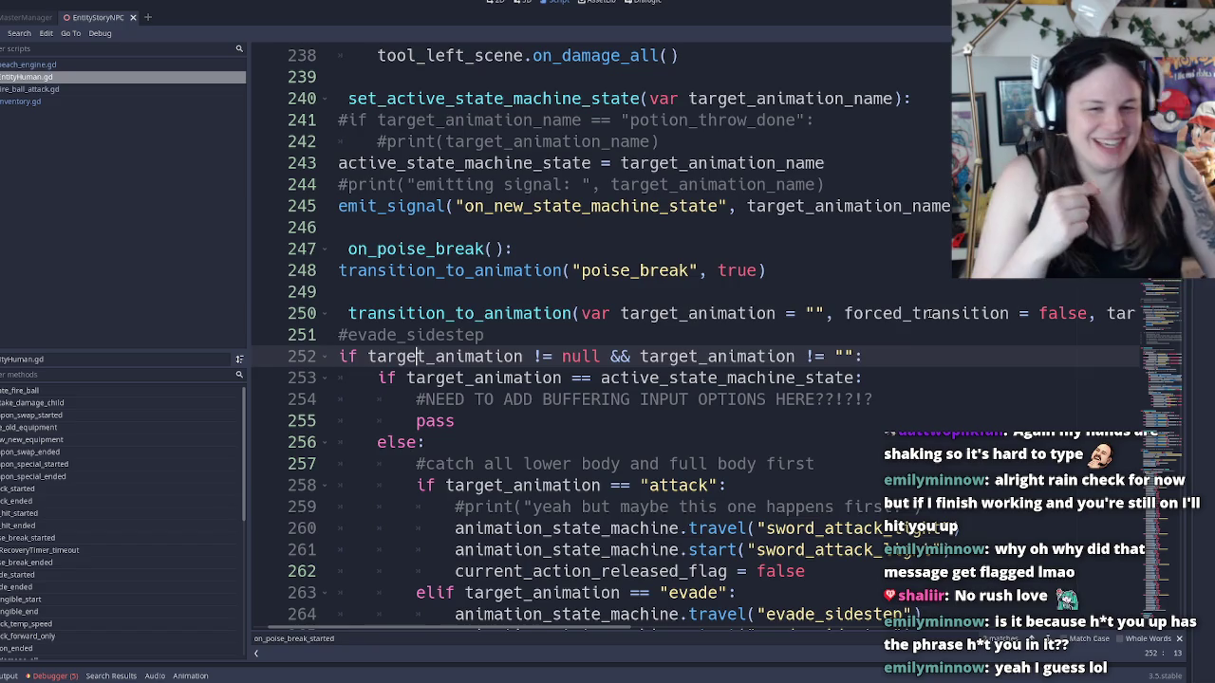
key(End)
key(Home)
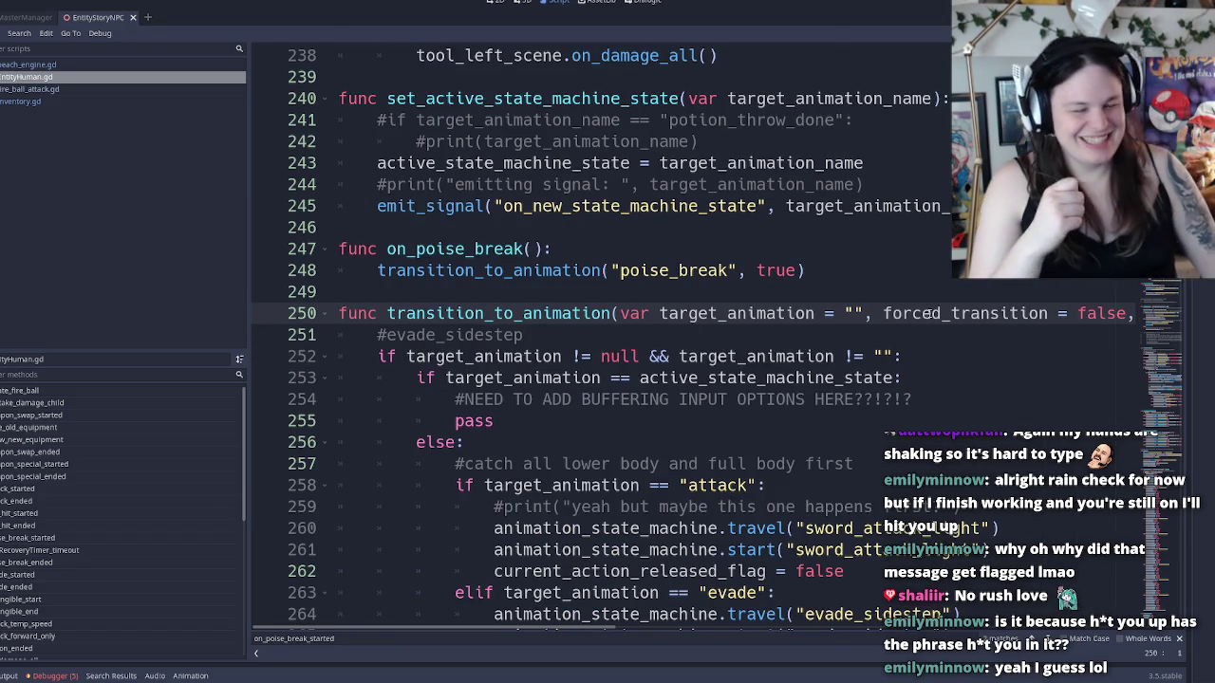
key(End)
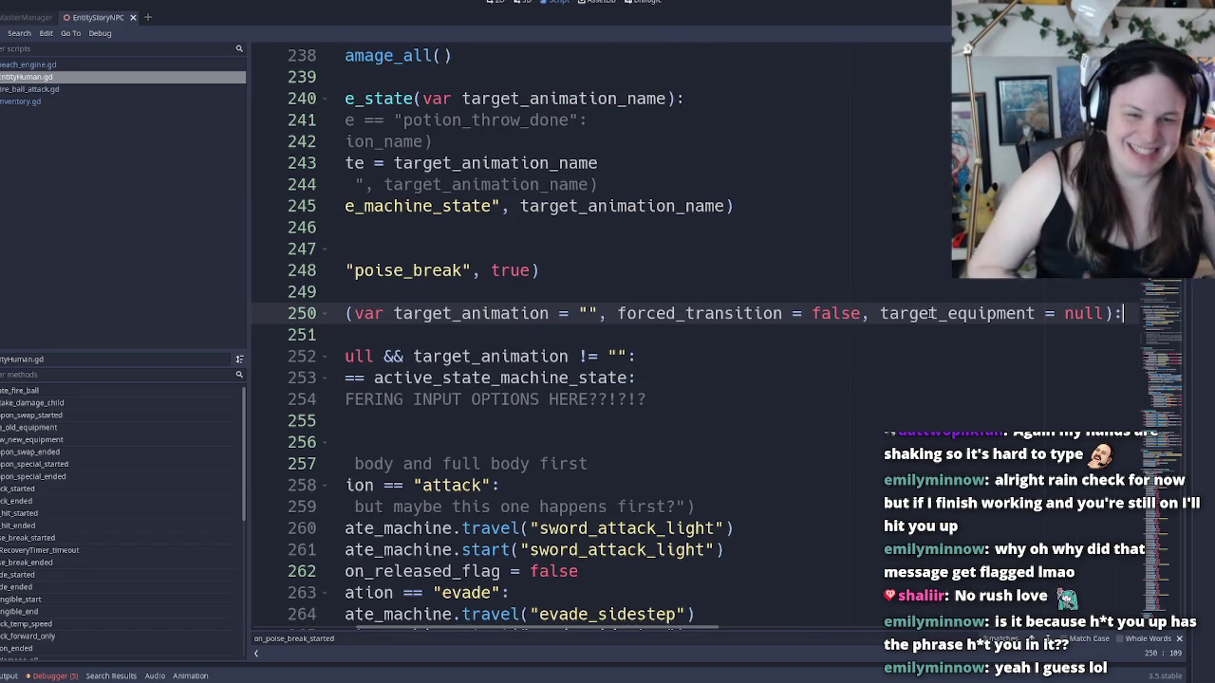
key(Home)
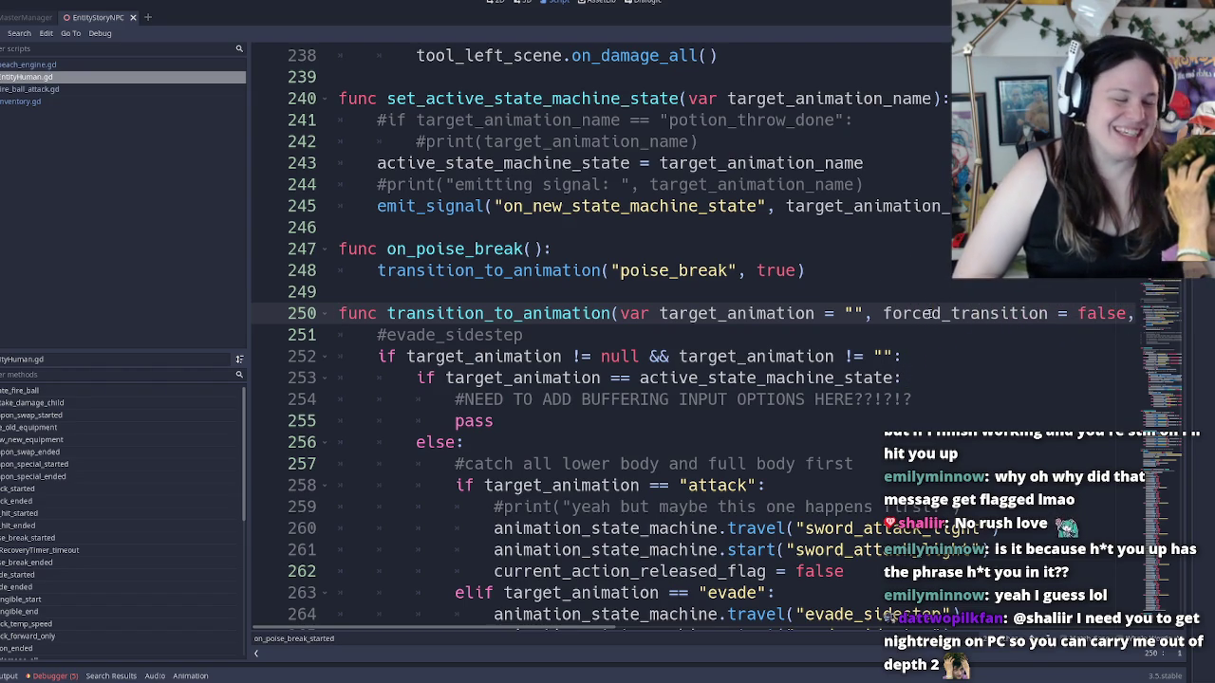
key(End)
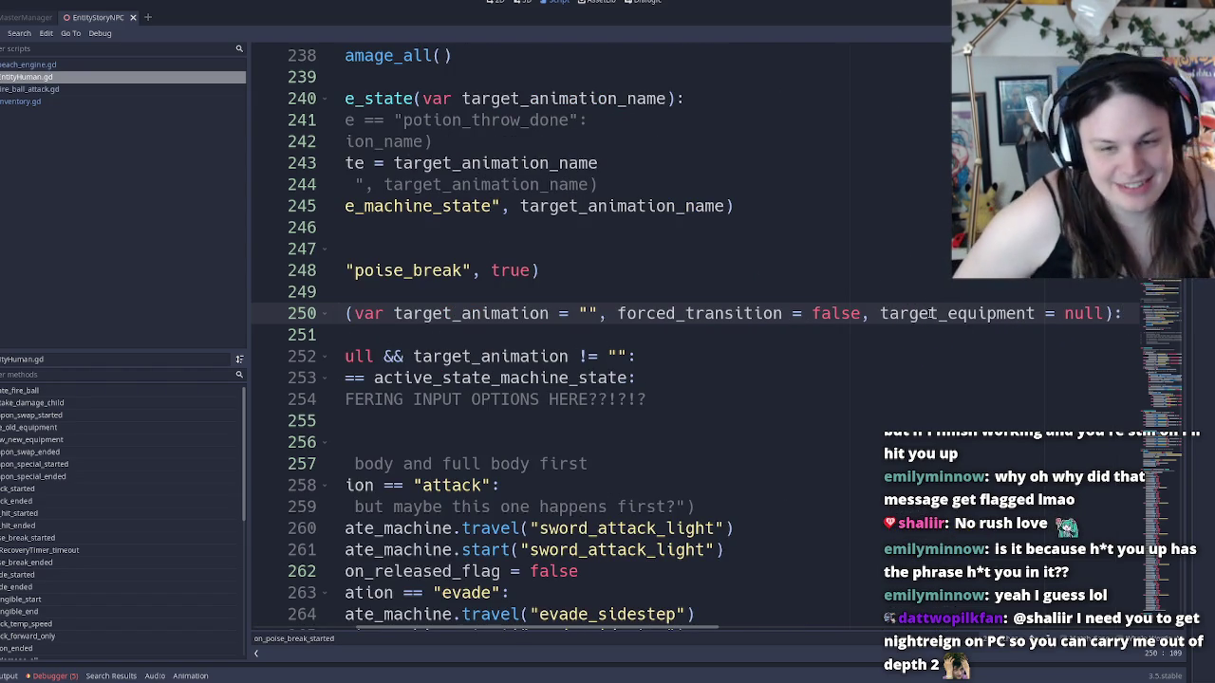
key(Down)
key(Down)
key(Home)
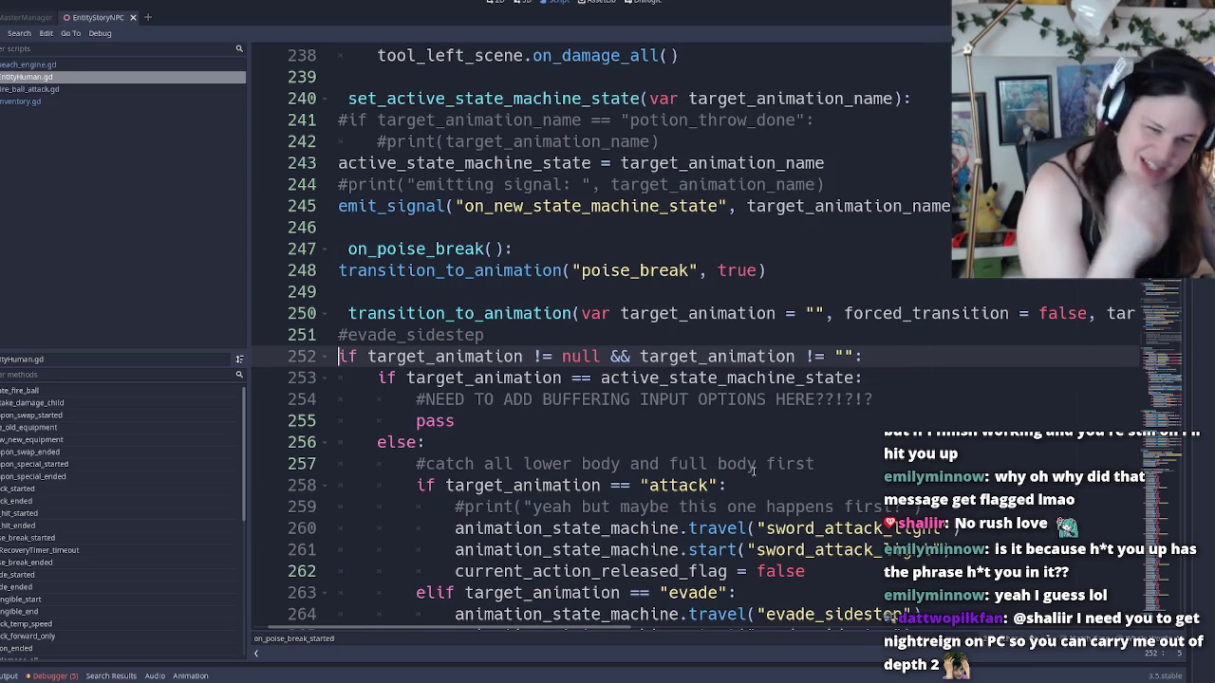
Scroll through transition_to_animation and select target_animation on line 258
scroll(588, 375, down, 2)
scroll(582, 363, down, 2)
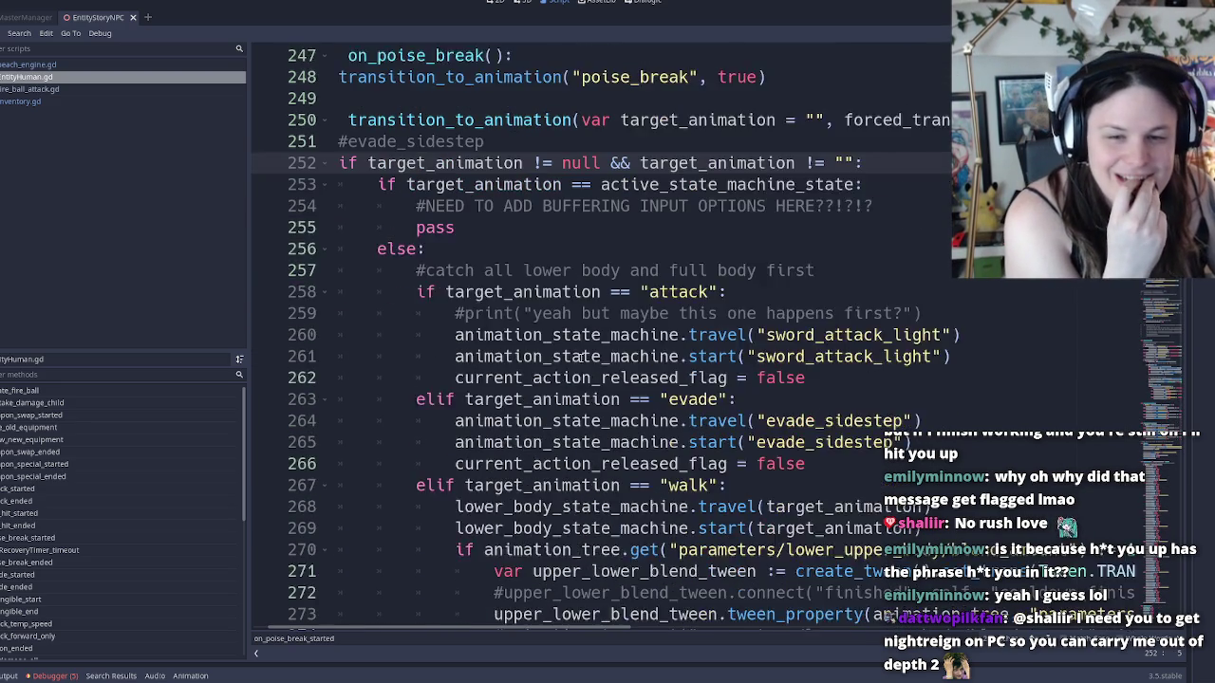
click(510, 229)
double_click(511, 229)
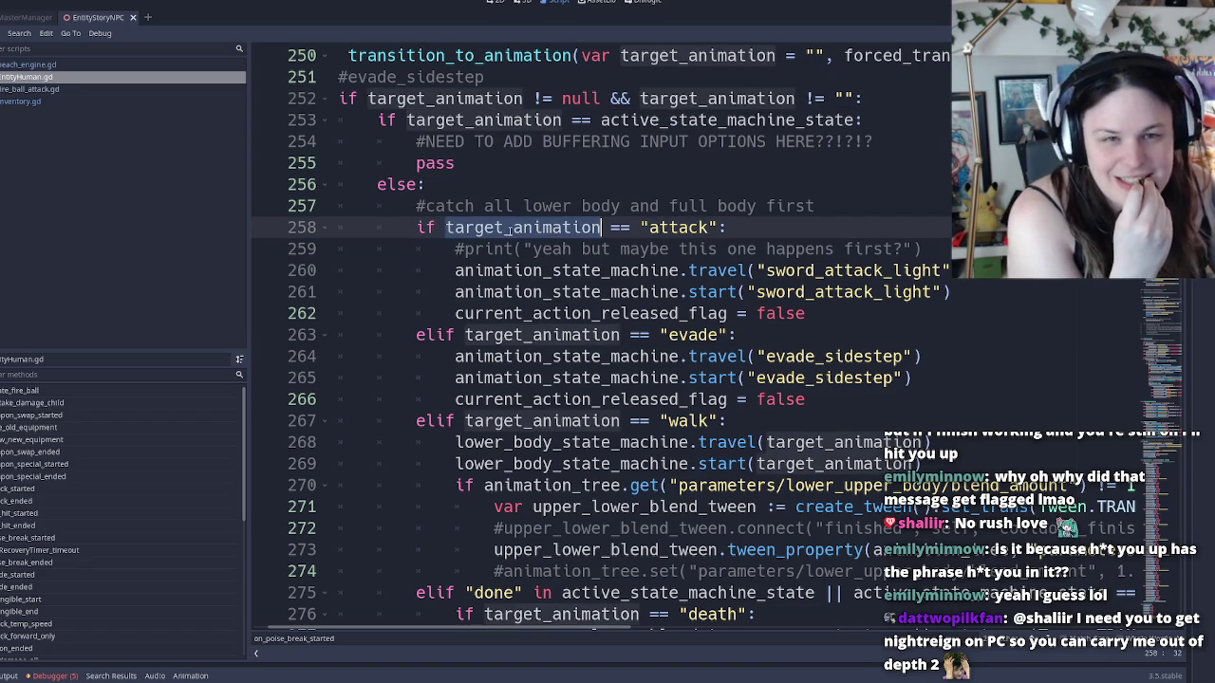
scroll(588, 303, up, 5)
scroll(653, 344, down, 4)
scroll(655, 344, down, 4)
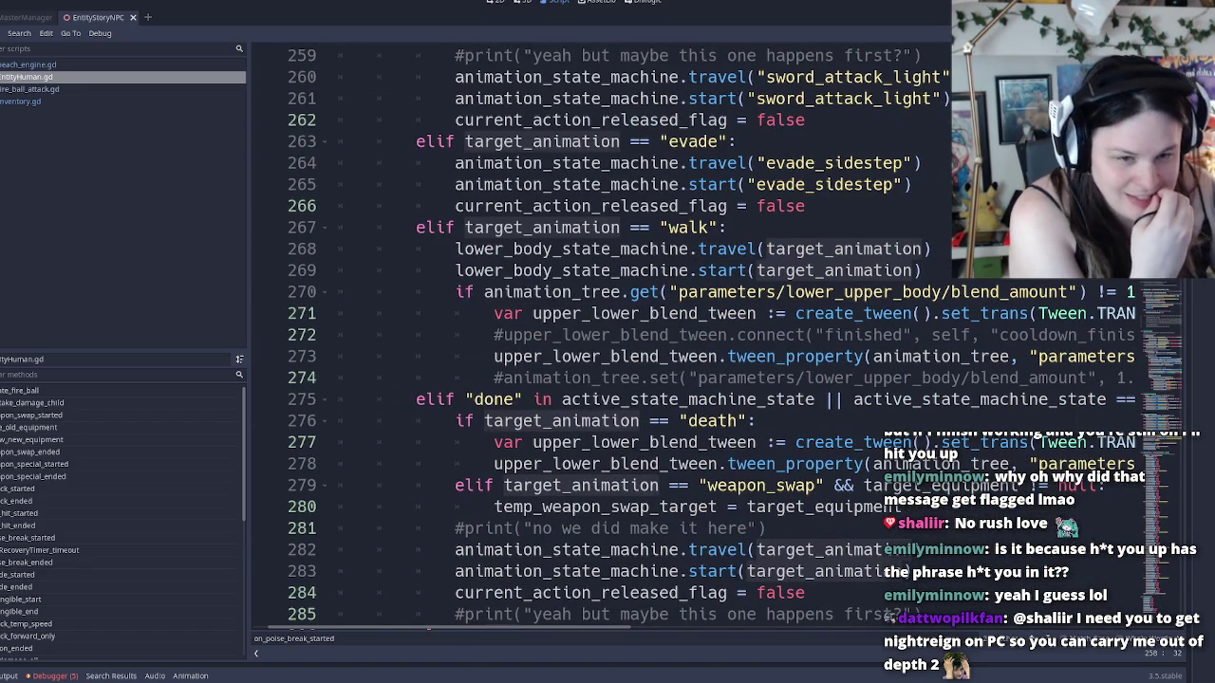
Step through the done-state branch from line 275 down to line 283 and the else branch
double_click(973, 399)
key(End)
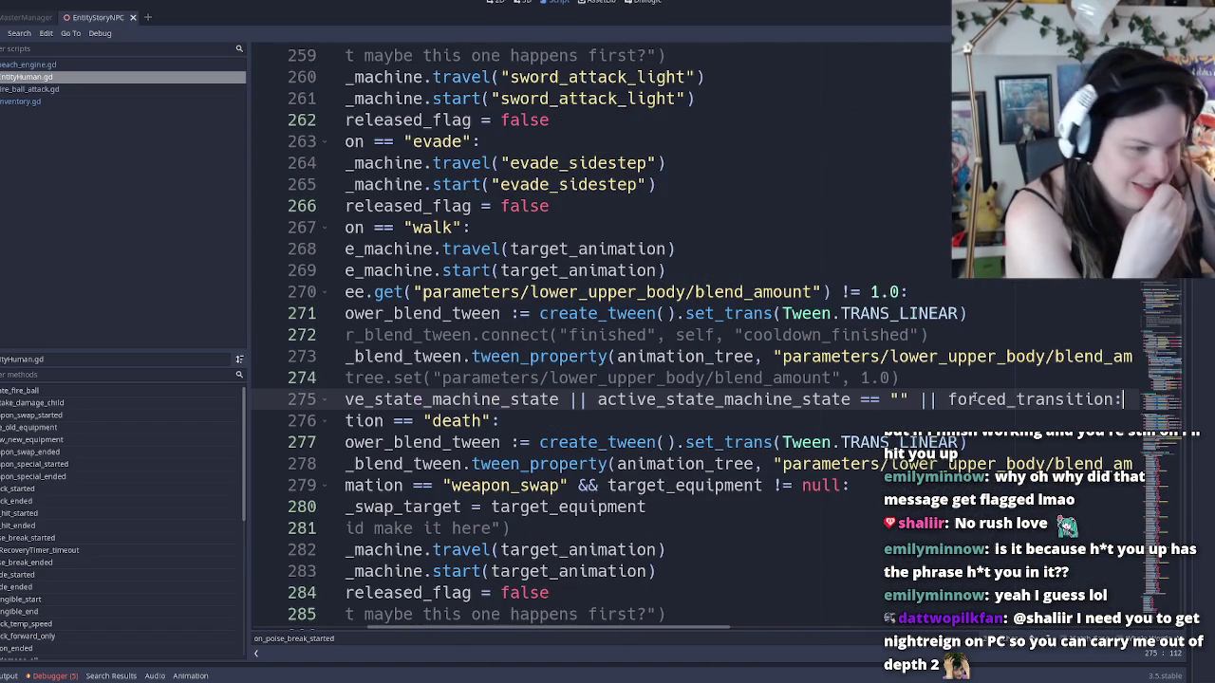
key(Down)
key(Home)
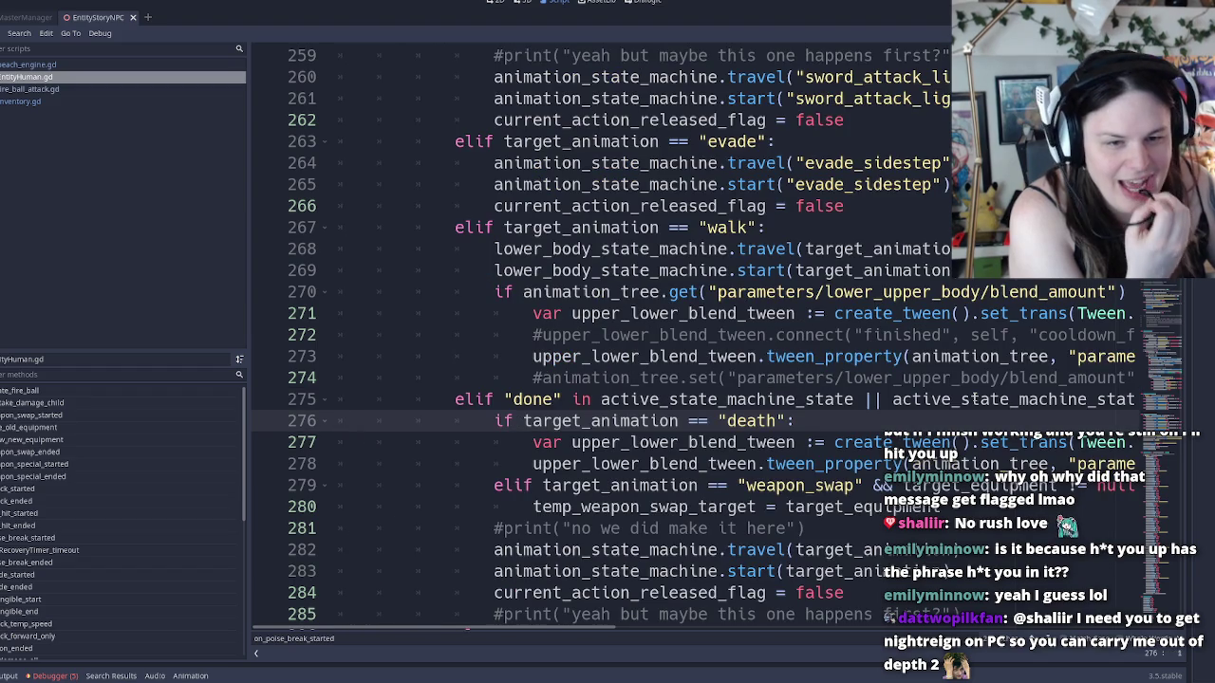
key(Right)
key(Right)
key(Right)
key(Down)
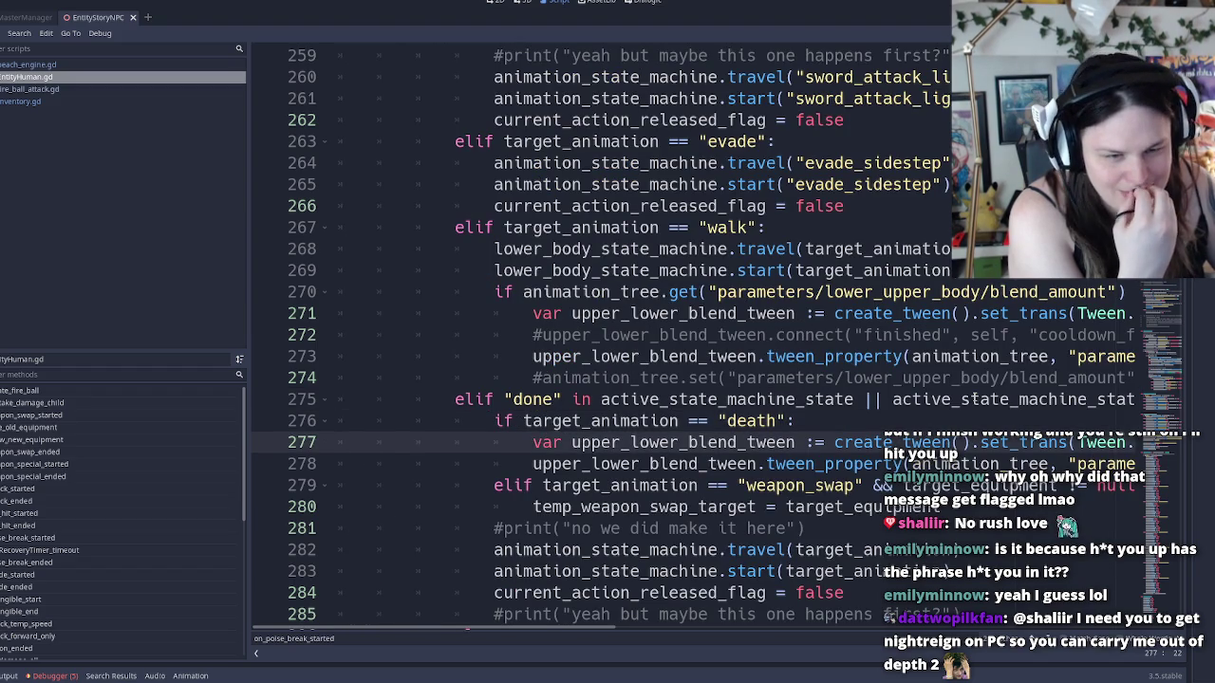
key(Down)
key(Down)
key(Down)
key(Down)
key(Down)
key(Down)
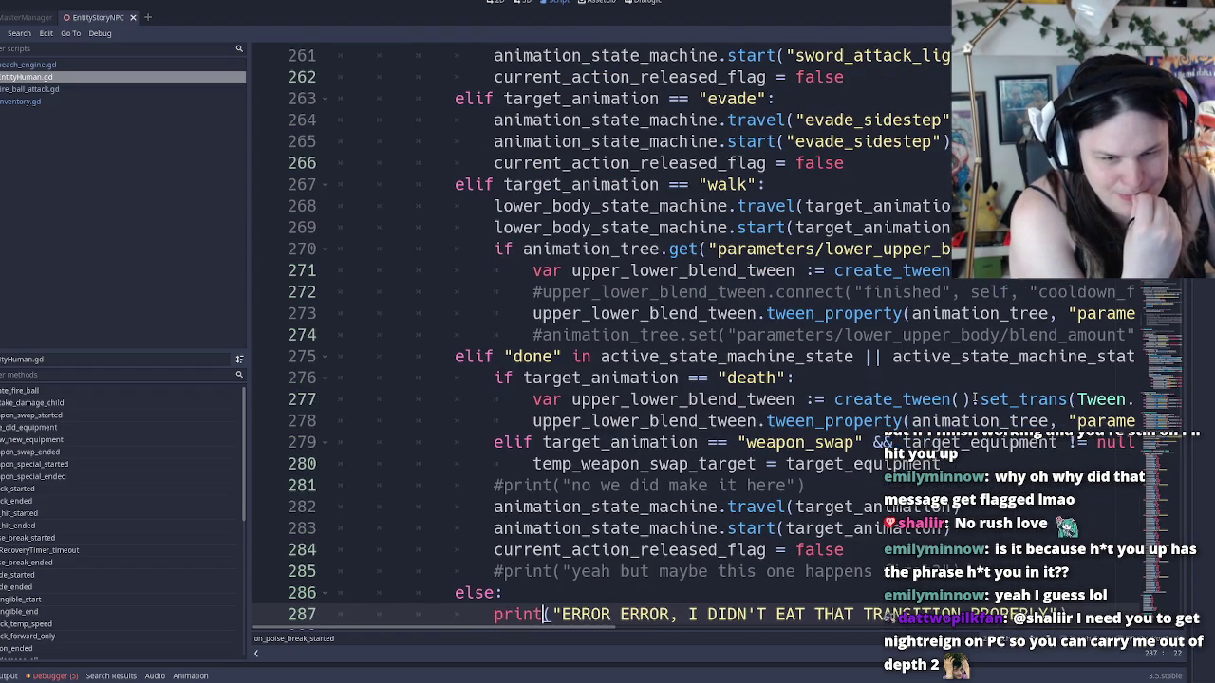
key(Down)
key(Up)
key(Up)
key(Up)
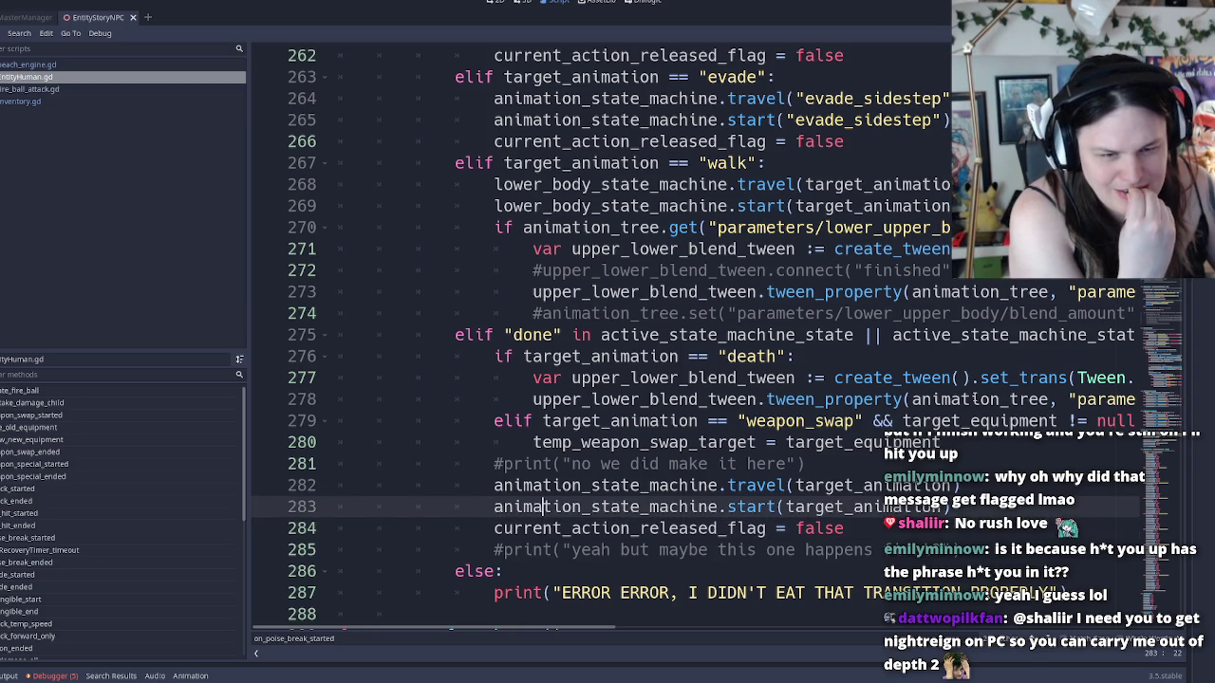
key(Up)
key(Down)
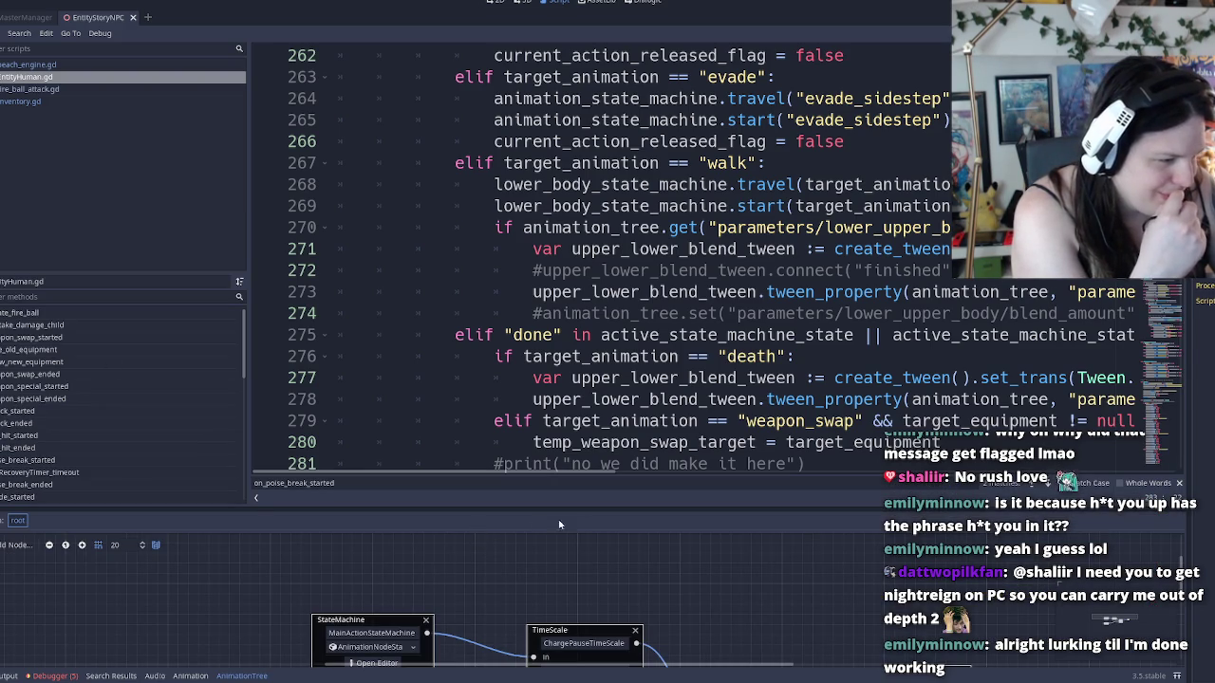
Enlarge the bottom panel and open the MainActionStateMachine sub-graph, leaving the recovery state's name unchanged
drag(606, 507, 605, 371)
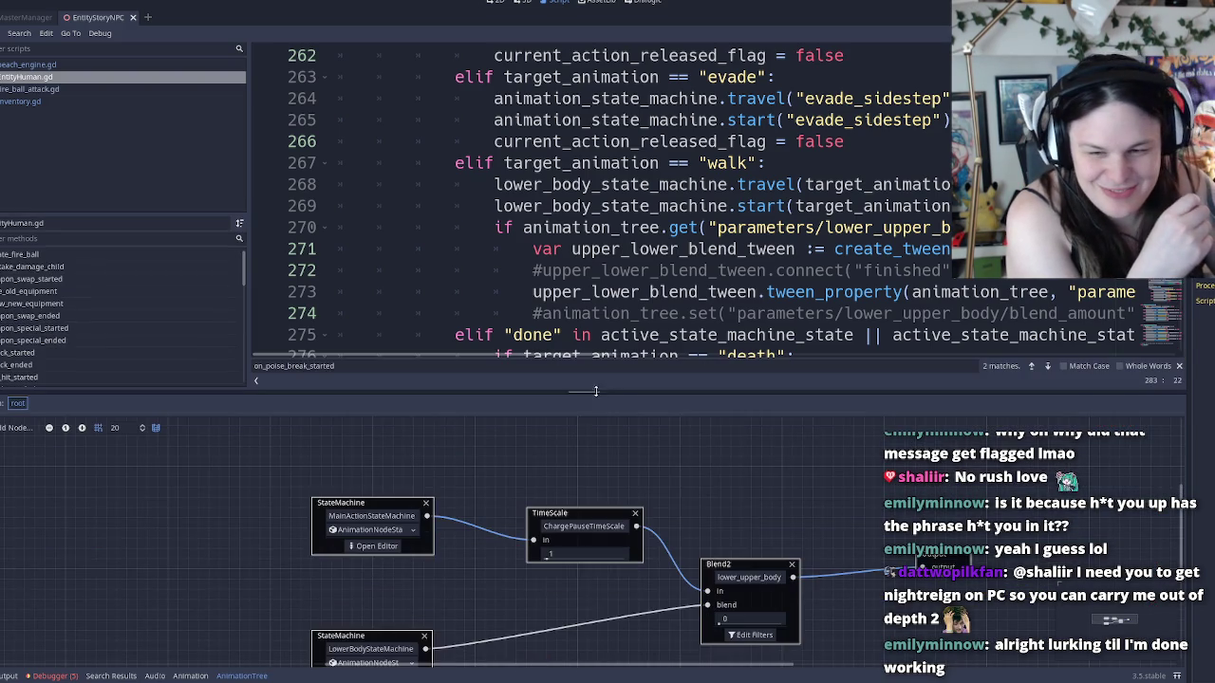
click(373, 547)
double_click(287, 599)
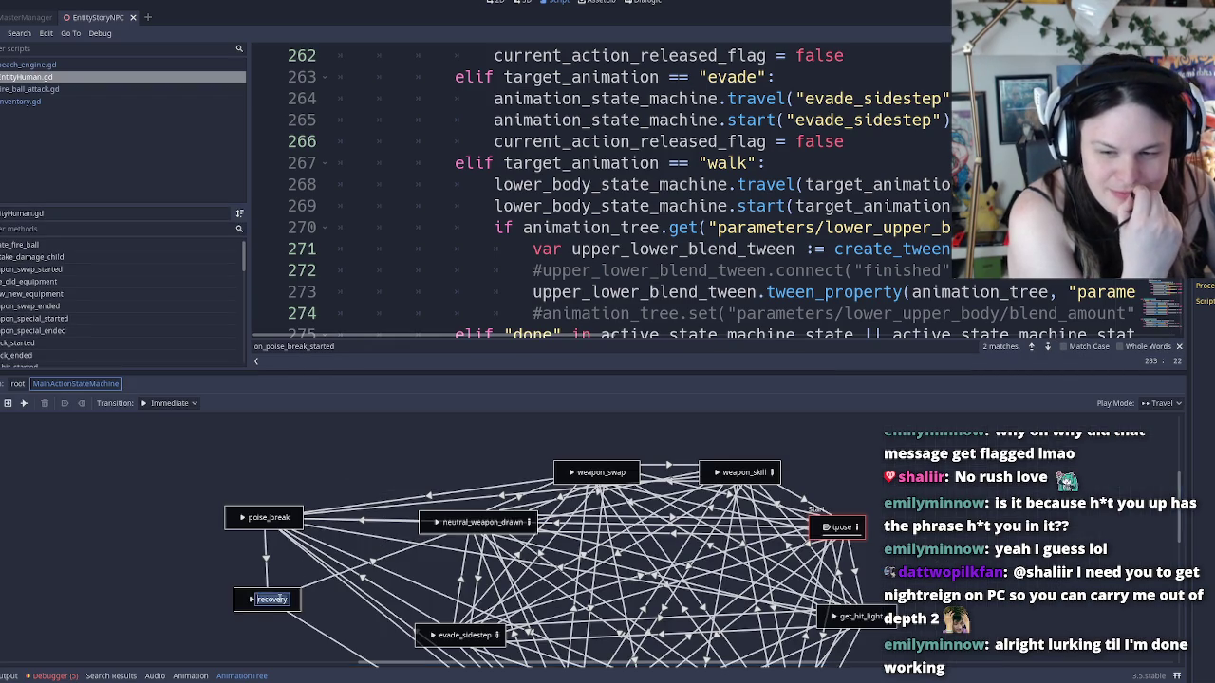
click(239, 605)
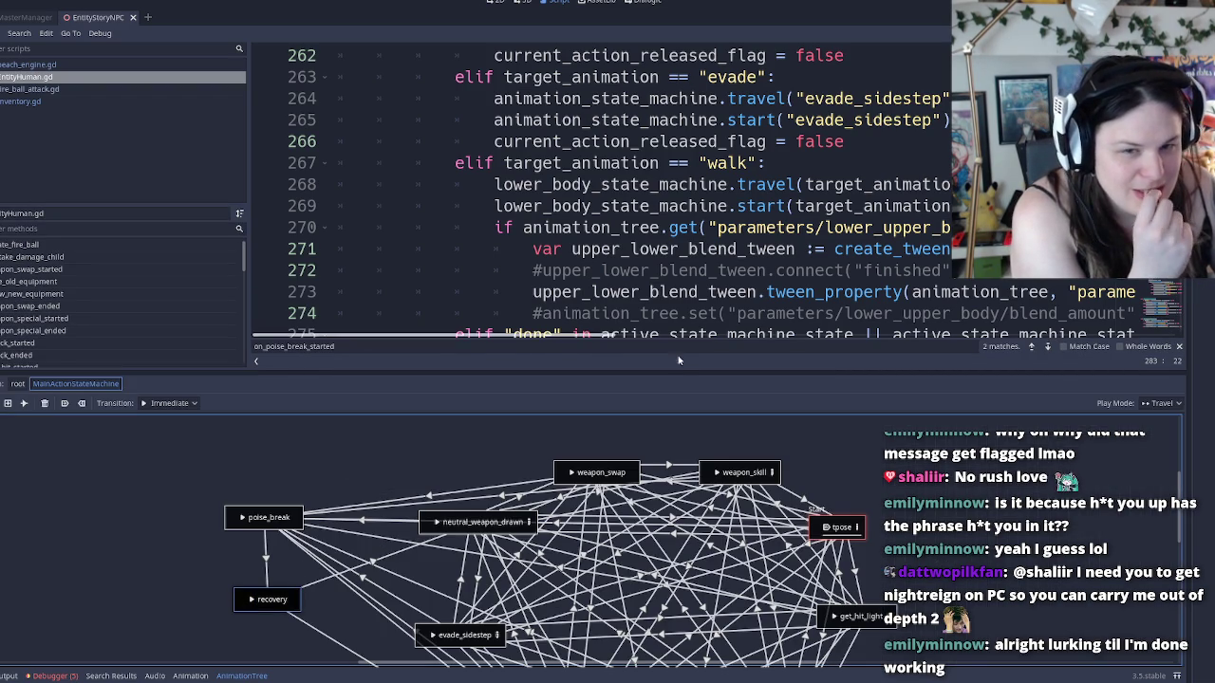
Shrink the graph panel to show more code and place the caret on lines 274–275
click(670, 313)
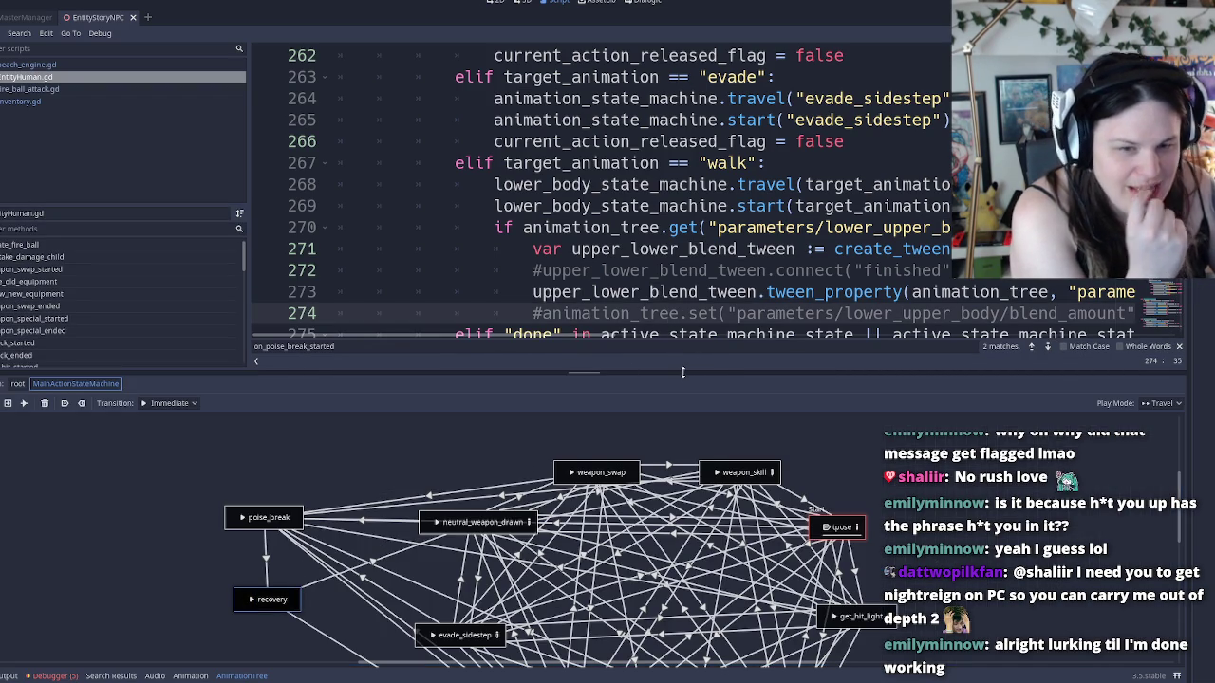
drag(682, 373, 682, 430)
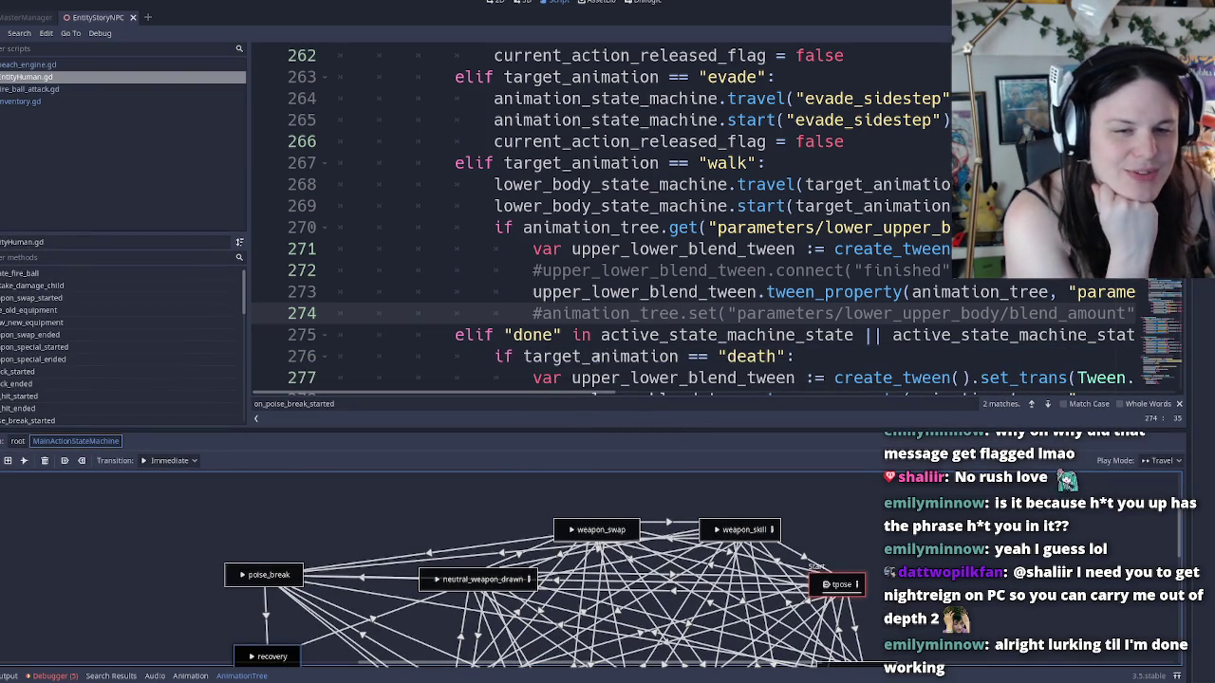
double_click(787, 313)
click(689, 313)
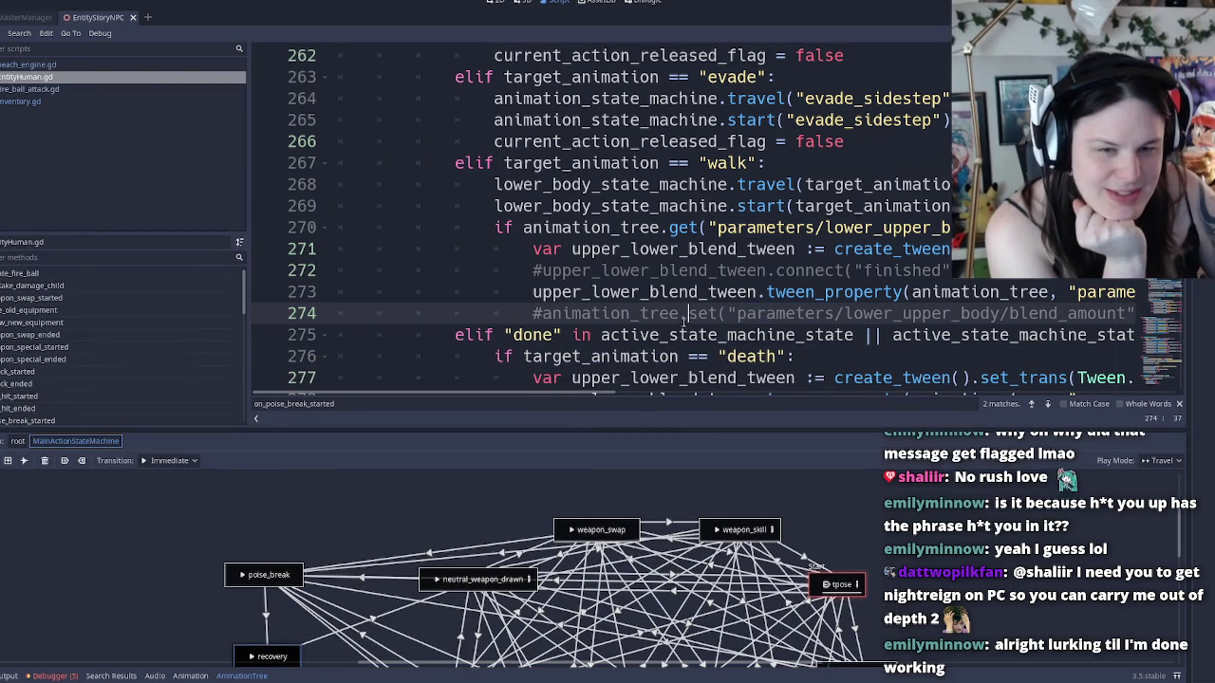
scroll(664, 237, down, 5)
scroll(664, 237, up, 2)
click(667, 142)
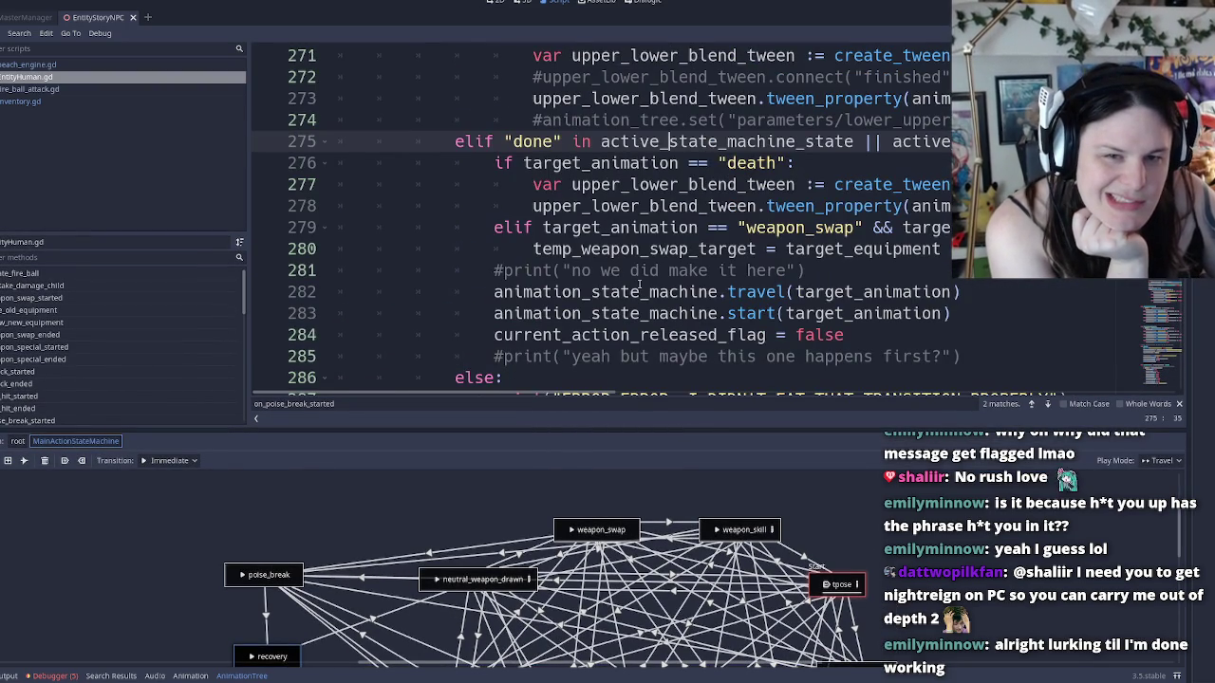
Insert a blank line above the travel call at line 282
drag(576, 141, 797, 142)
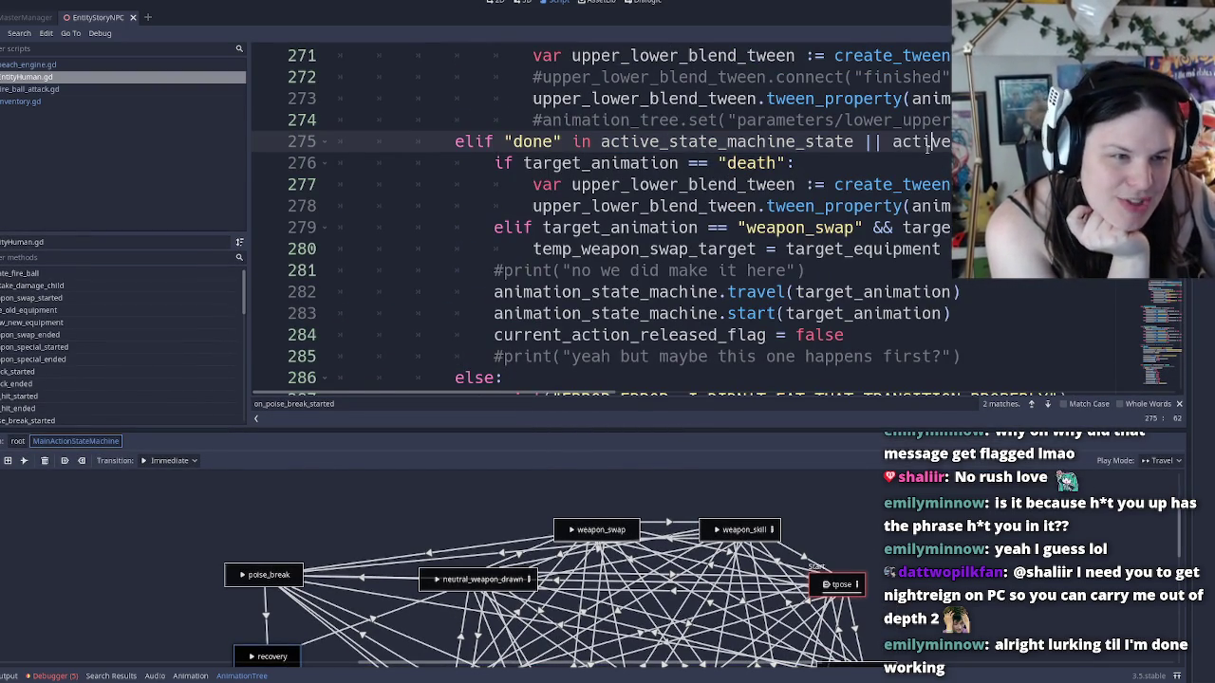
key(End)
click(914, 141)
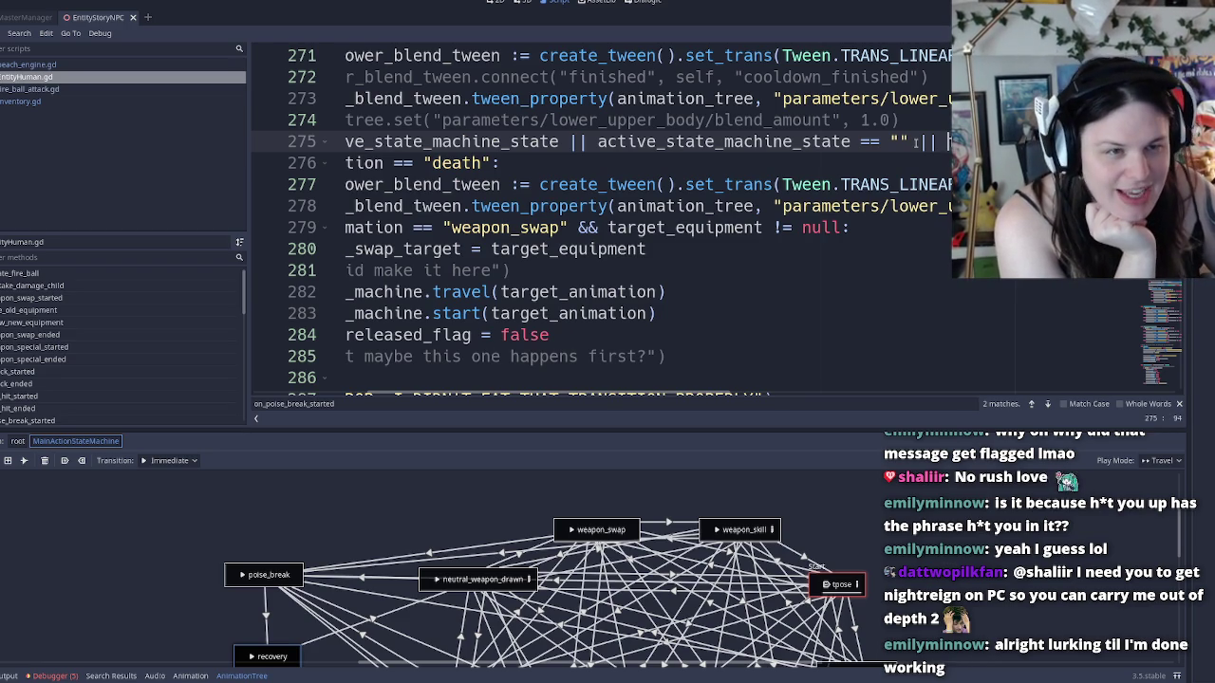
key(Down)
key(Home)
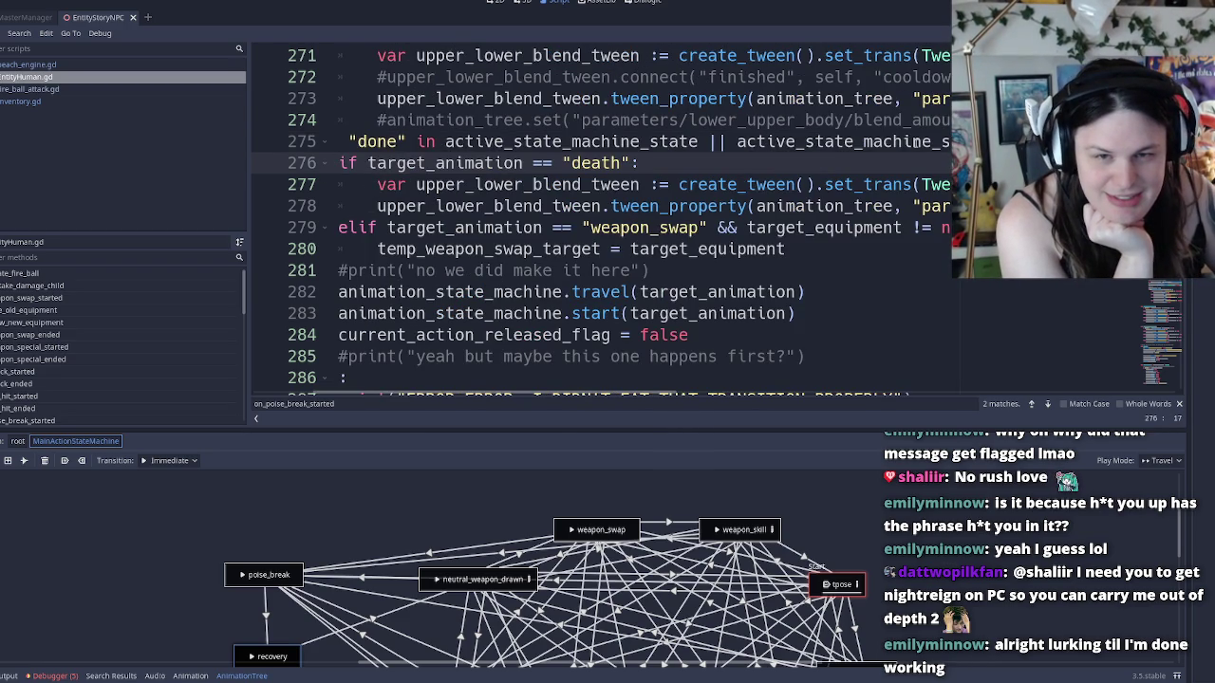
key(Down)
key(Down)
key(Down)
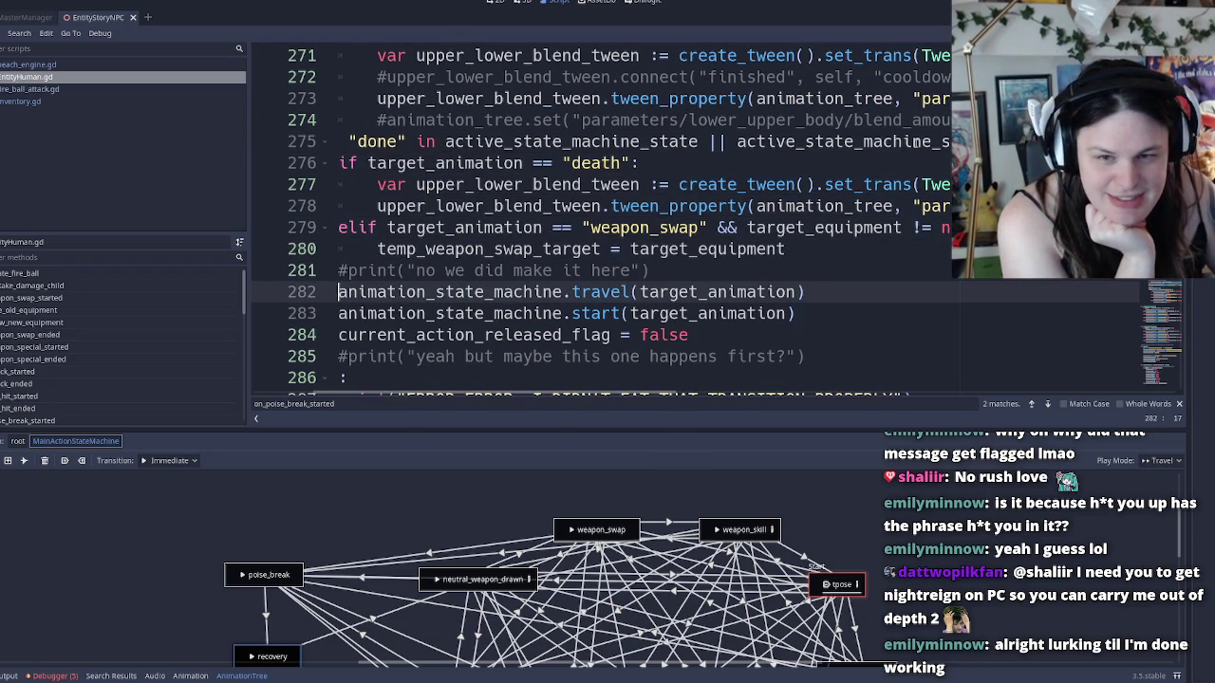
key(Return)
key(Up)
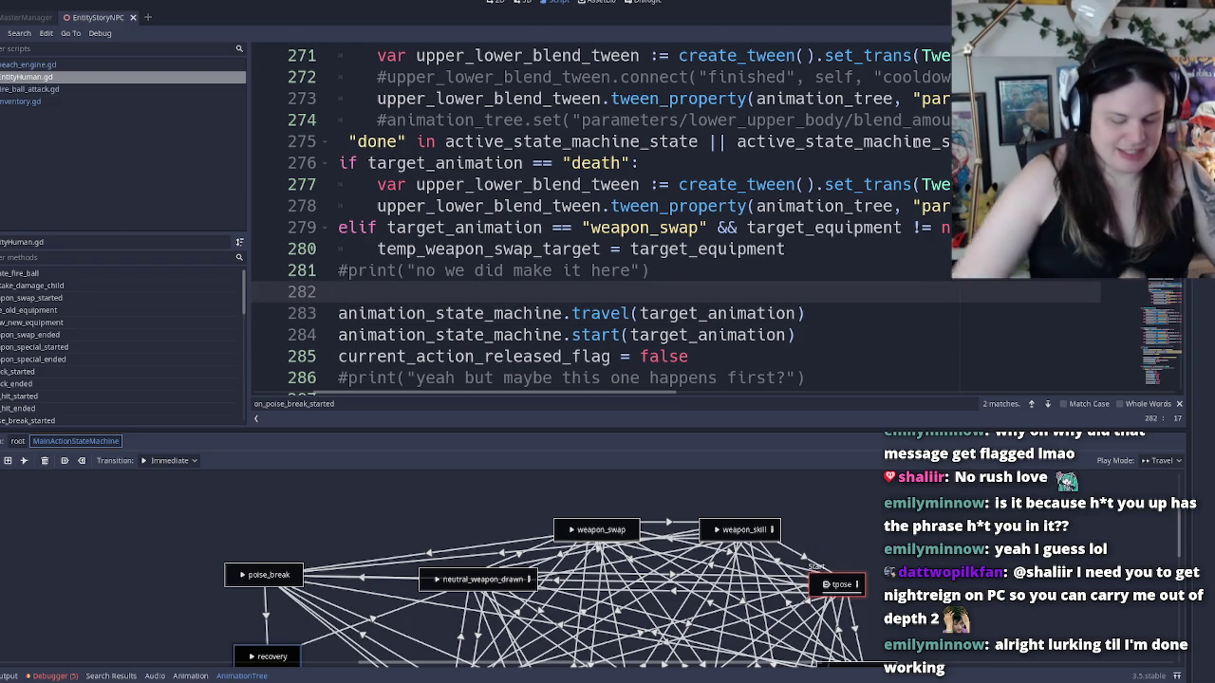
Write 'if forced_transition:' containing print("yup we forced transitionin brahski ", target_animation)
text(if forced)
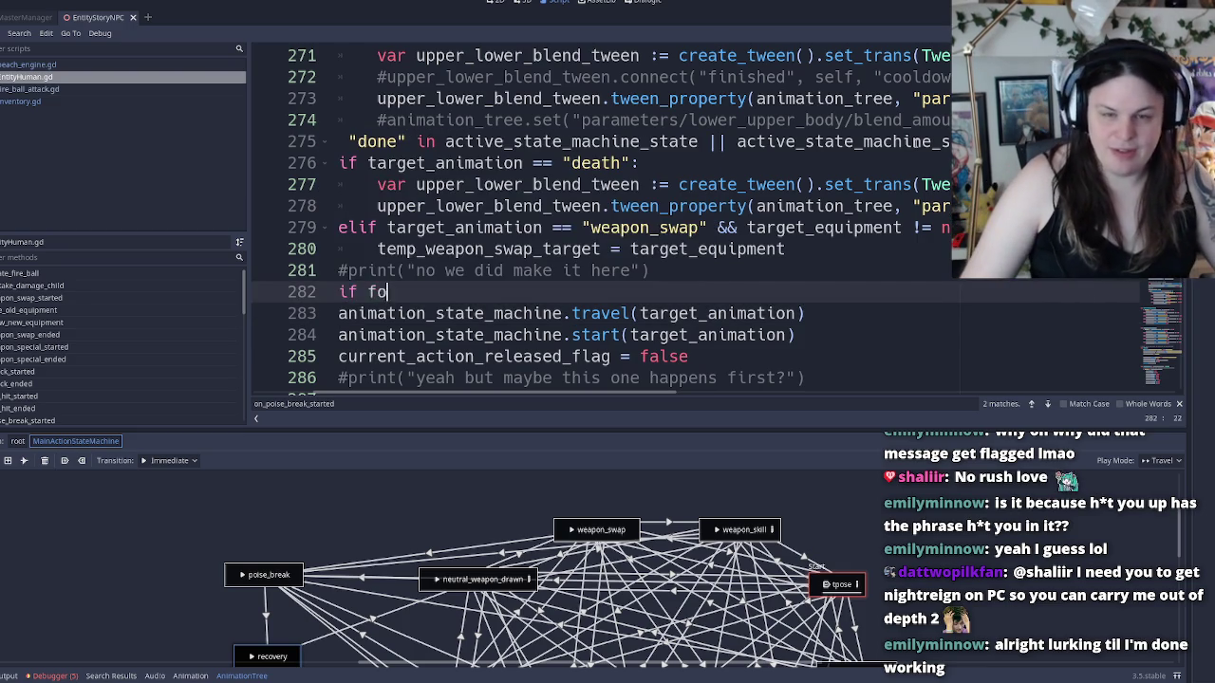
key(Return)
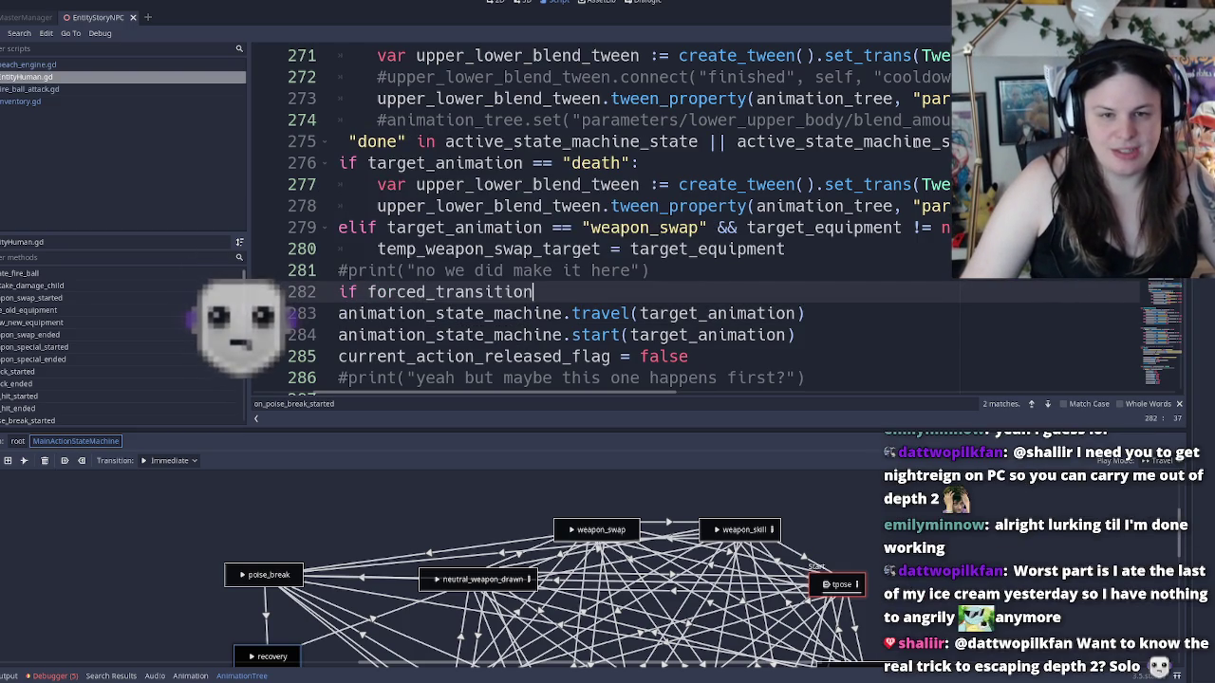
text(:)
key(Return)
text(print("yu)
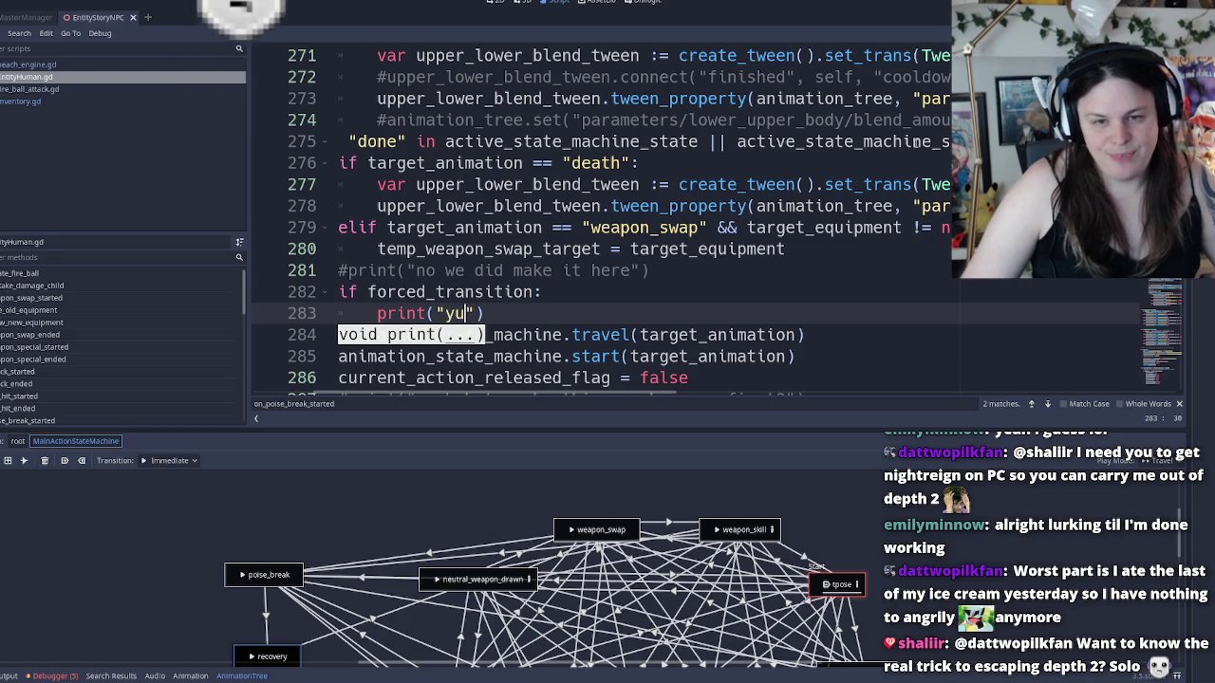
text(p we for)
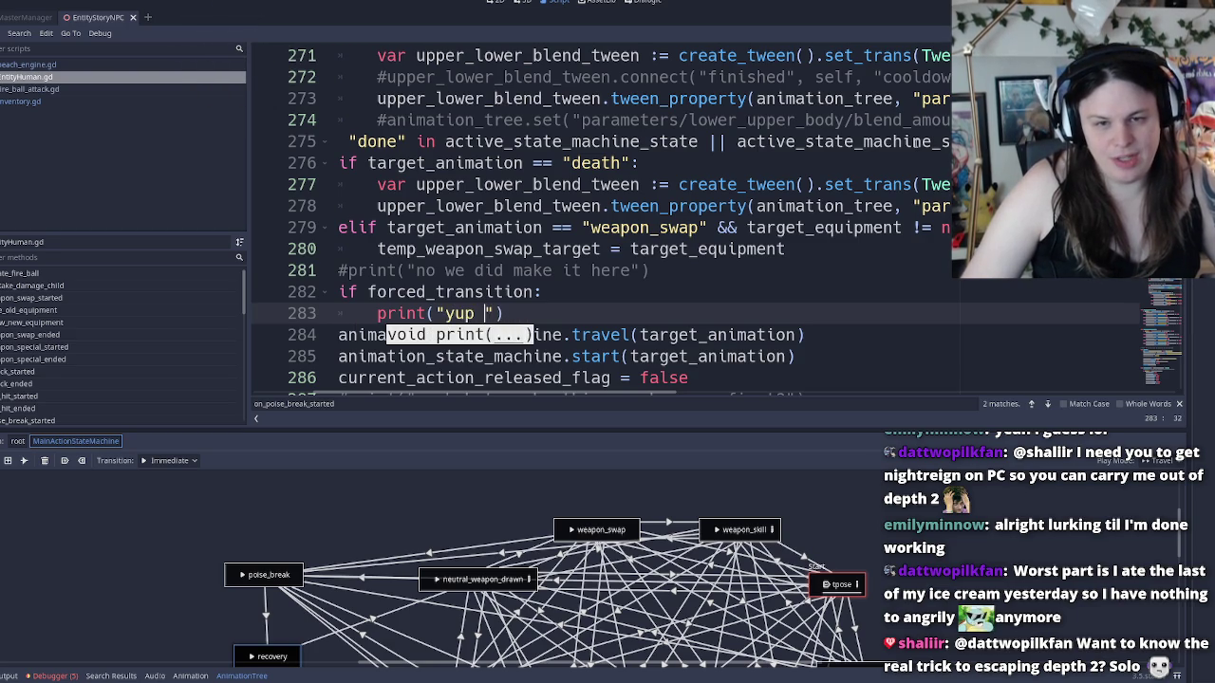
text(ced transition)
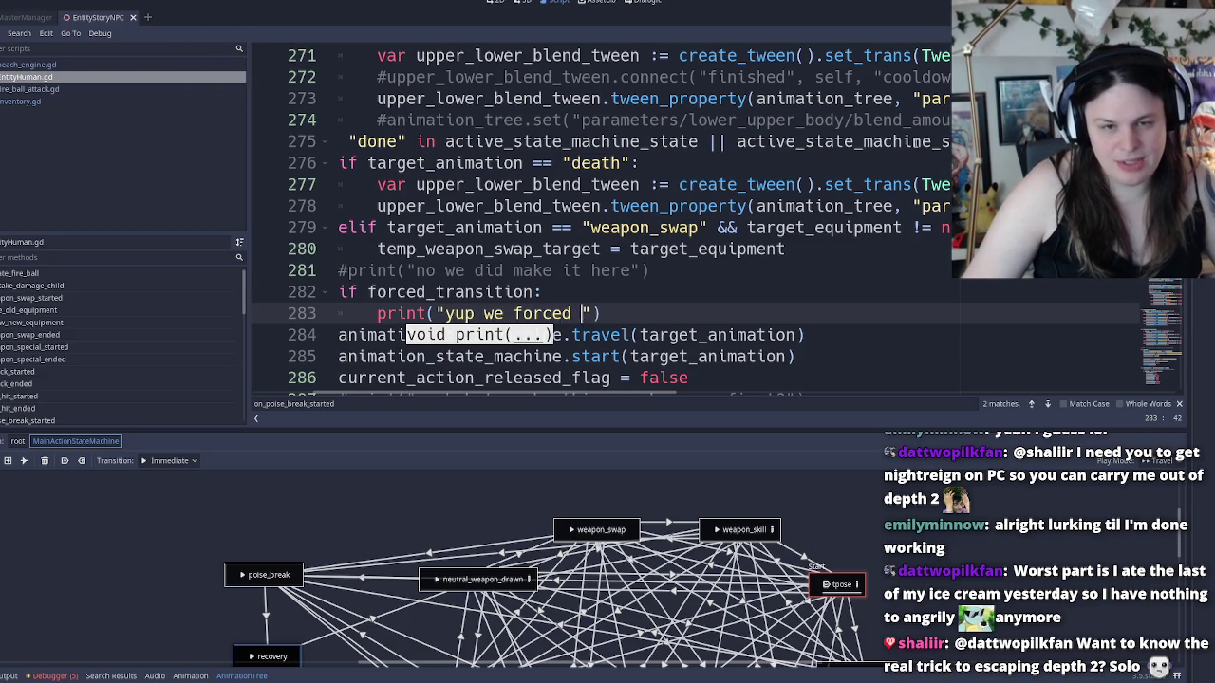
text(in )
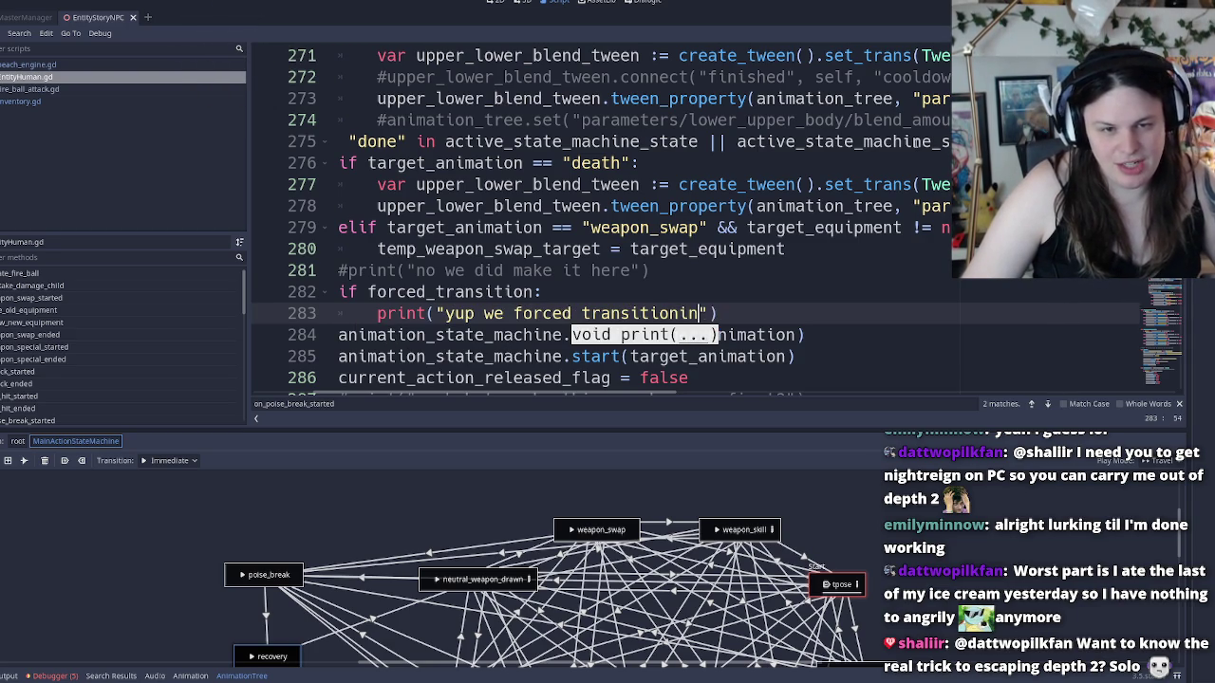
text(brahski)
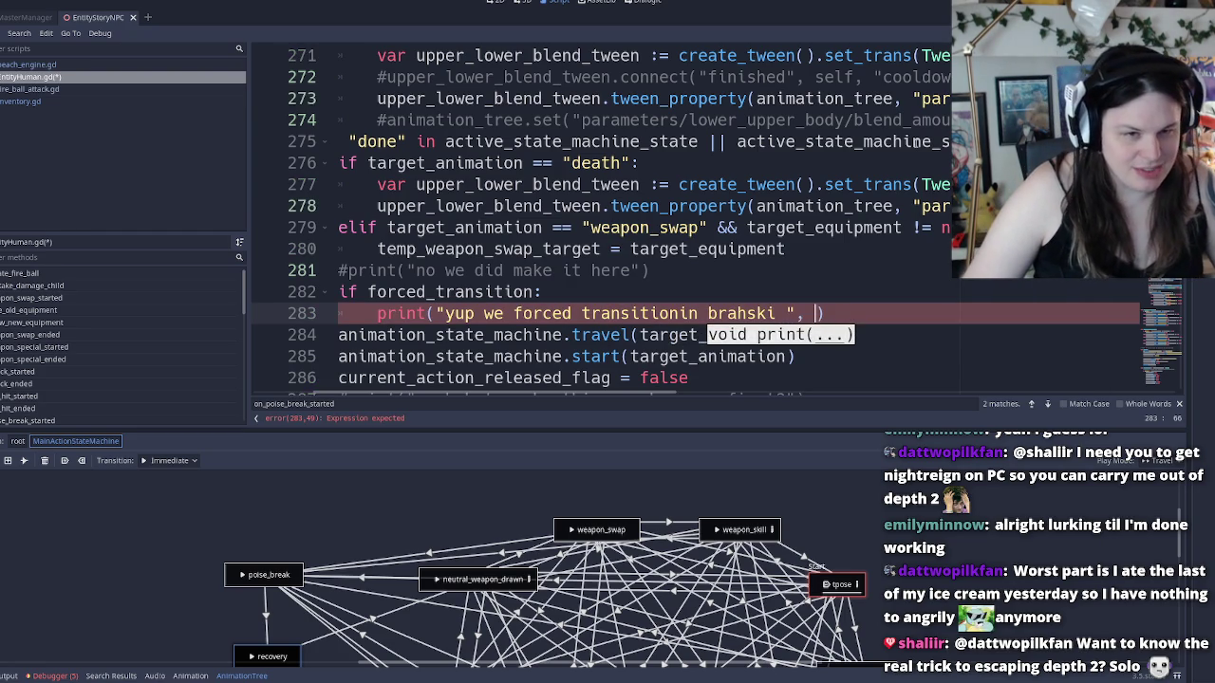
text(tar)
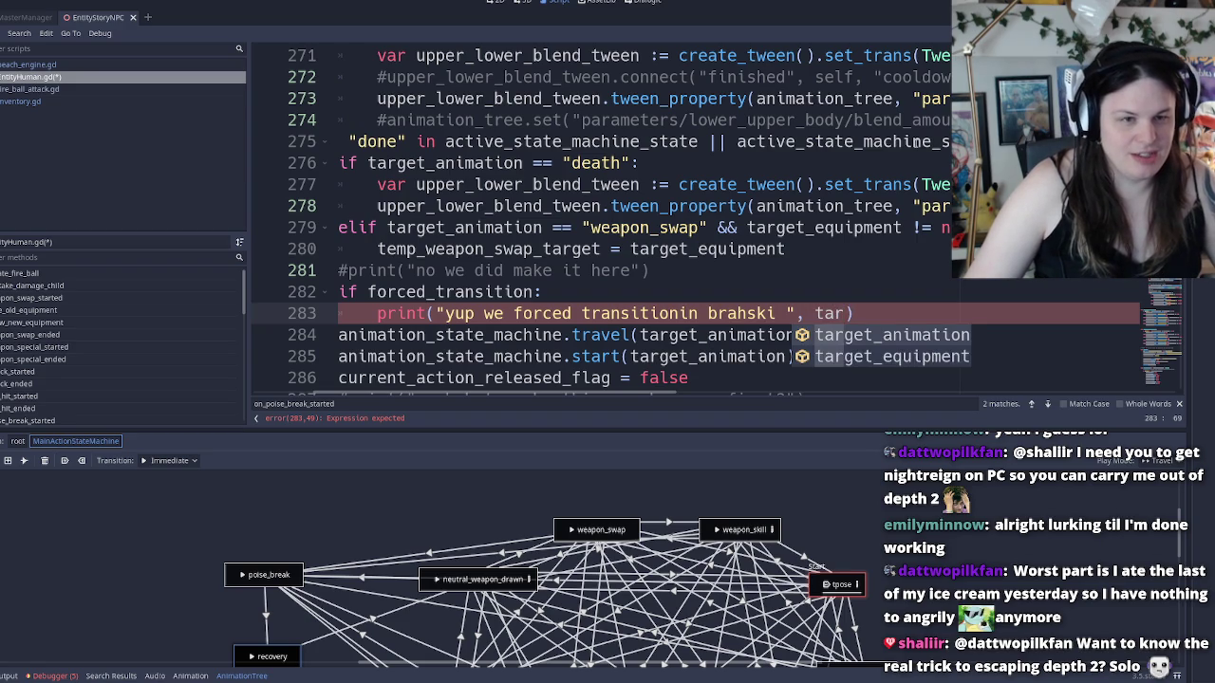
key(Return)
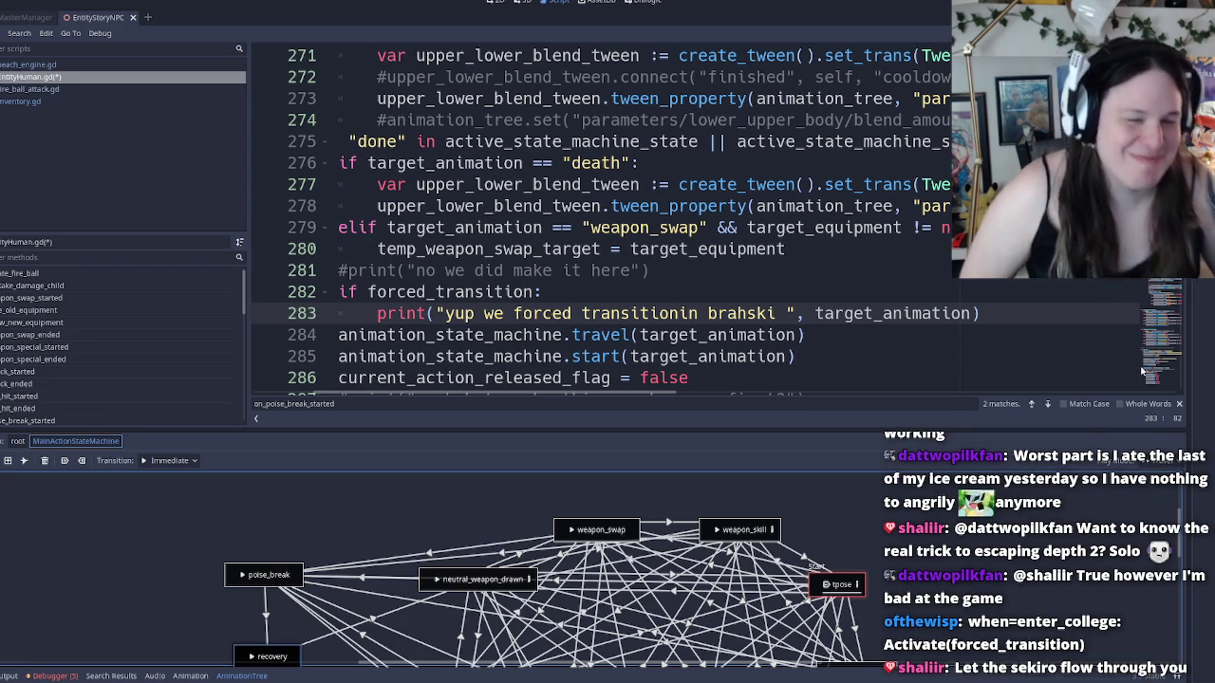
Add a 'pass' line 284 with a breakpoint under the print, save, and run the project
double_click(837, 313)
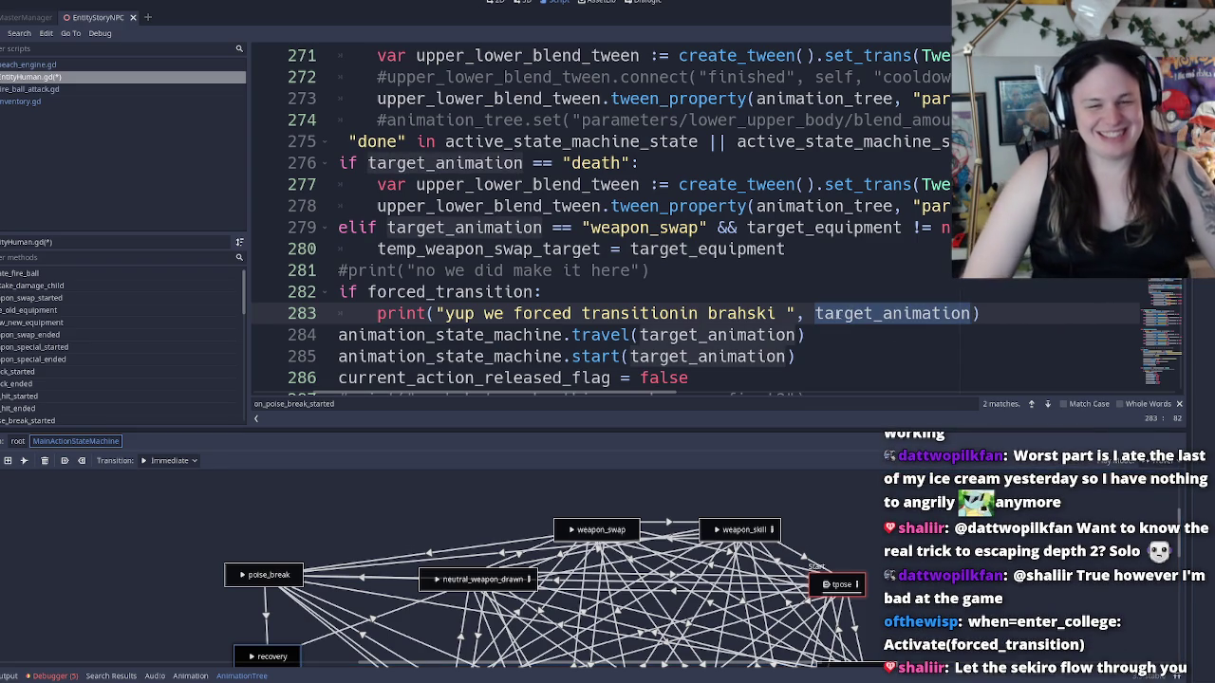
click(1031, 309)
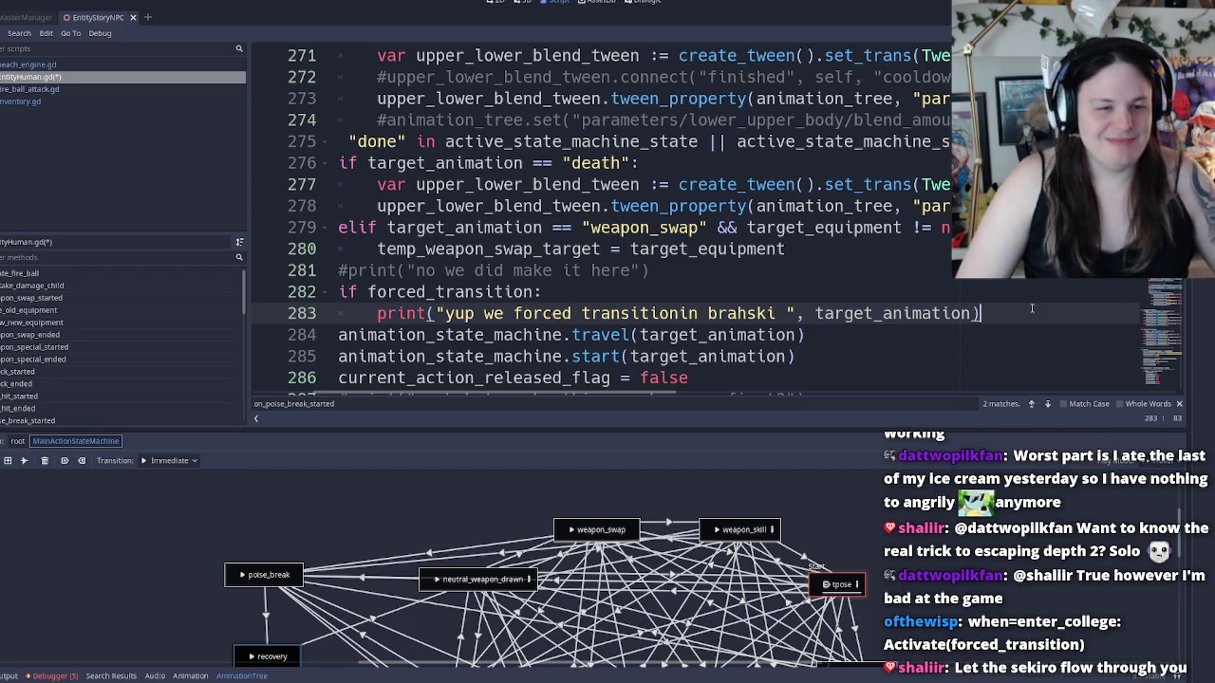
key(Return)
text(pass)
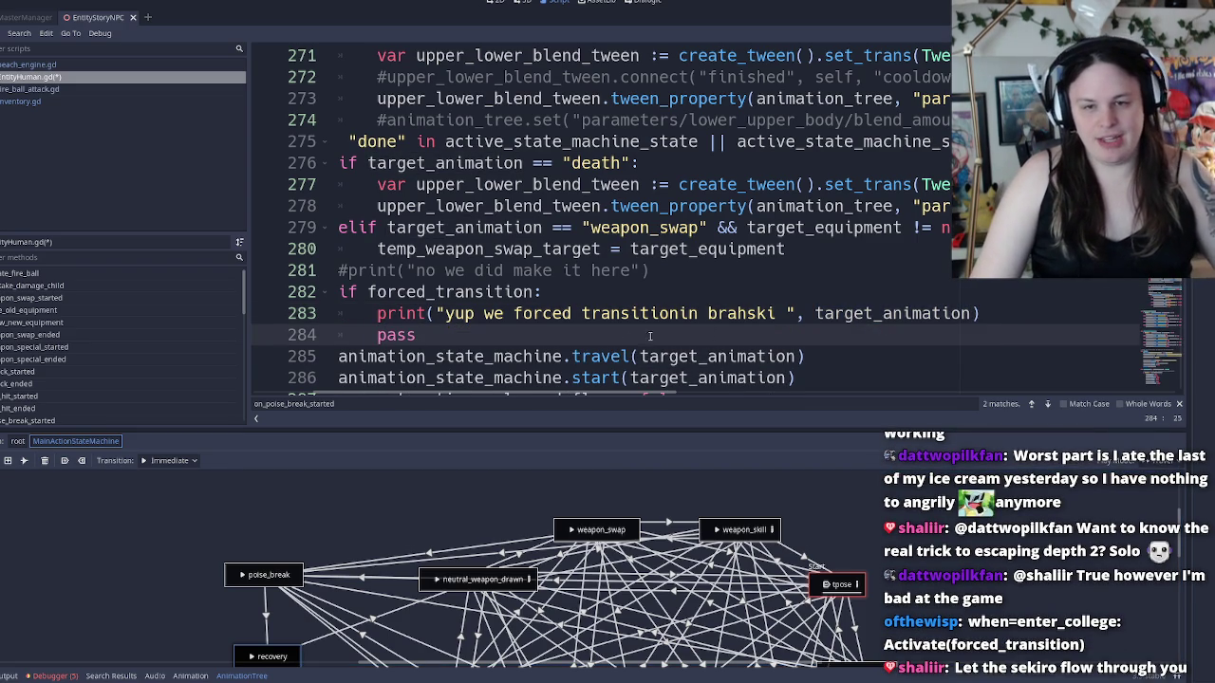
click(260, 335)
key(ctrl+s)
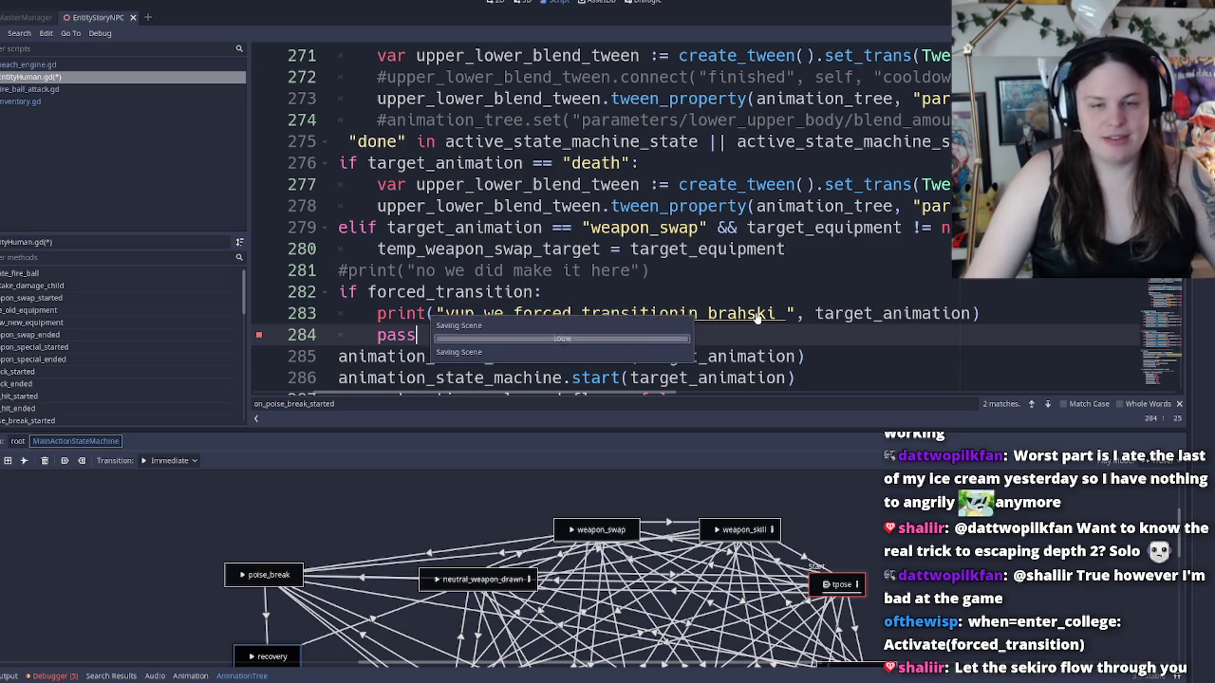
key(F5)
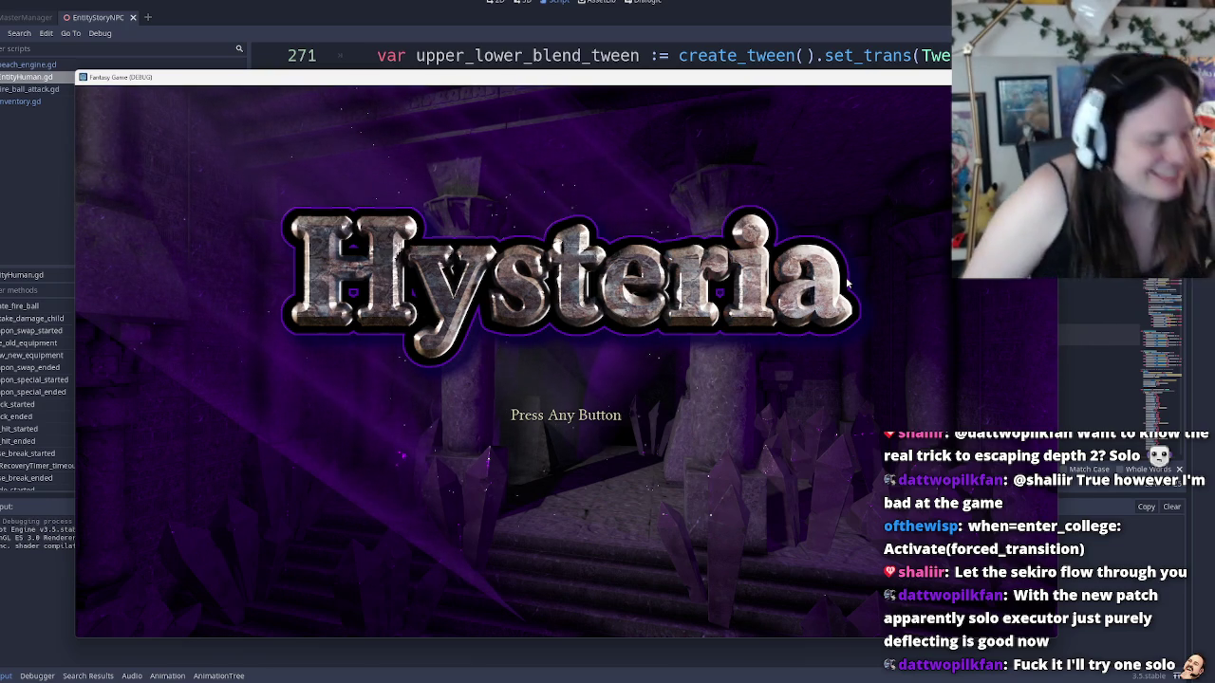
Pass the title screen and load the Test Room from the main menu
key(Return)
key(Down)
key(Down)
key(Down)
key(Return)
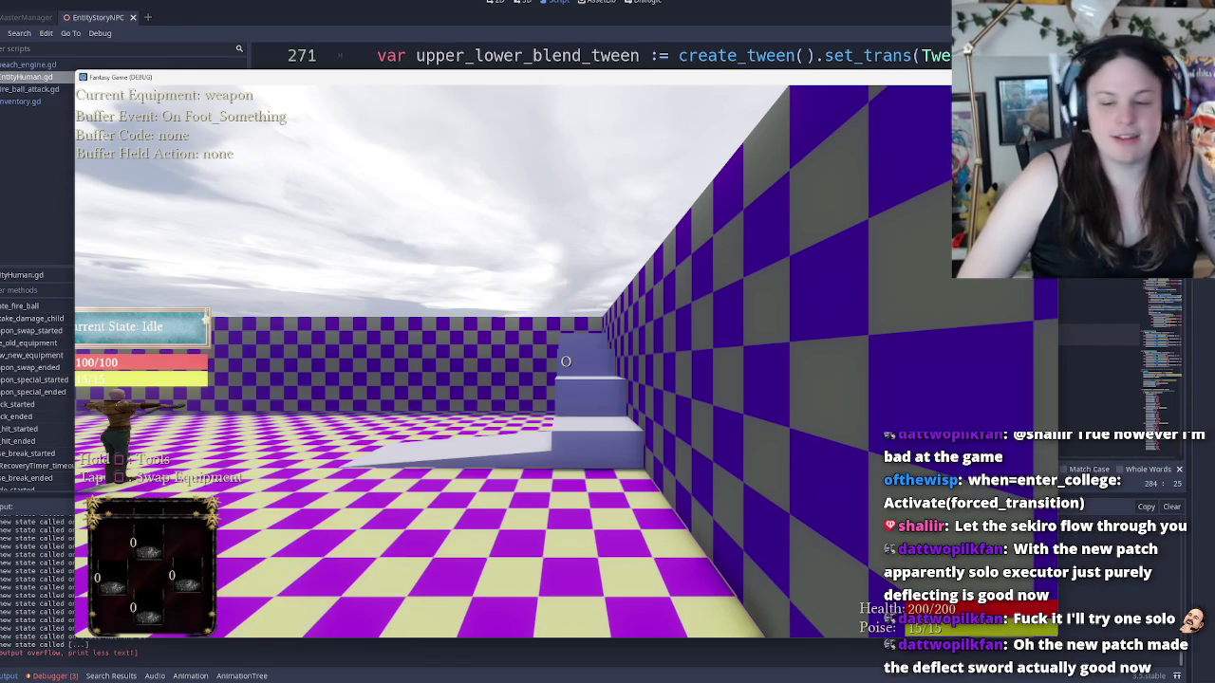
Walk up to the NPC near the tree and shoot it to break its poise
key(a)
key(a)
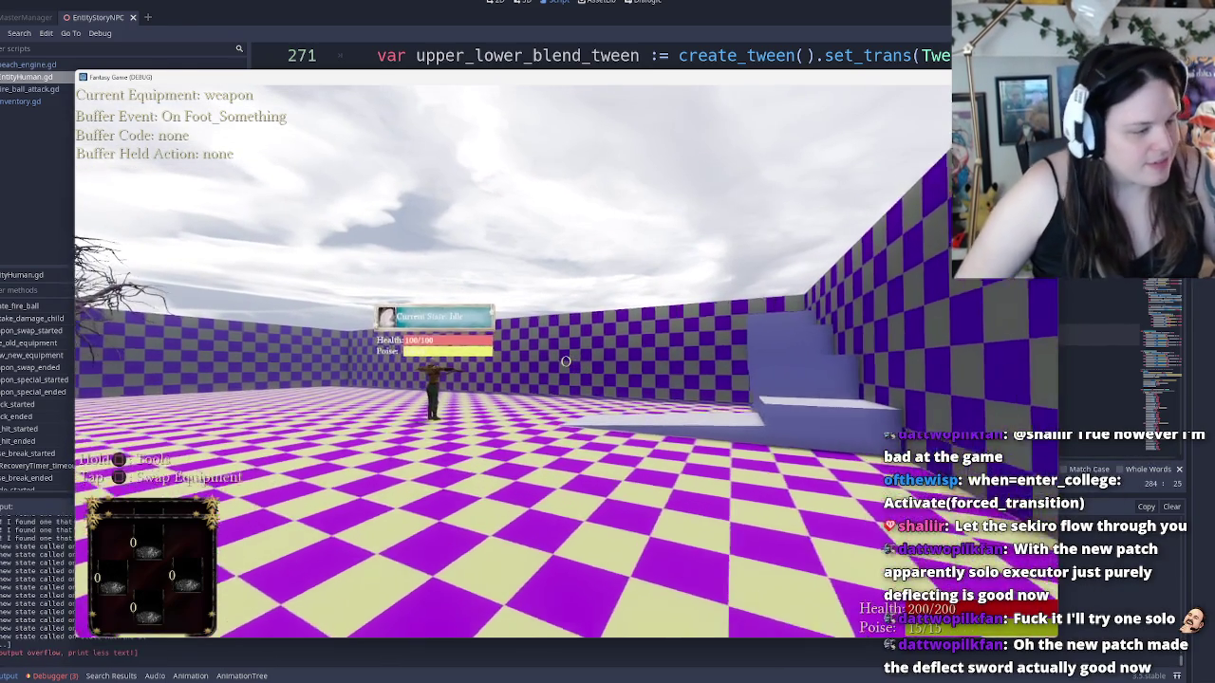
key(a)
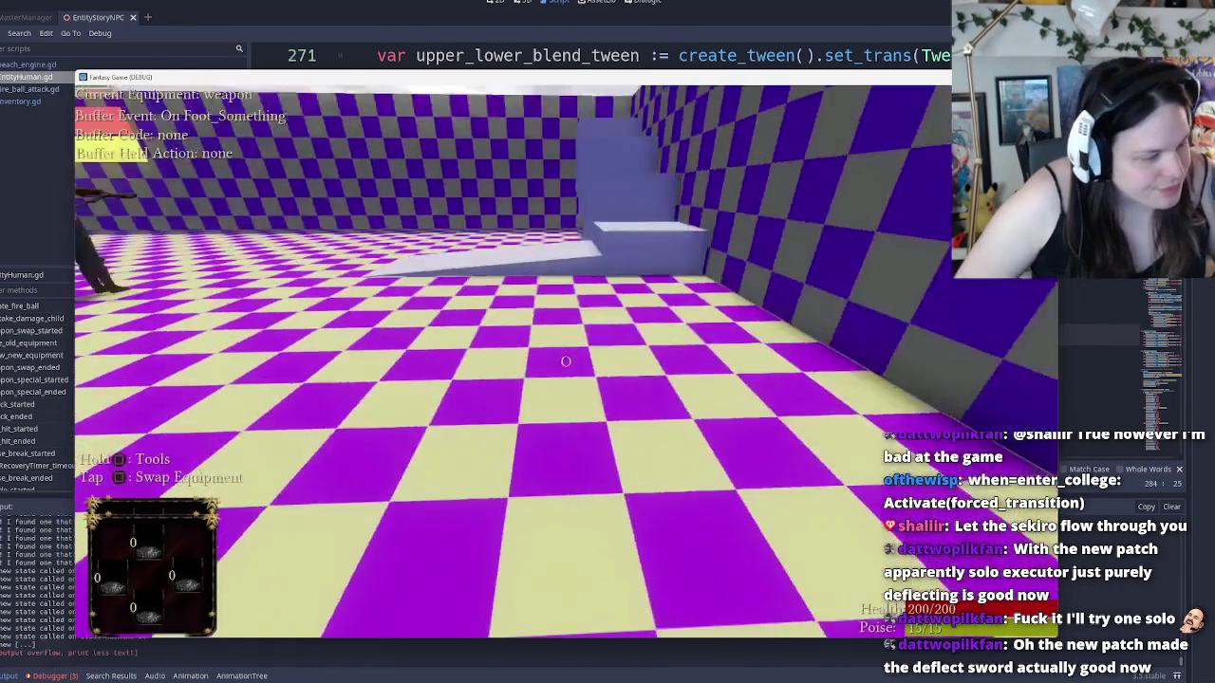
key(w)
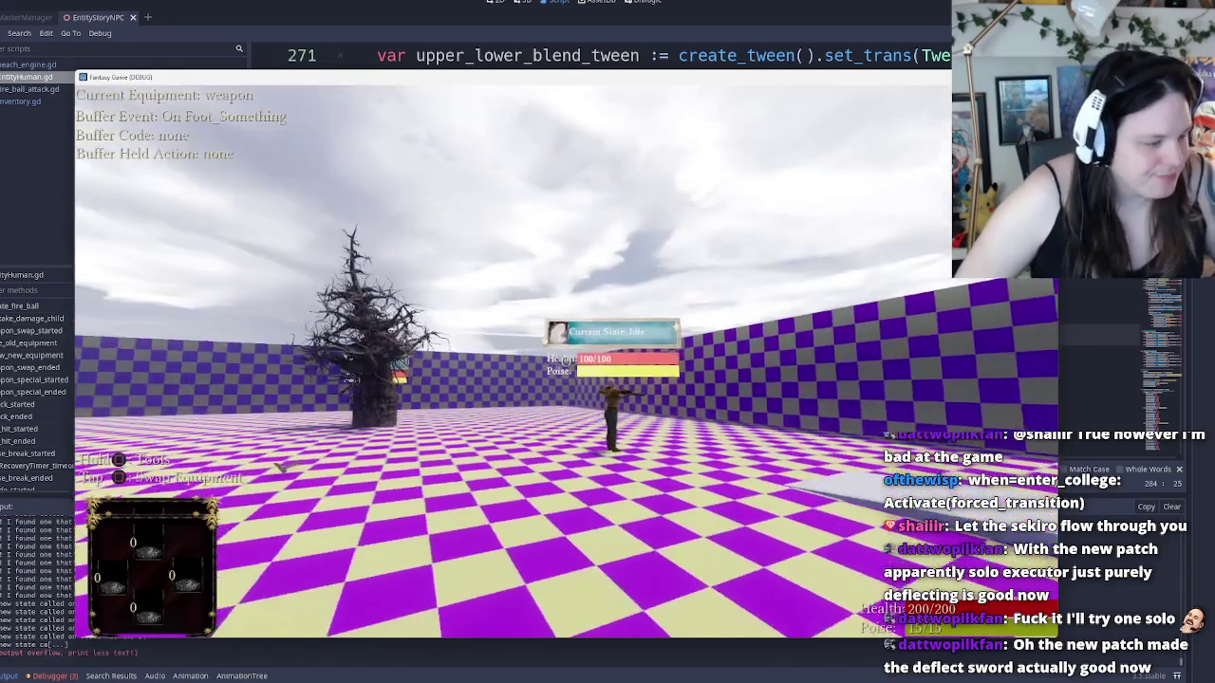
key(w)
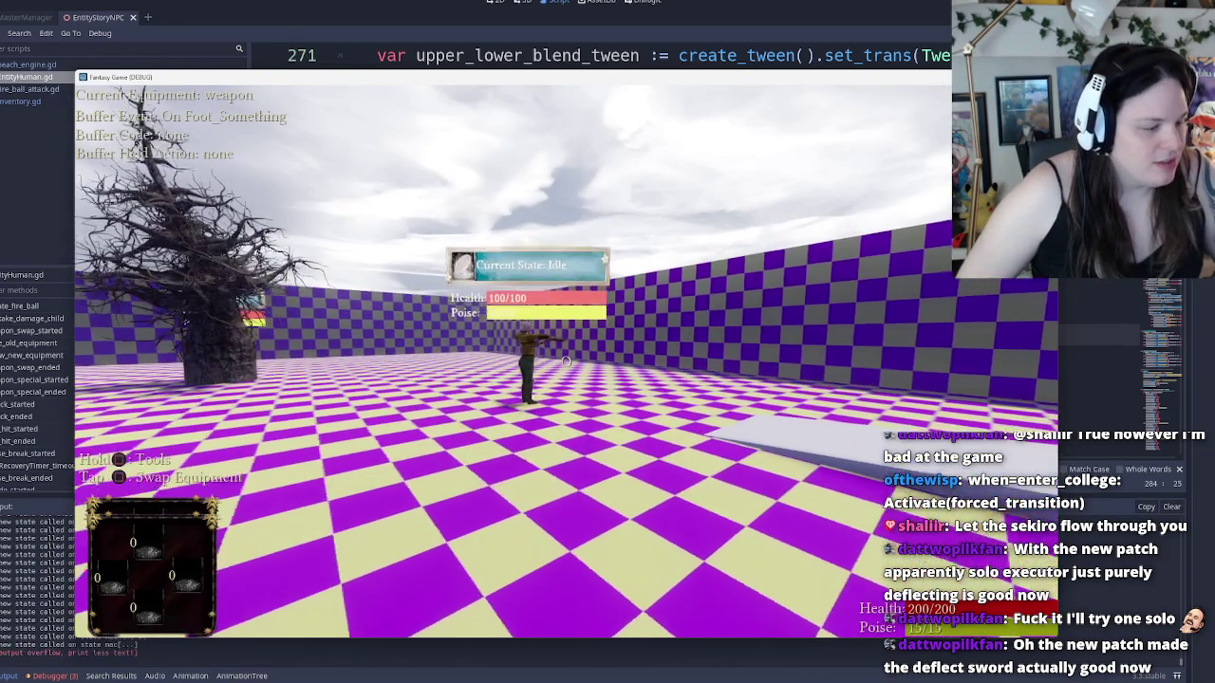
key(w)
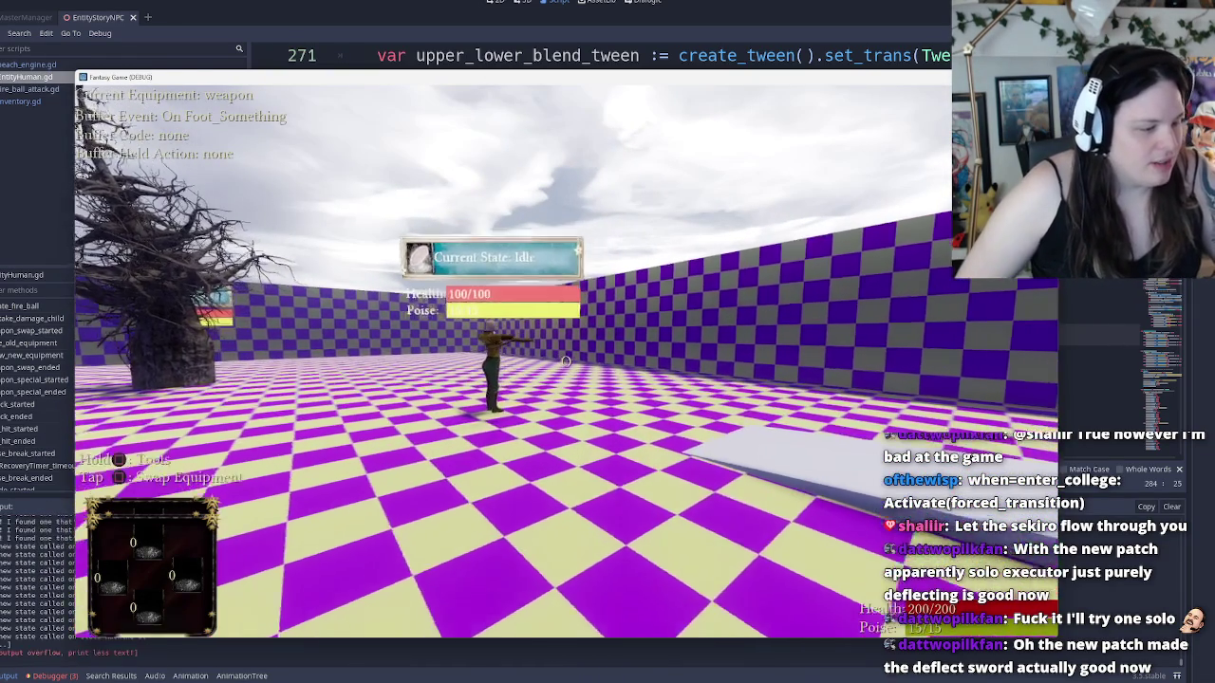
key(w)
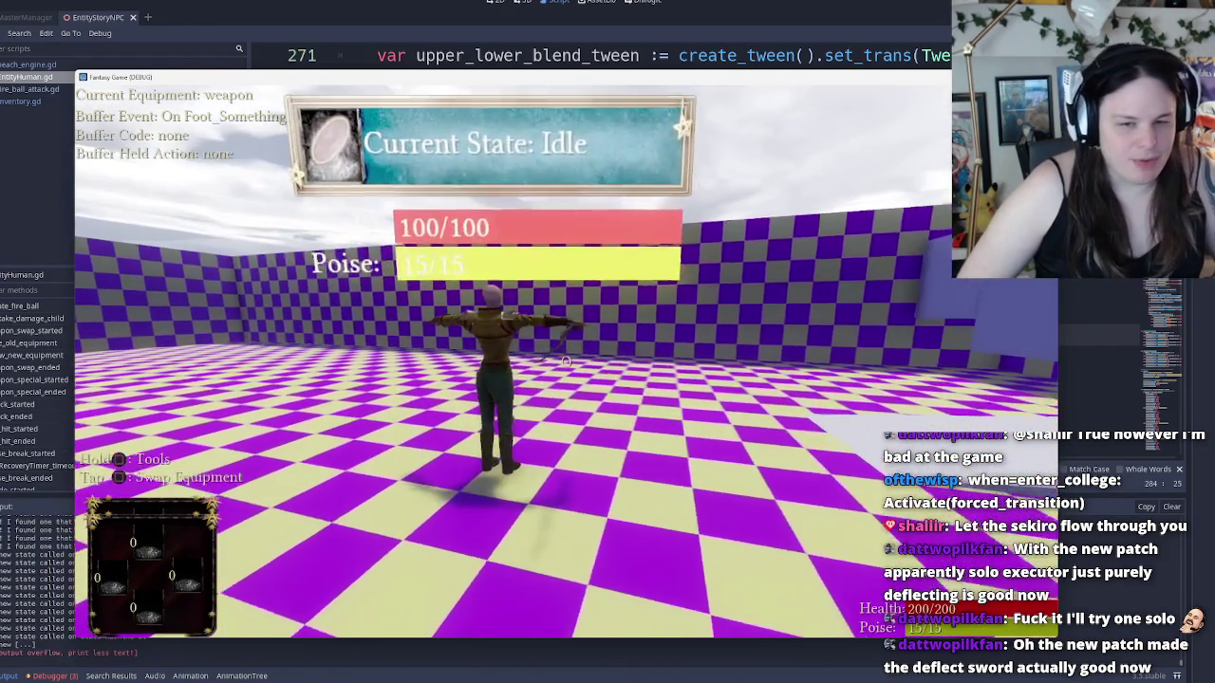
key(w)
click(565, 361)
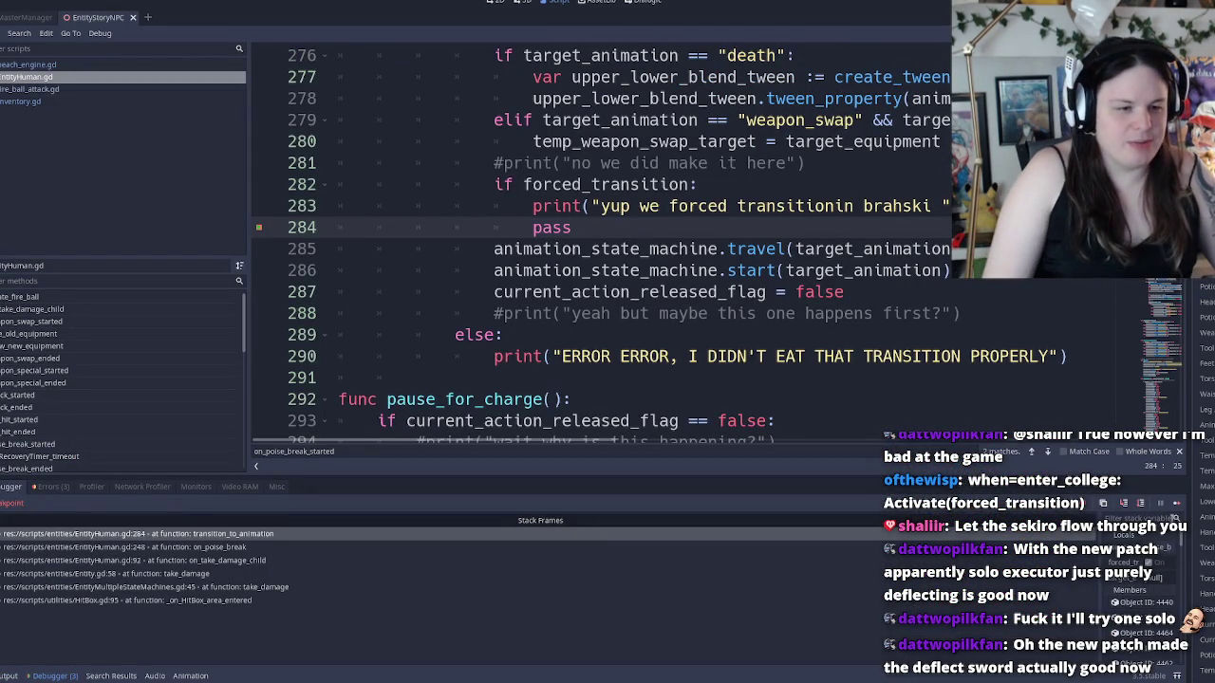
Resume execution three times past the line-284 breakpoint hits in the Debugger
click(1176, 505)
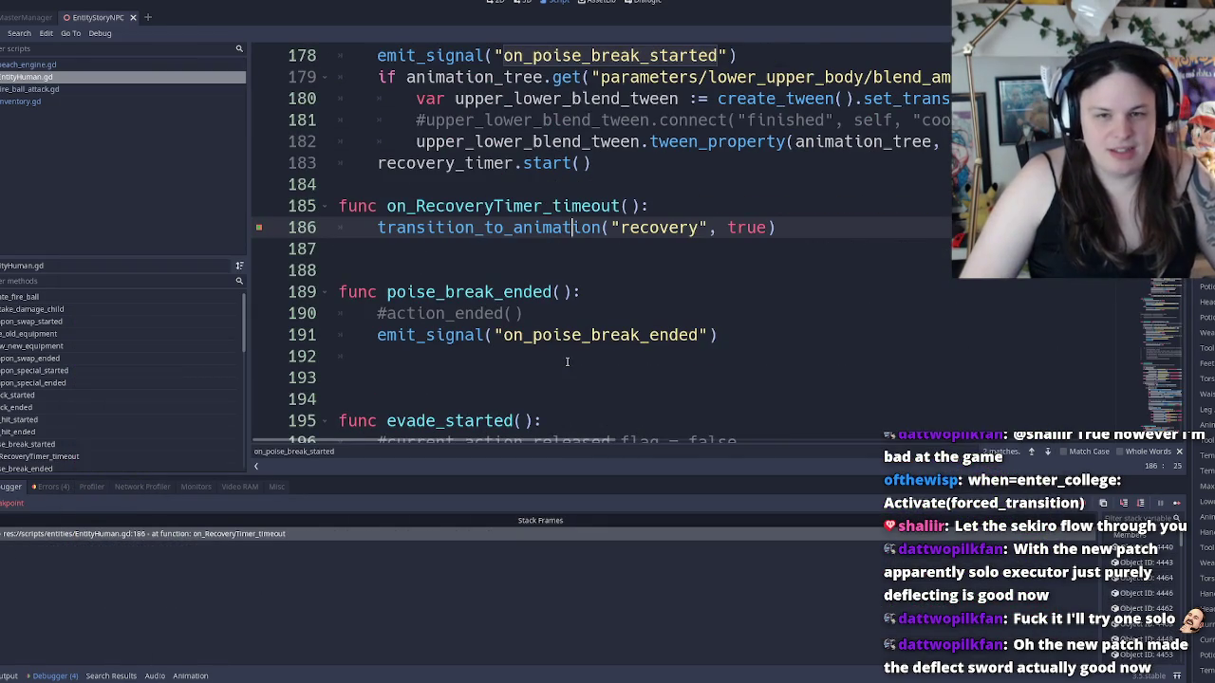
click(1176, 504)
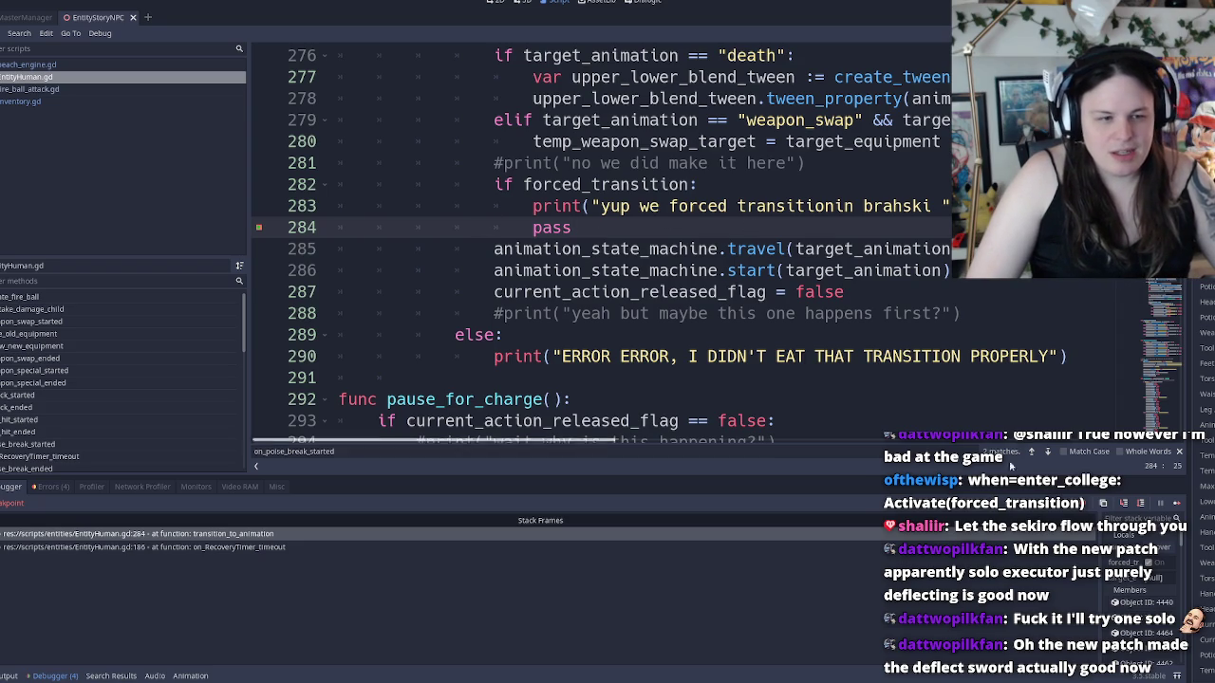
click(1178, 508)
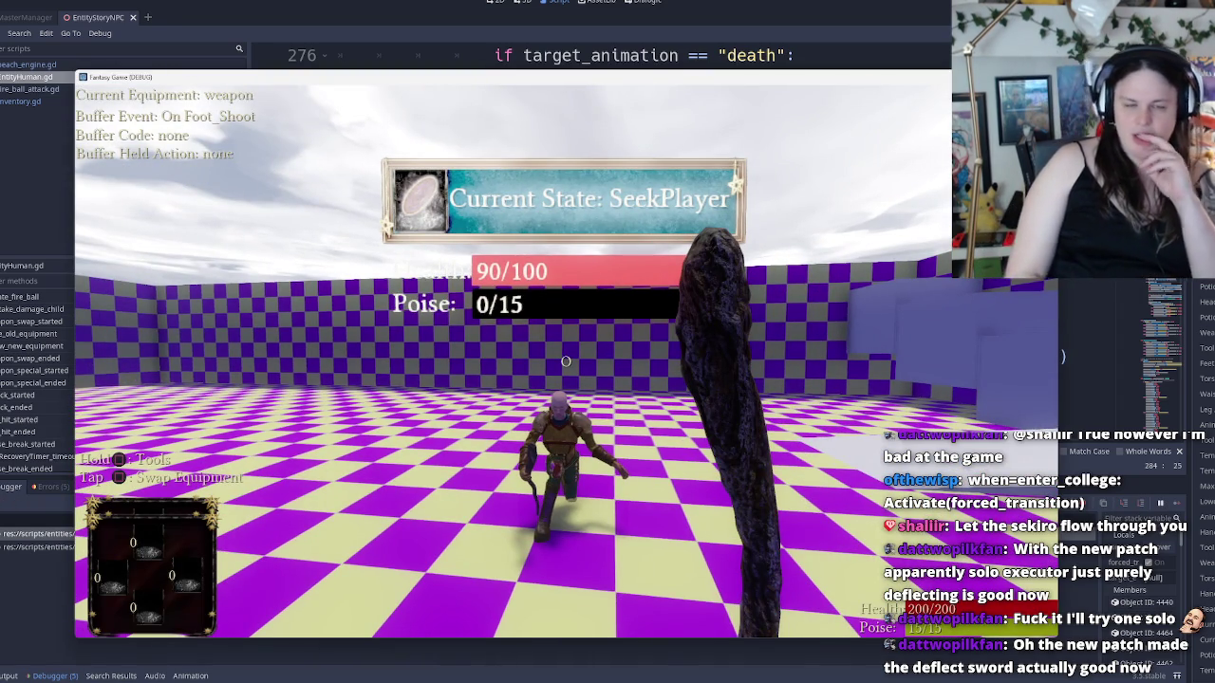
Return to the editor paused at line 284 and select the pass line
key(alt+Tab)
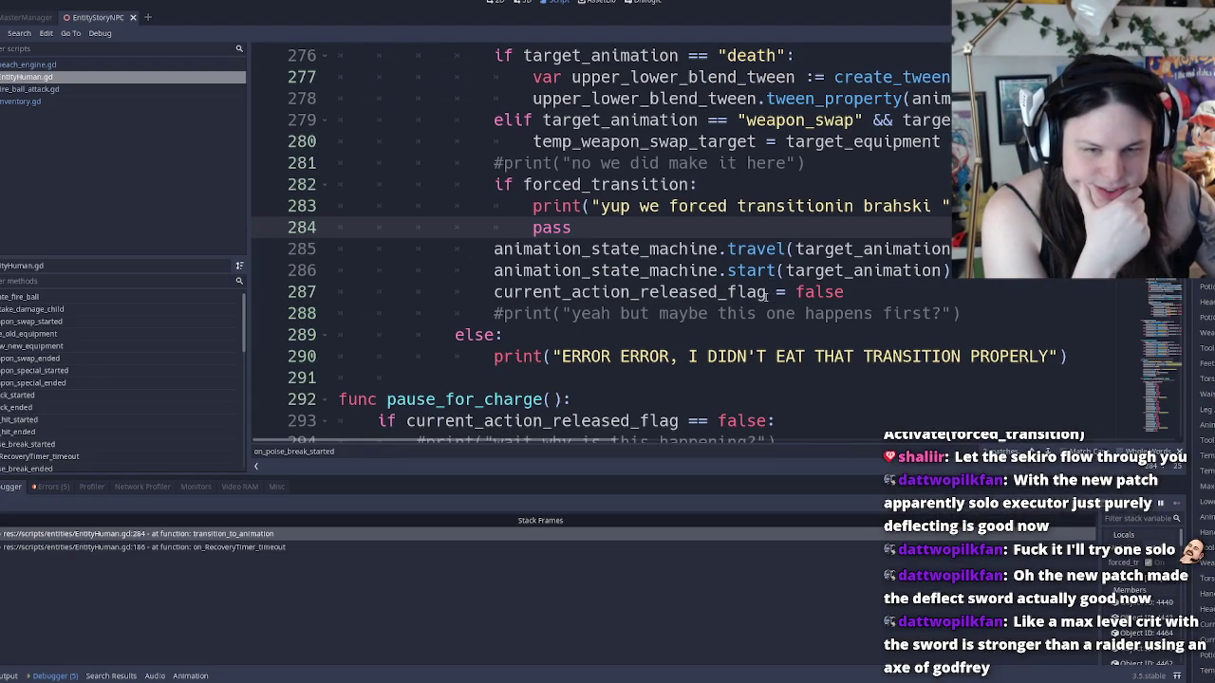
click(569, 292)
mouse_move(550, 251)
mouse_down()
mouse_move(551, 271)
mouse_move(493, 227)
mouse_move(493, 249)
mouse_move(493, 182)
mouse_move(484, 242)
mouse_up()
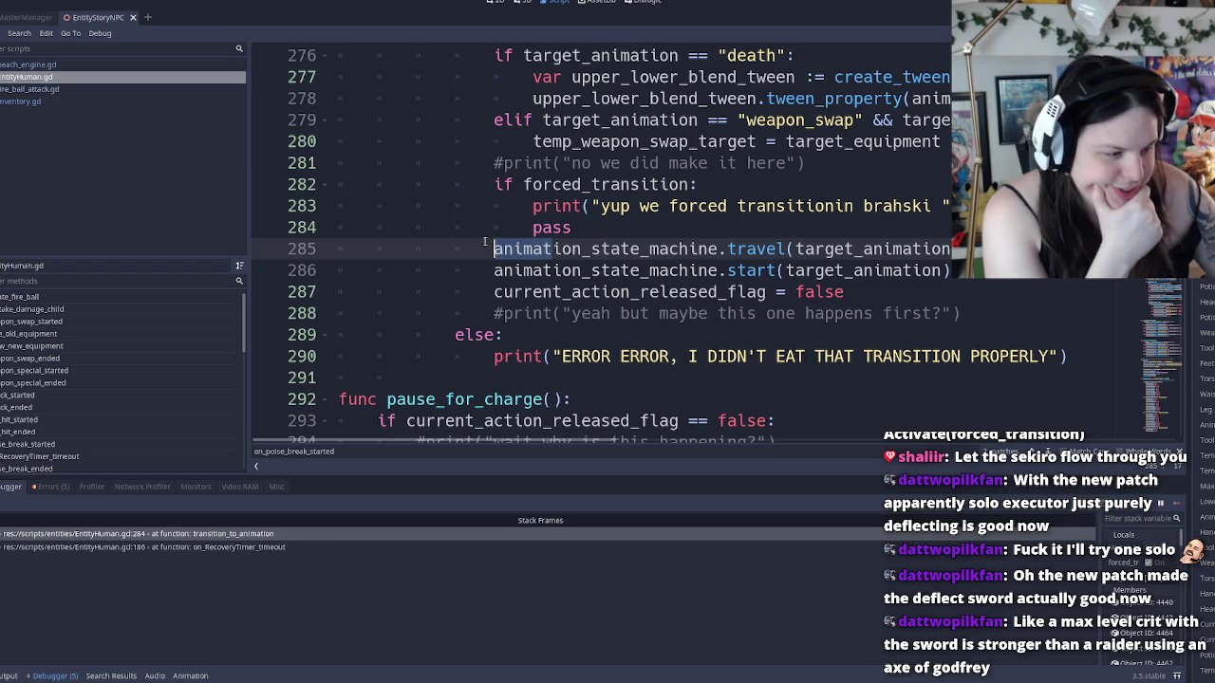
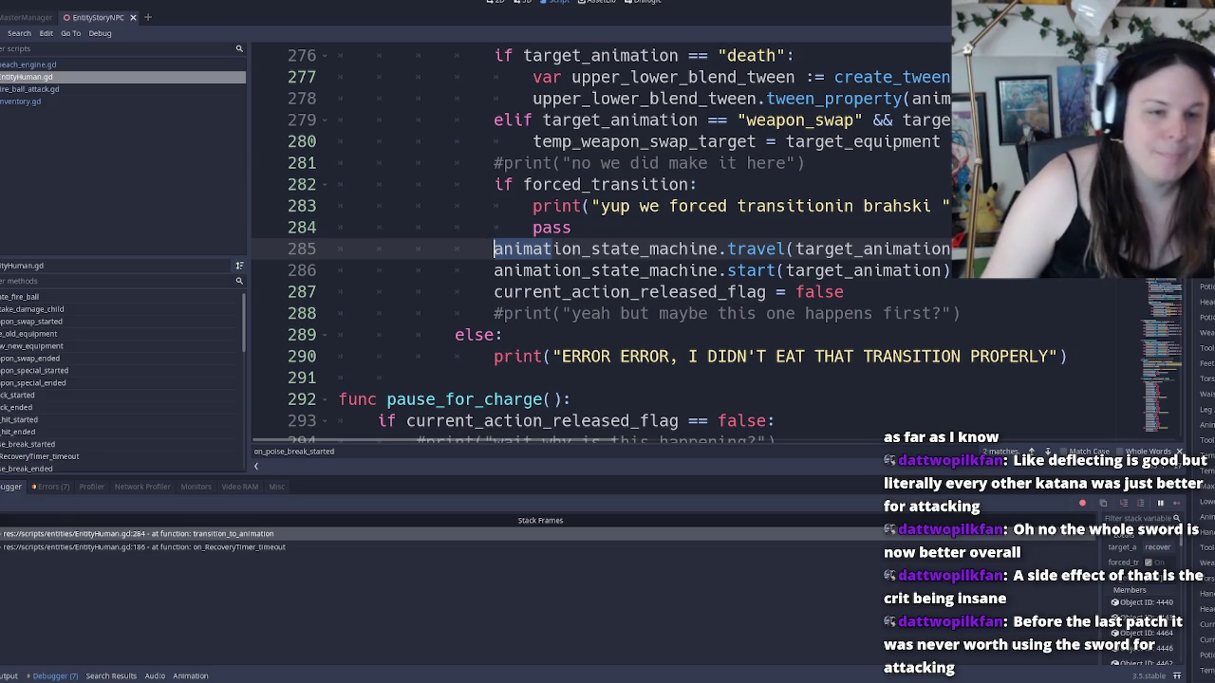
Review the forced_transition branch and its debug print on lines 282–286
double_click(607, 250)
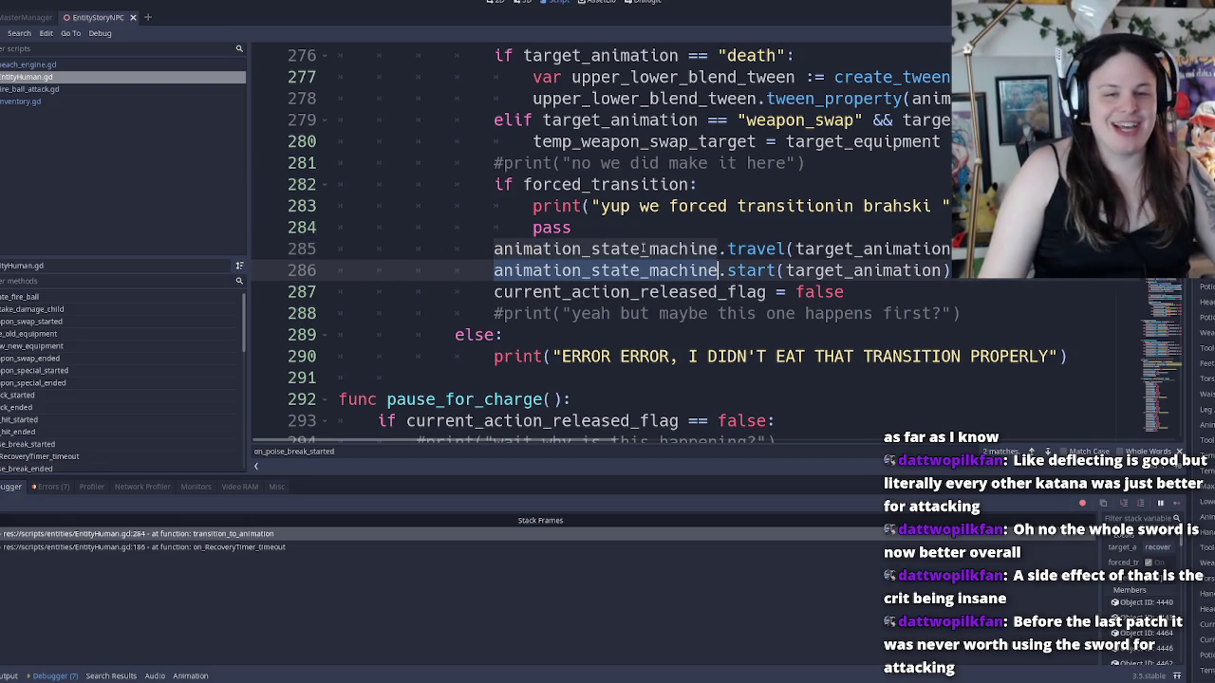
double_click(864, 249)
double_click(861, 270)
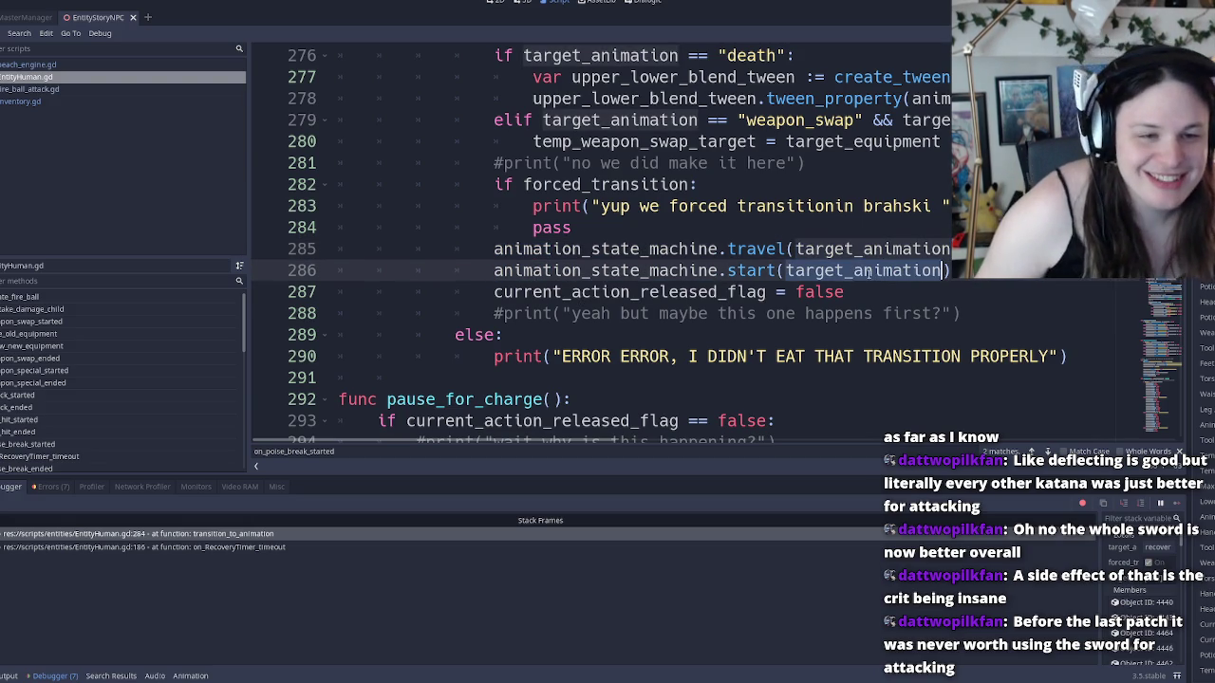
click(859, 248)
click(710, 215)
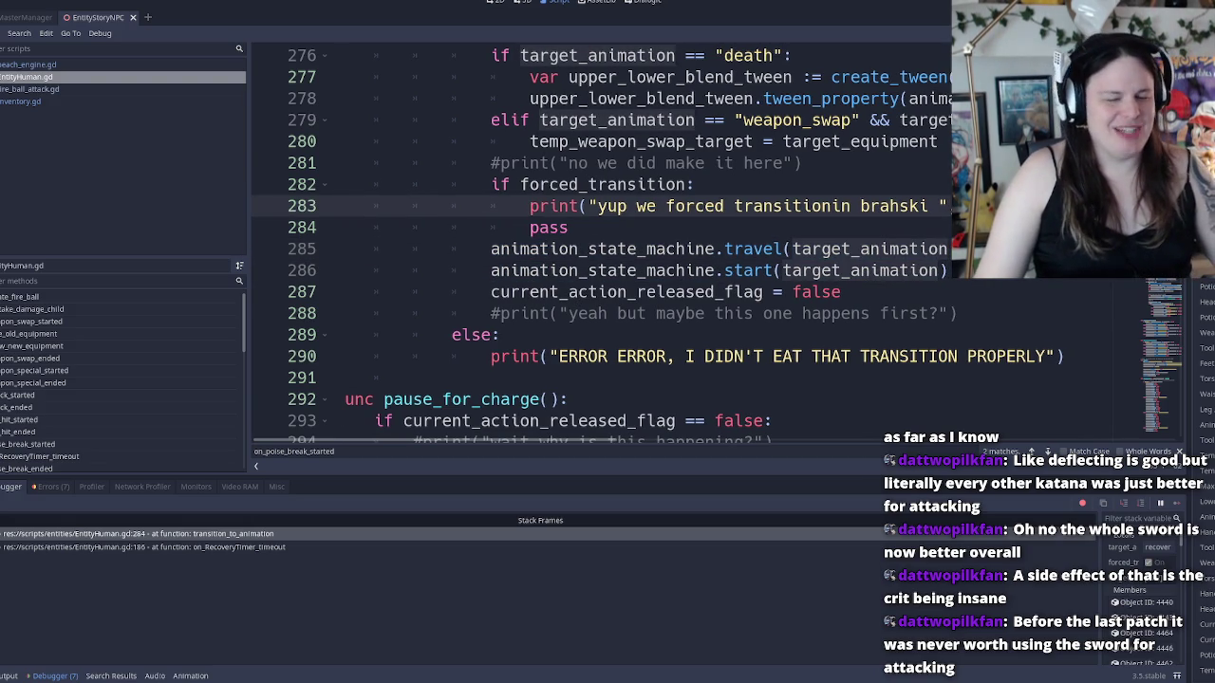
click(710, 219)
double_click(651, 206)
click(581, 206)
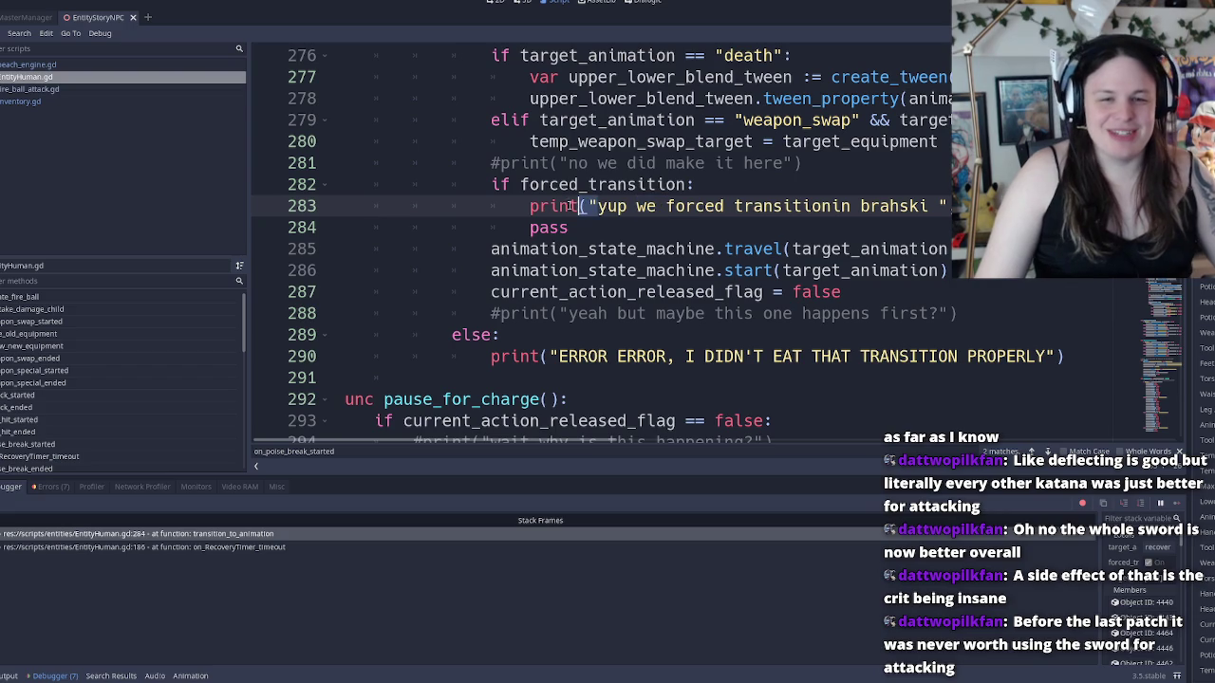
click(534, 186)
click(554, 206)
click(546, 228)
click(566, 206)
click(574, 184)
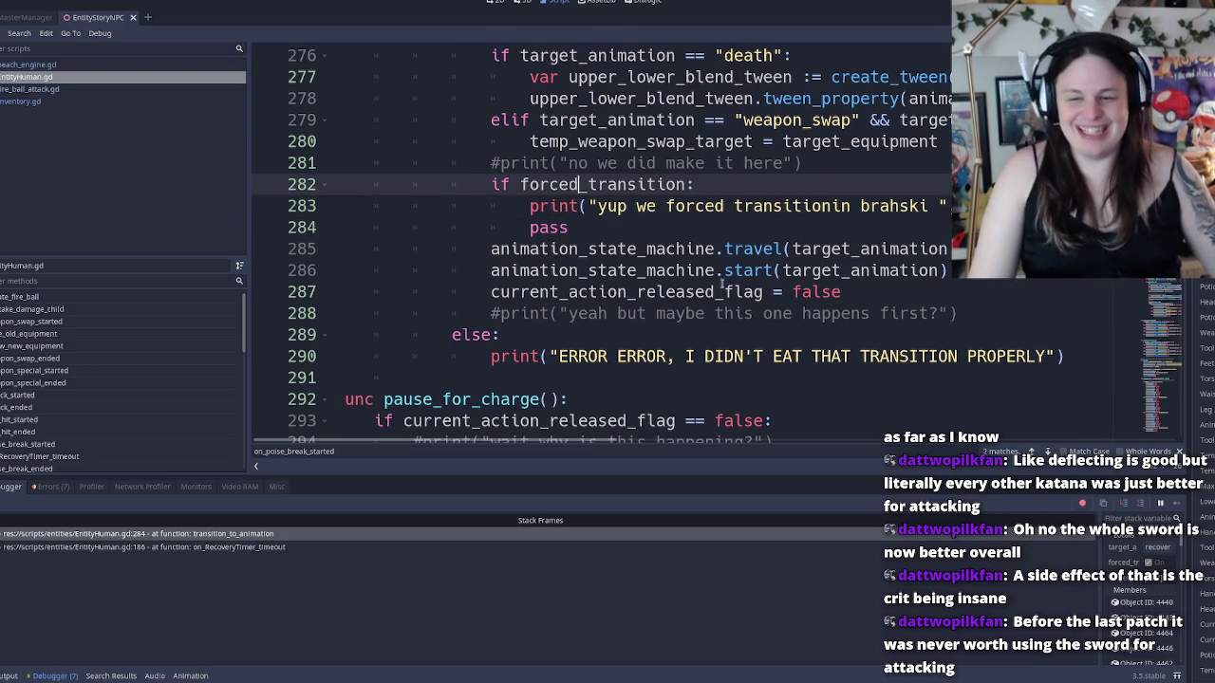
scroll(718, 272, up, 5)
ctrl+scroll(718, 273, down, 3)
scroll(510, 267, down, 3)
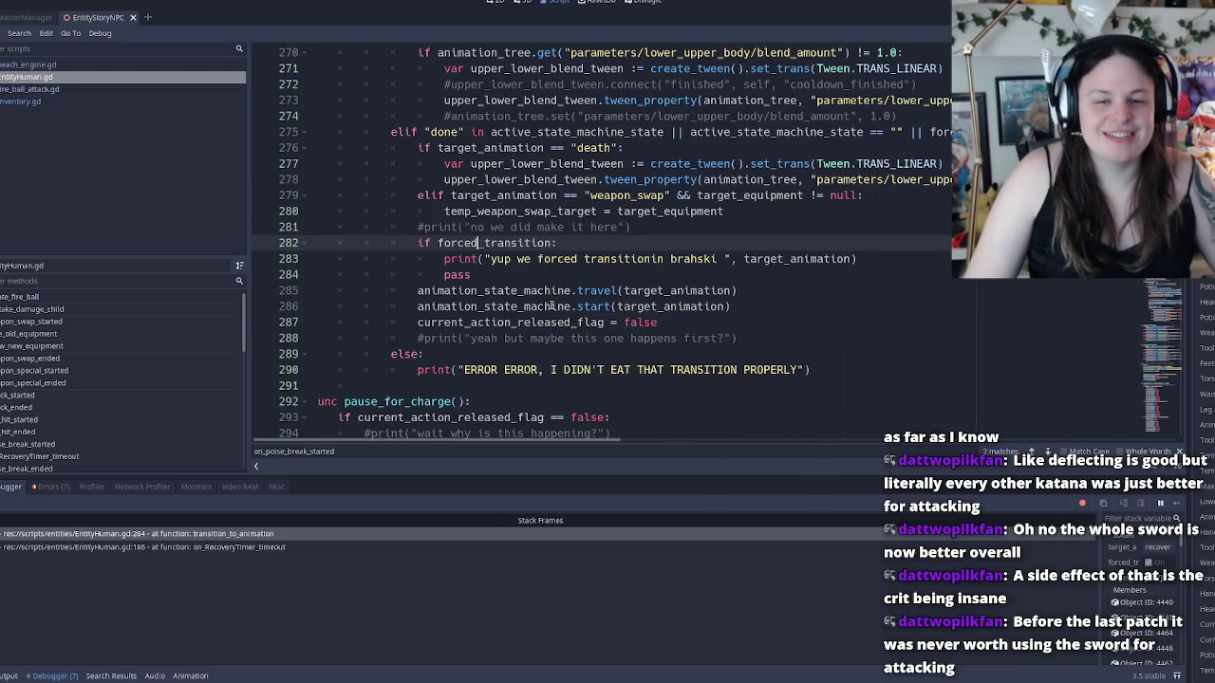
double_click(707, 259)
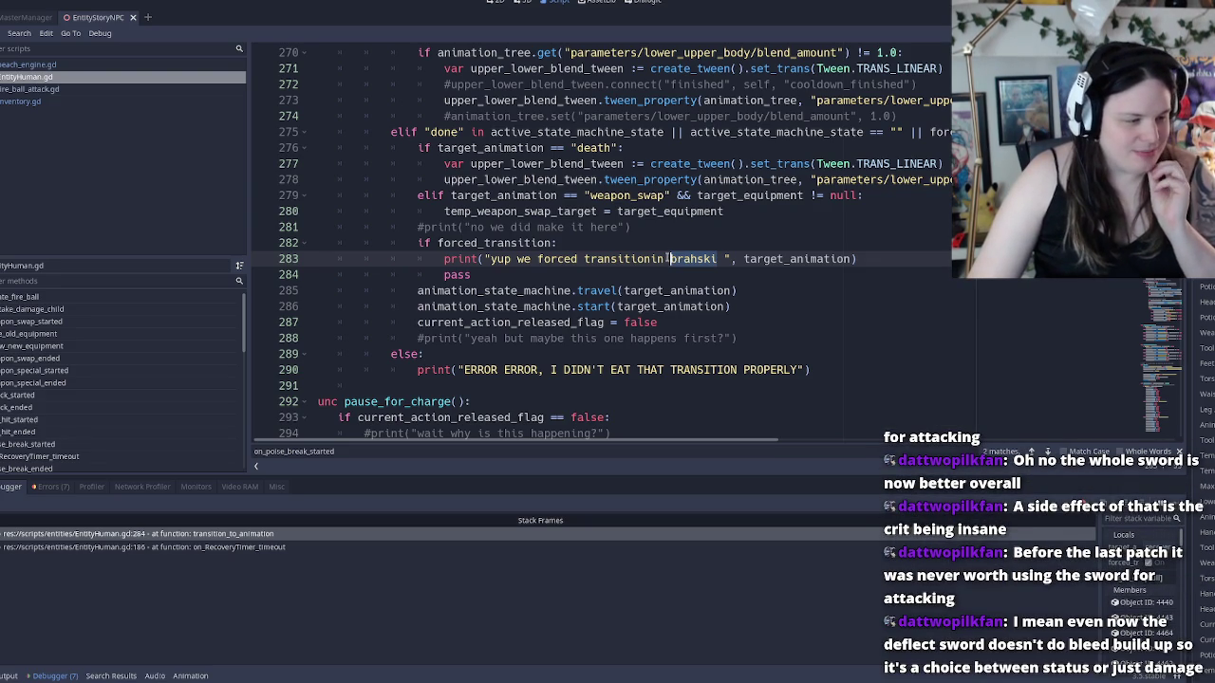
Inspect the weapon_swap check, animation_tree parameters and tween on lines 275–279
click(802, 194)
scroll(705, 328, up, 3)
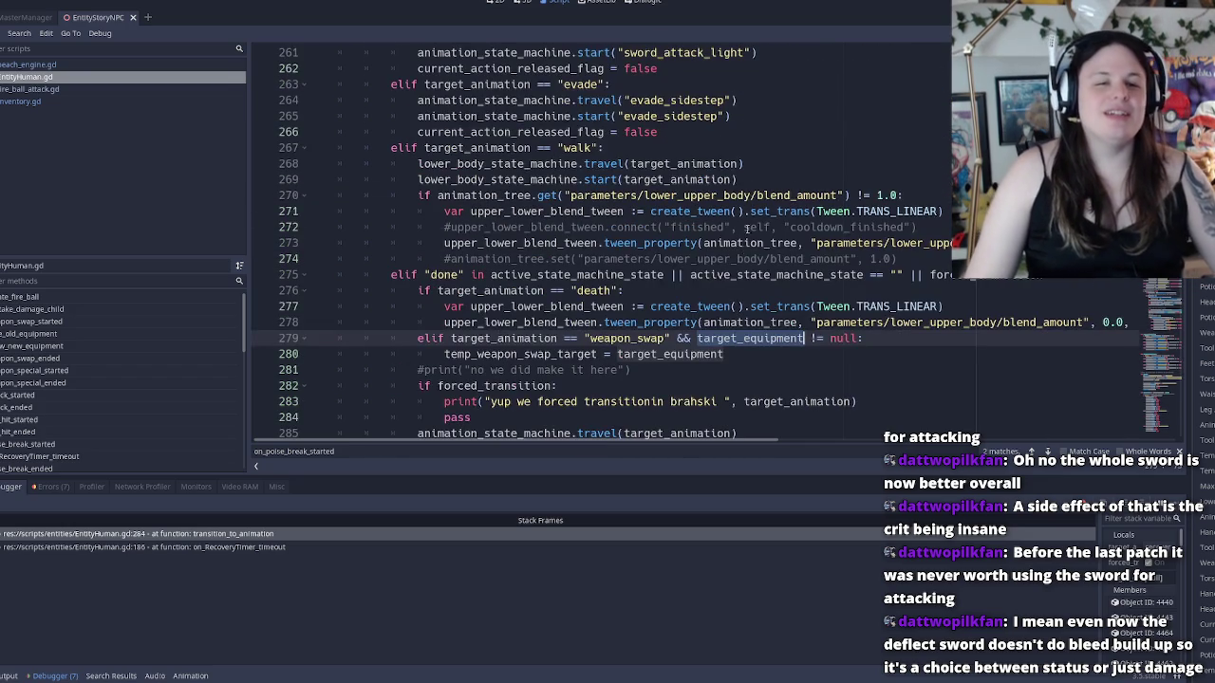
click(740, 328)
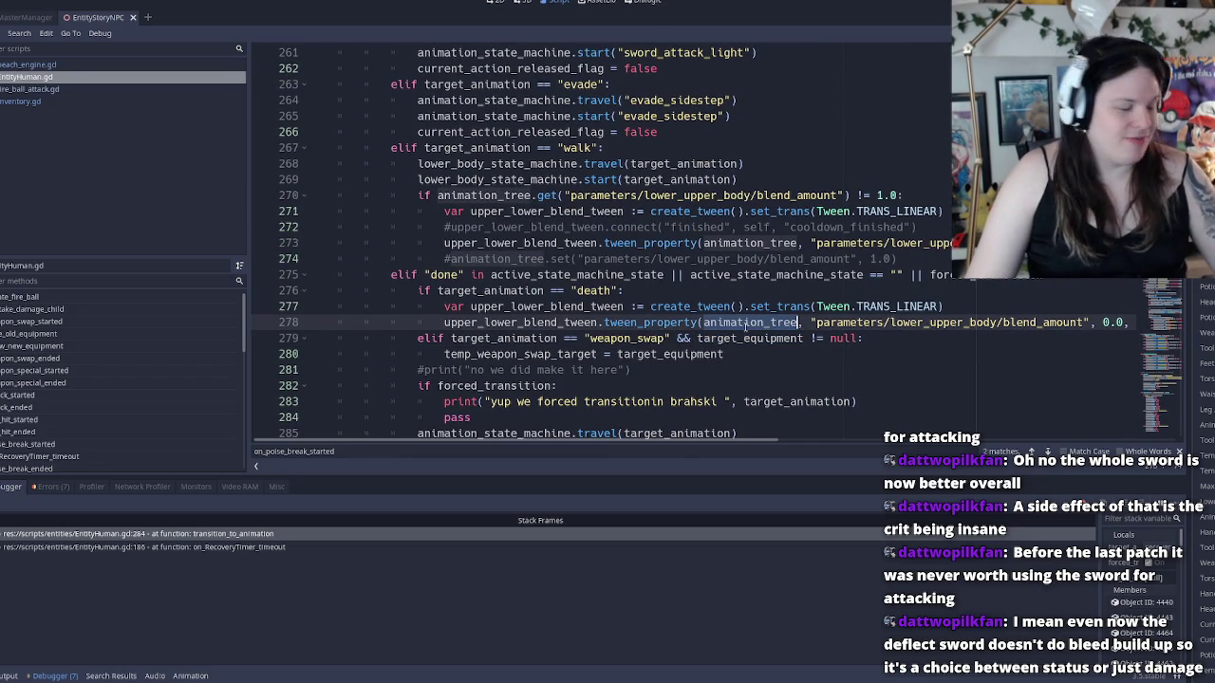
click(863, 323)
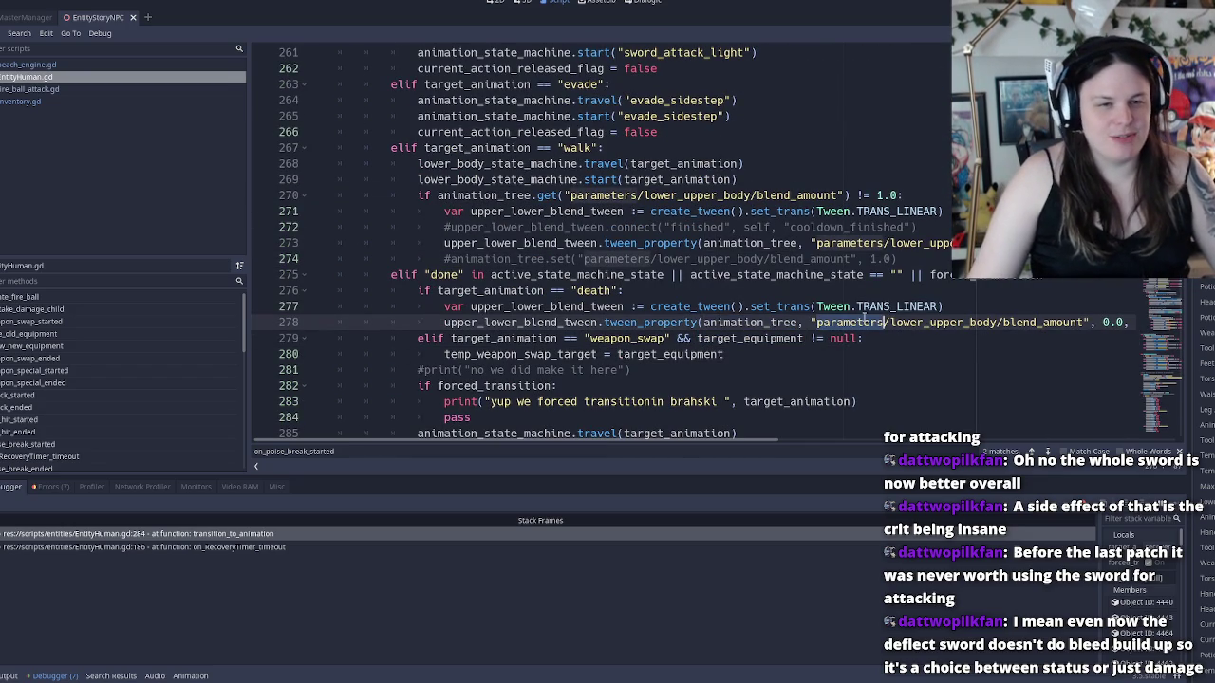
click(866, 309)
double_click(786, 306)
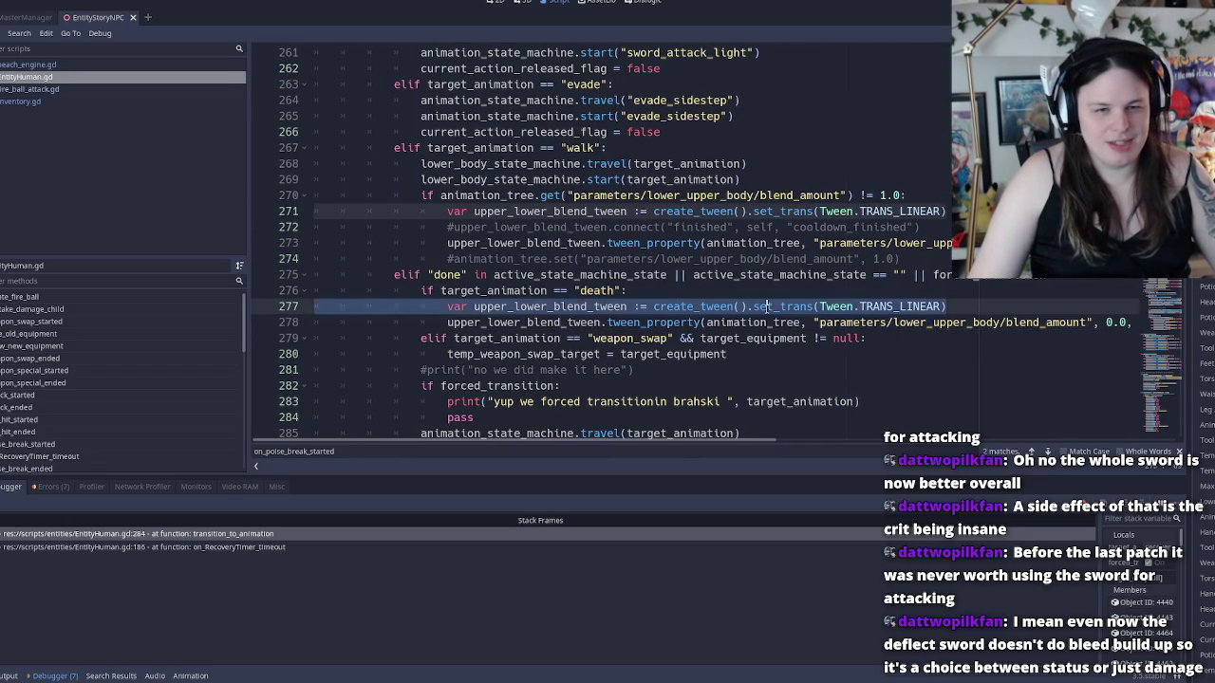
scroll(662, 313, down, 4)
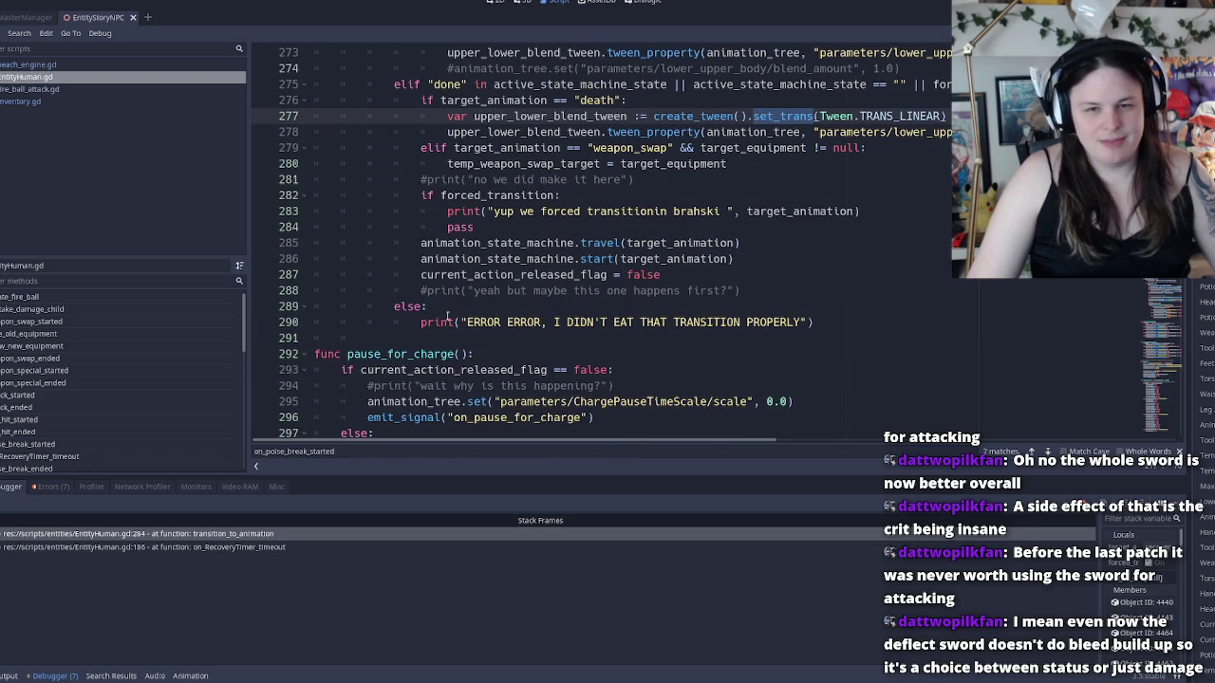
click(601, 243)
drag(422, 85, 562, 85)
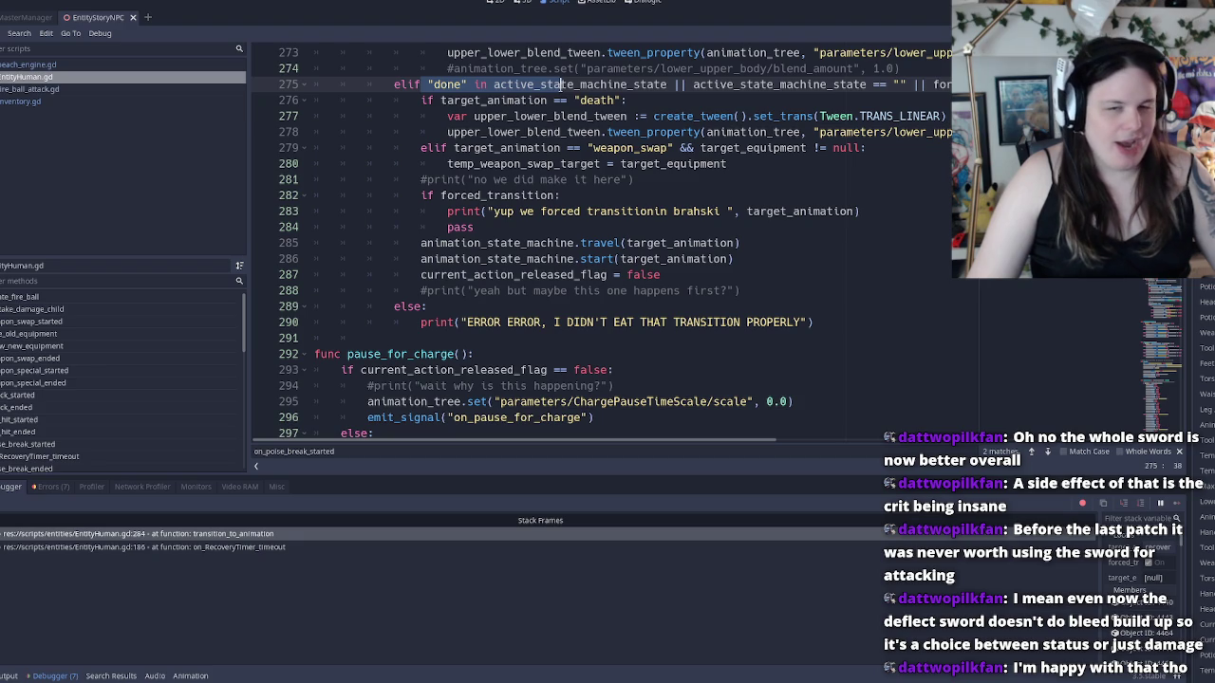
drag(560, 84, 560, 116)
click(560, 116)
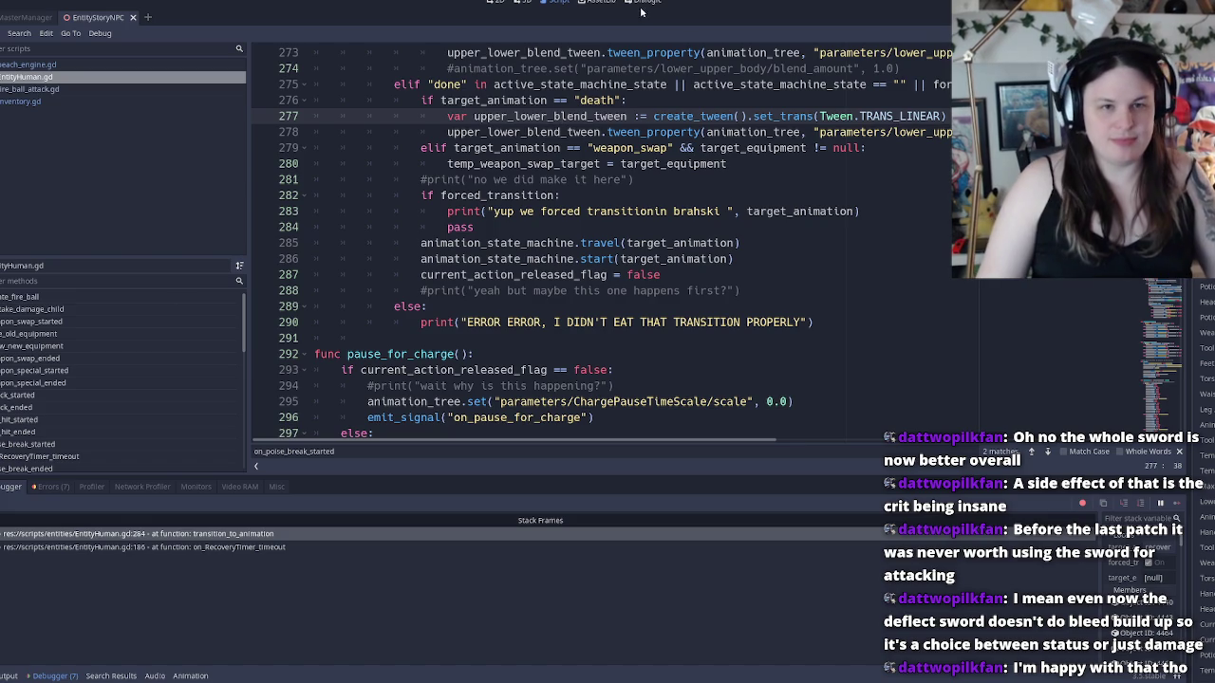
Trace the done condition, death check and target_animation usage through lines 275–286
scroll(659, 290, up, 7)
scroll(452, 290, down, 2)
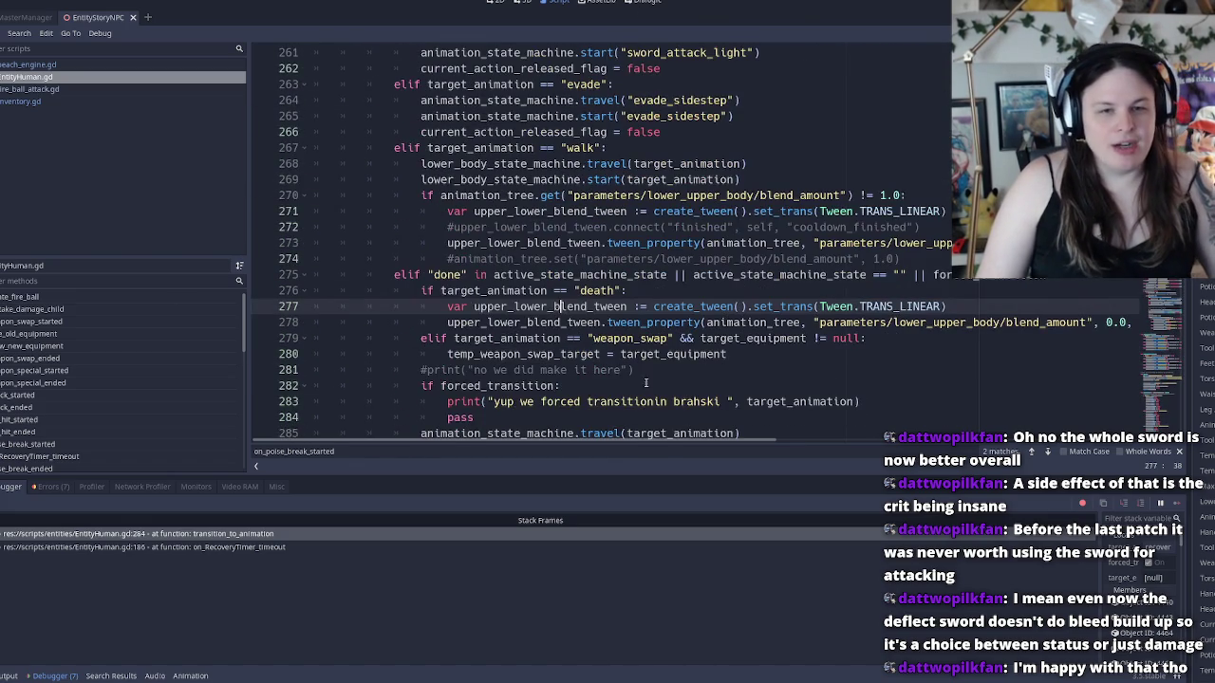
click(632, 275)
double_click(778, 274)
double_click(987, 274)
click(759, 298)
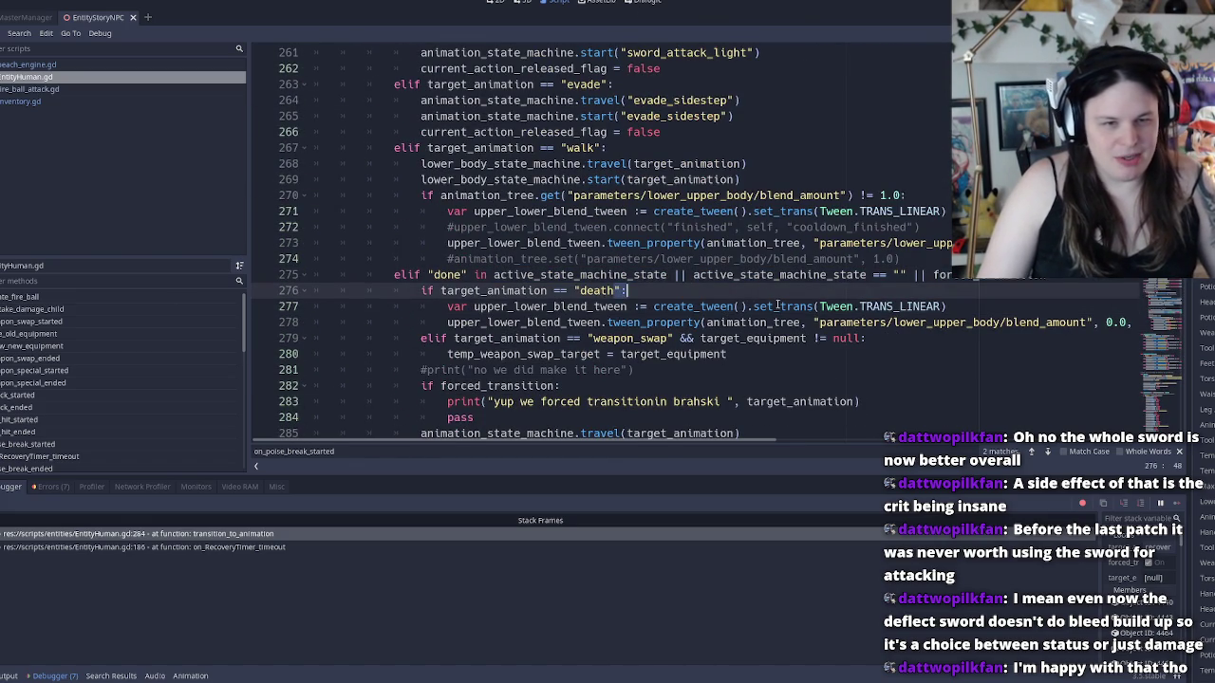
double_click(782, 305)
double_click(900, 305)
click(881, 323)
click(863, 338)
double_click(753, 338)
double_click(554, 338)
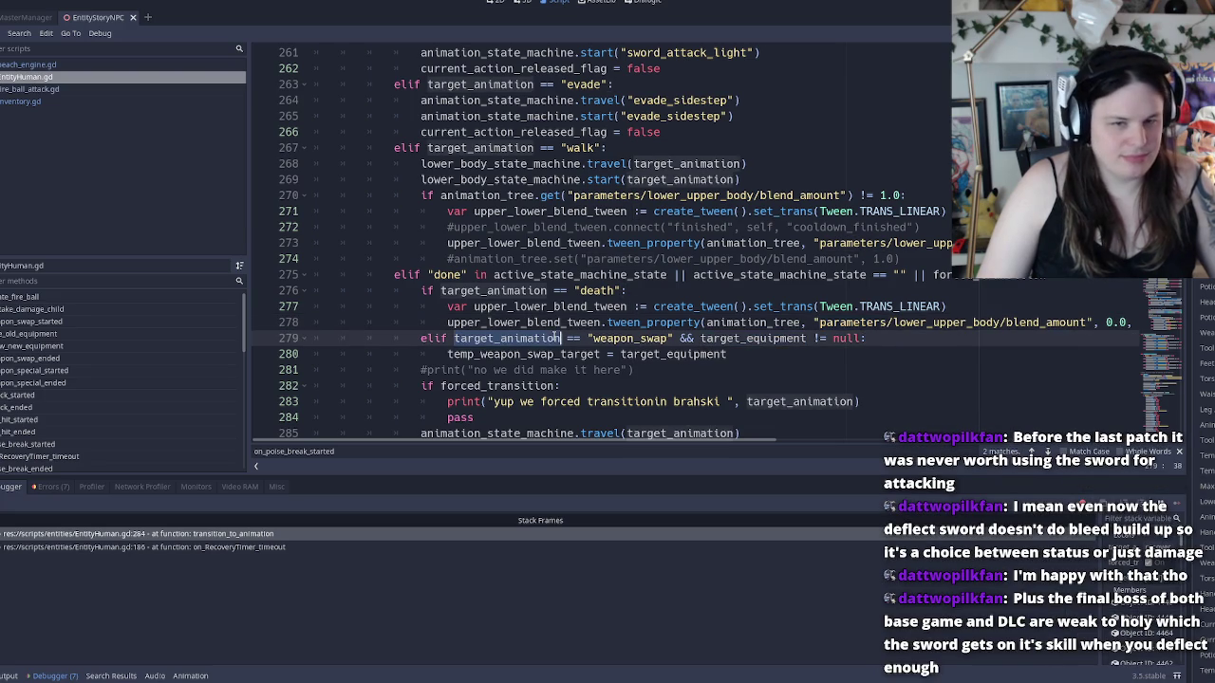
double_click(560, 353)
scroll(550, 351, down, 1)
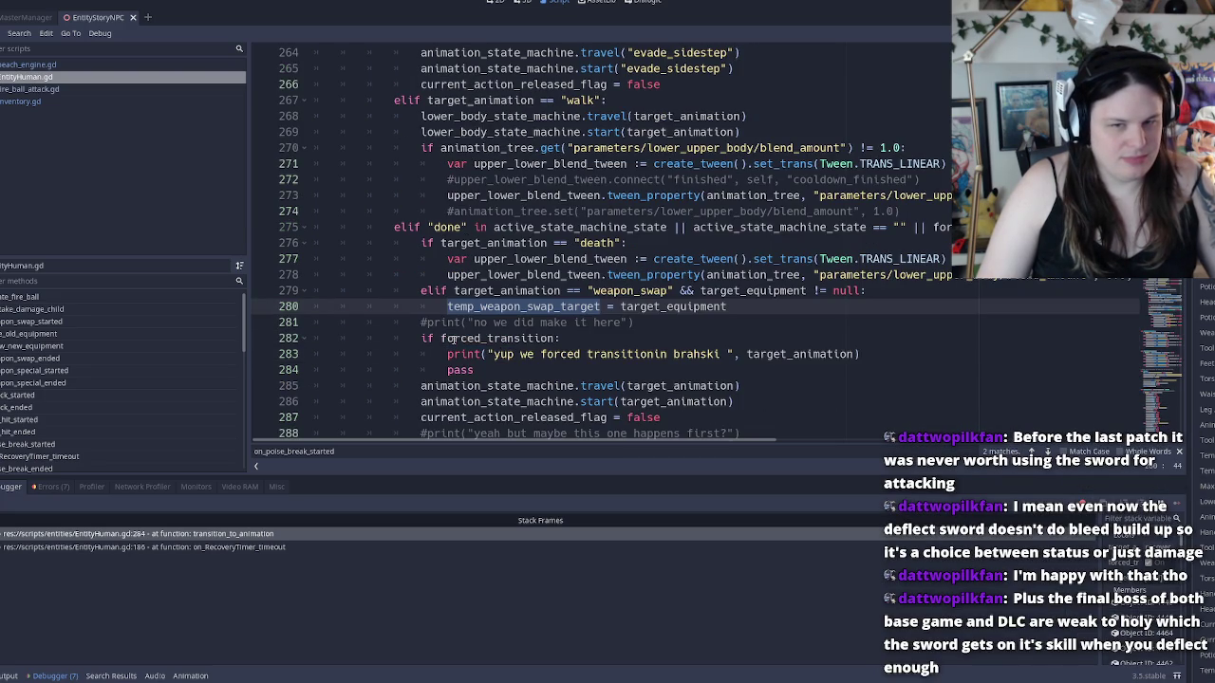
scroll(455, 340, down, 1)
drag(421, 338, 685, 353)
click(685, 353)
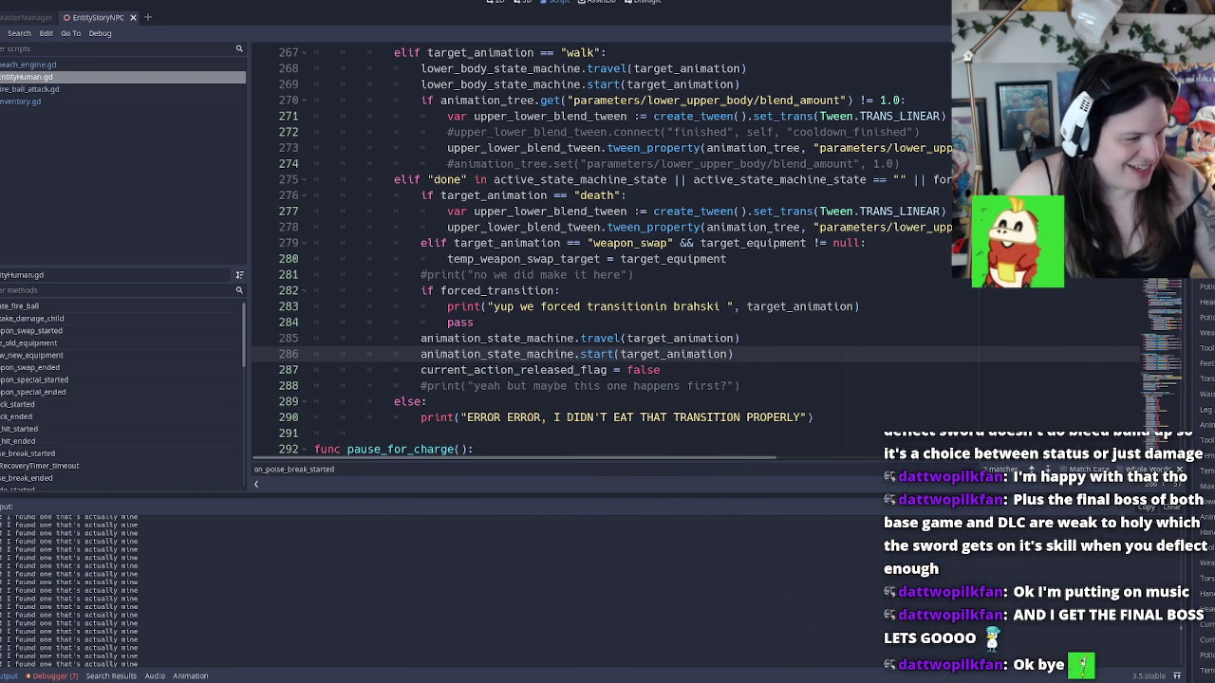
Examine the travel and start calls passing target_animation on lines 285–286
scroll(583, 299, down, 1)
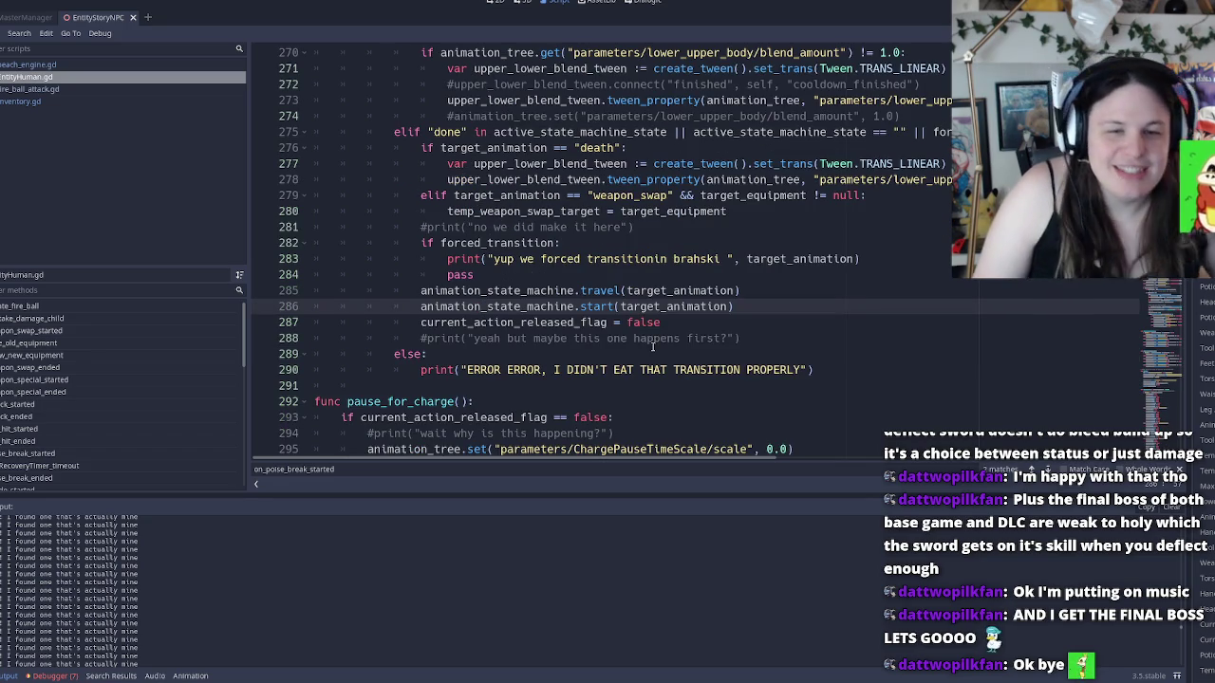
click(723, 289)
double_click(691, 305)
double_click(610, 291)
click(608, 306)
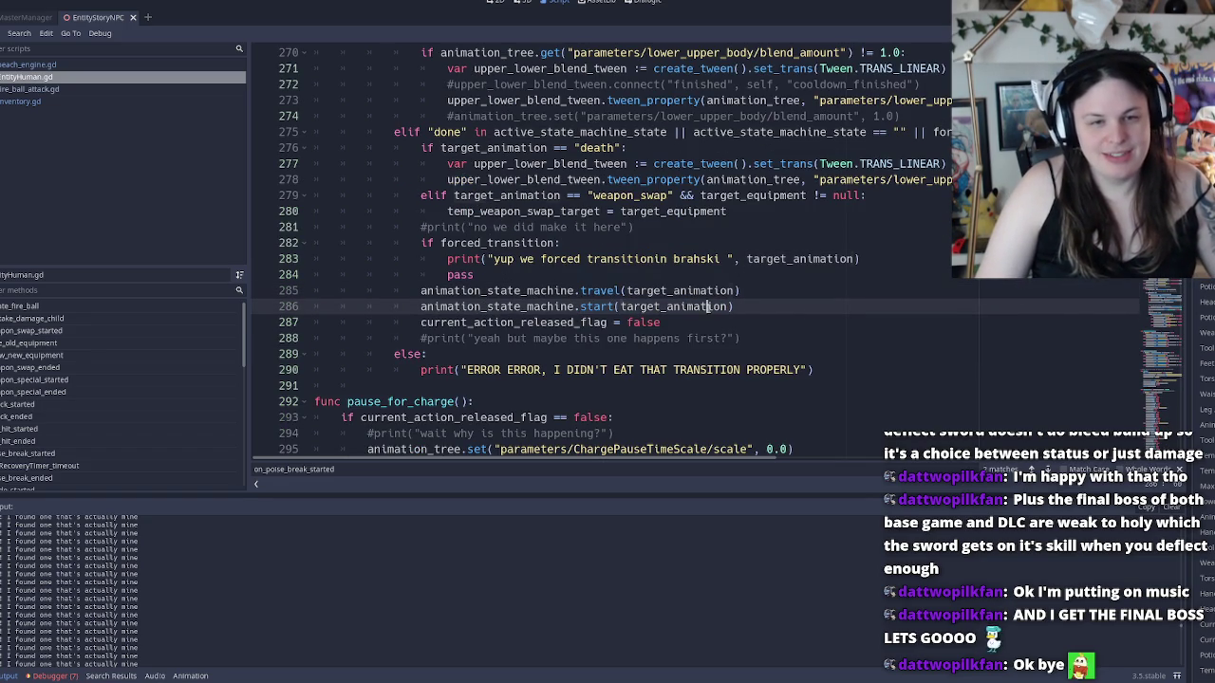
double_click(676, 306)
double_click(675, 290)
click(769, 259)
double_click(769, 258)
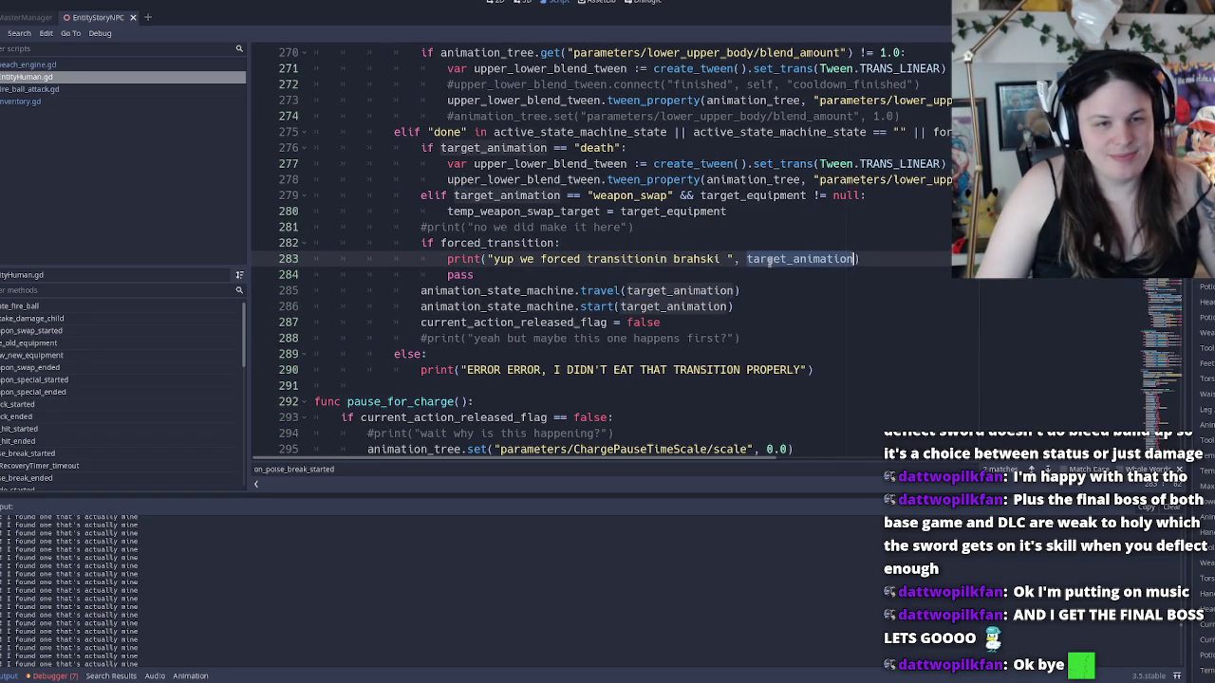
double_click(531, 291)
triple_click(705, 296)
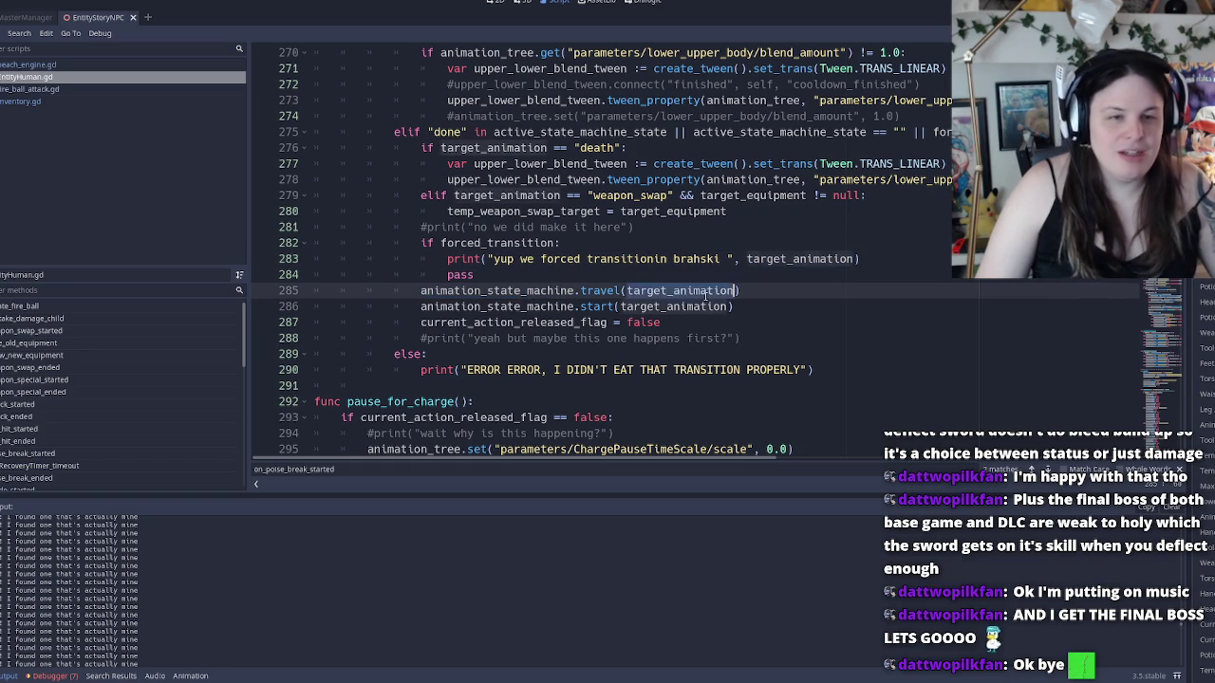
key(Up)
key(Home)
key(Home)
key(shift+Up)
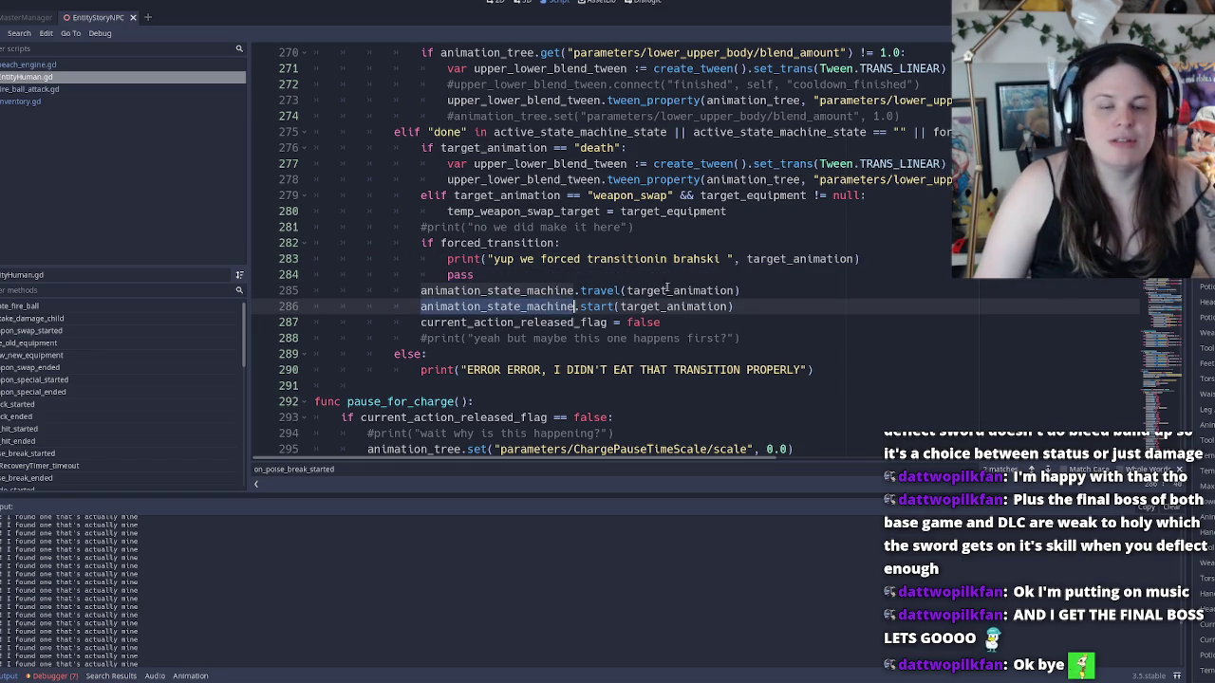
double_click(724, 290)
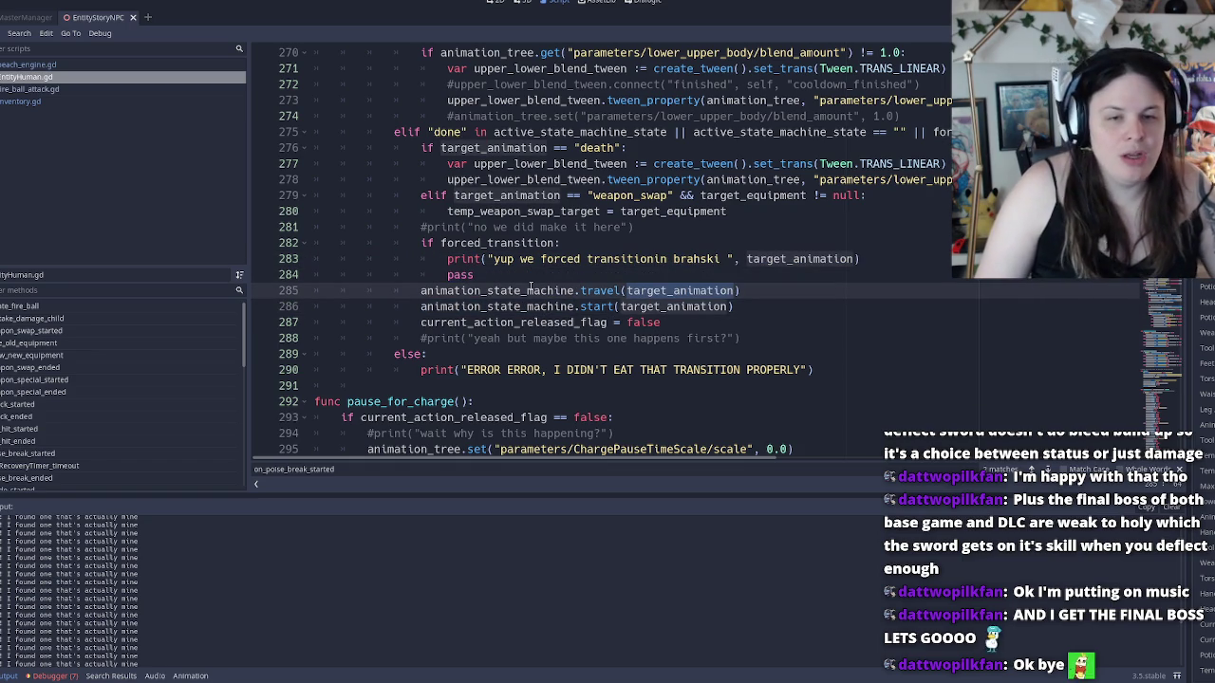
click(647, 307)
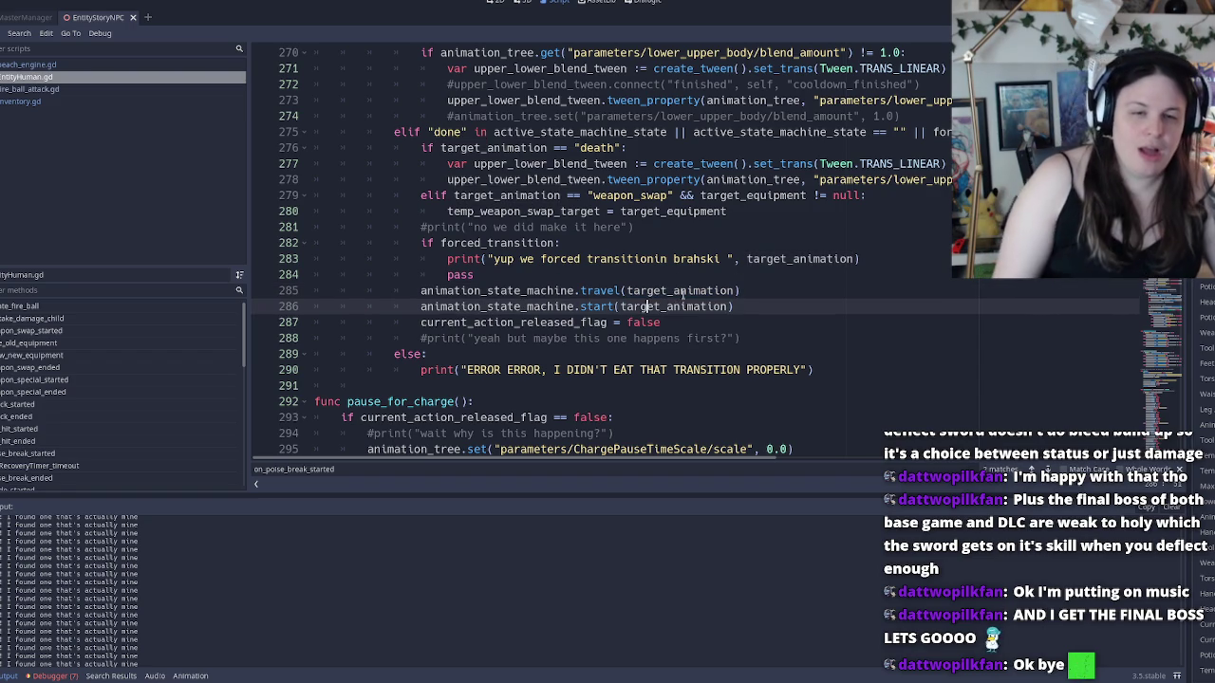
double_click(679, 304)
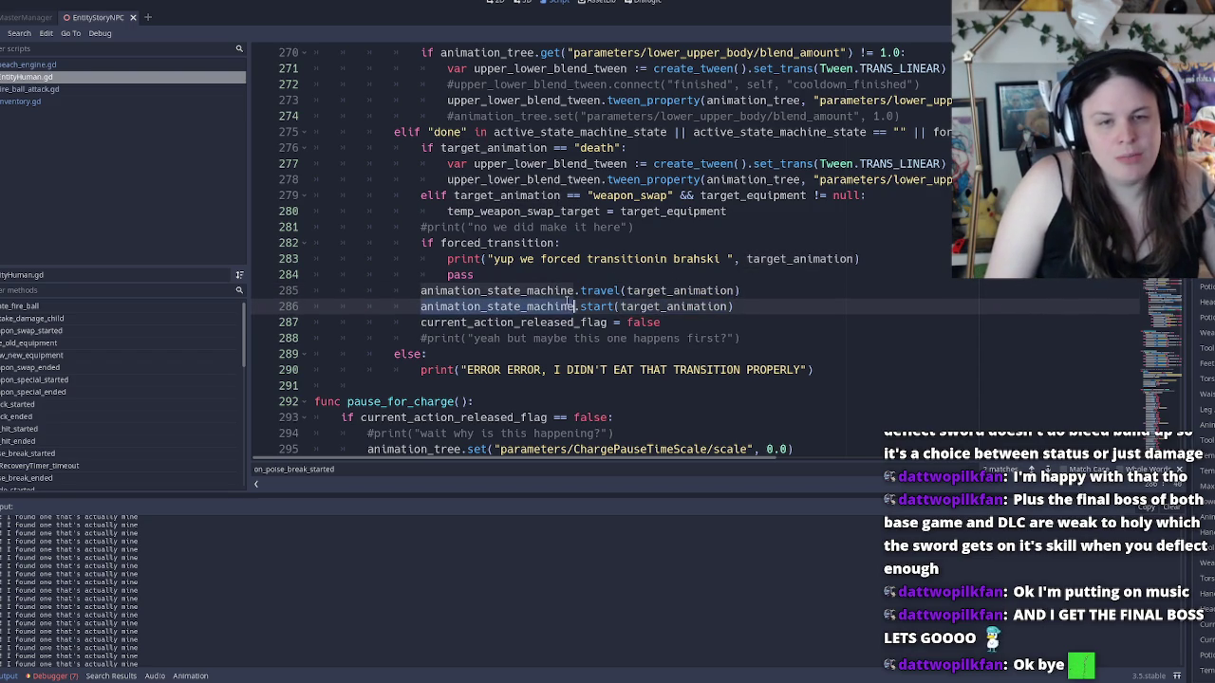
double_click(675, 291)
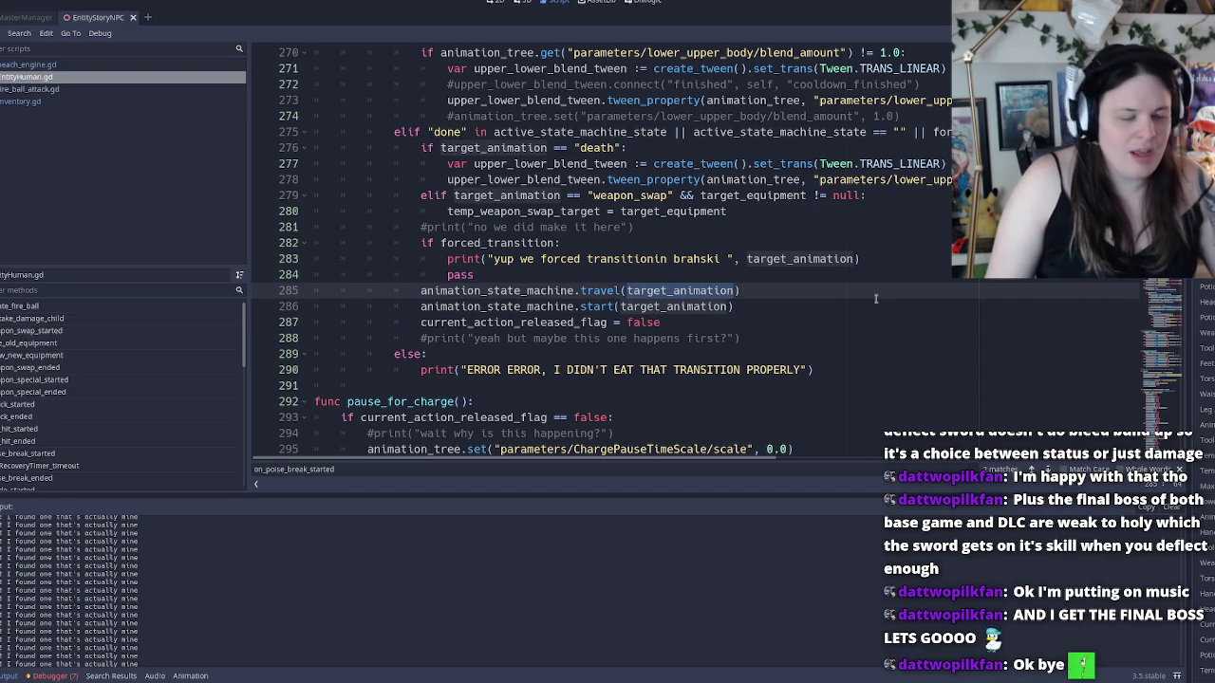
click(875, 299)
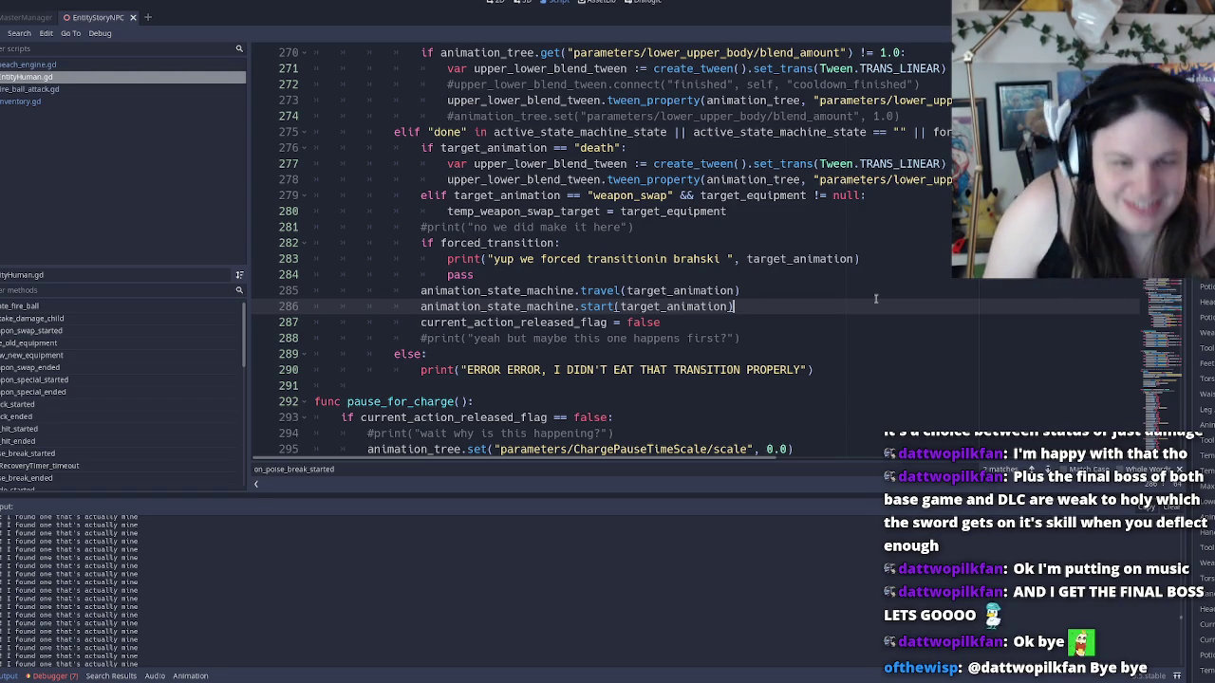
key(Up)
key(Up)
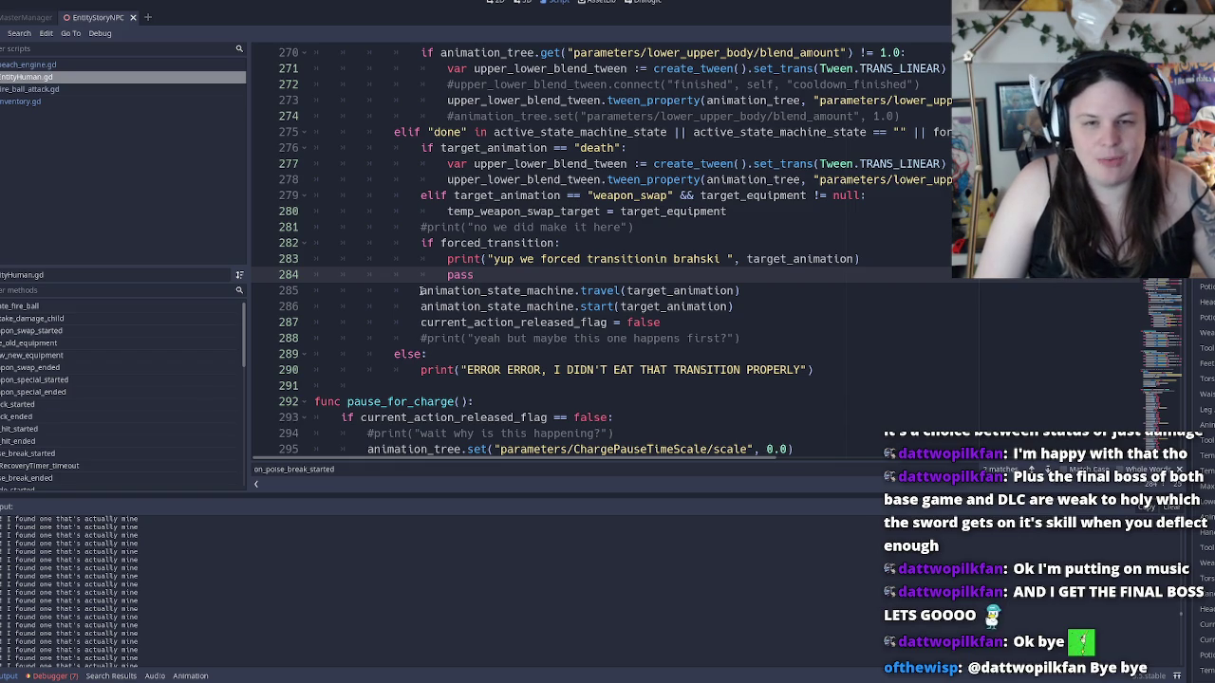
Breakpoint line 284, run the game, load Test Room and attack the NPC
click(257, 276)
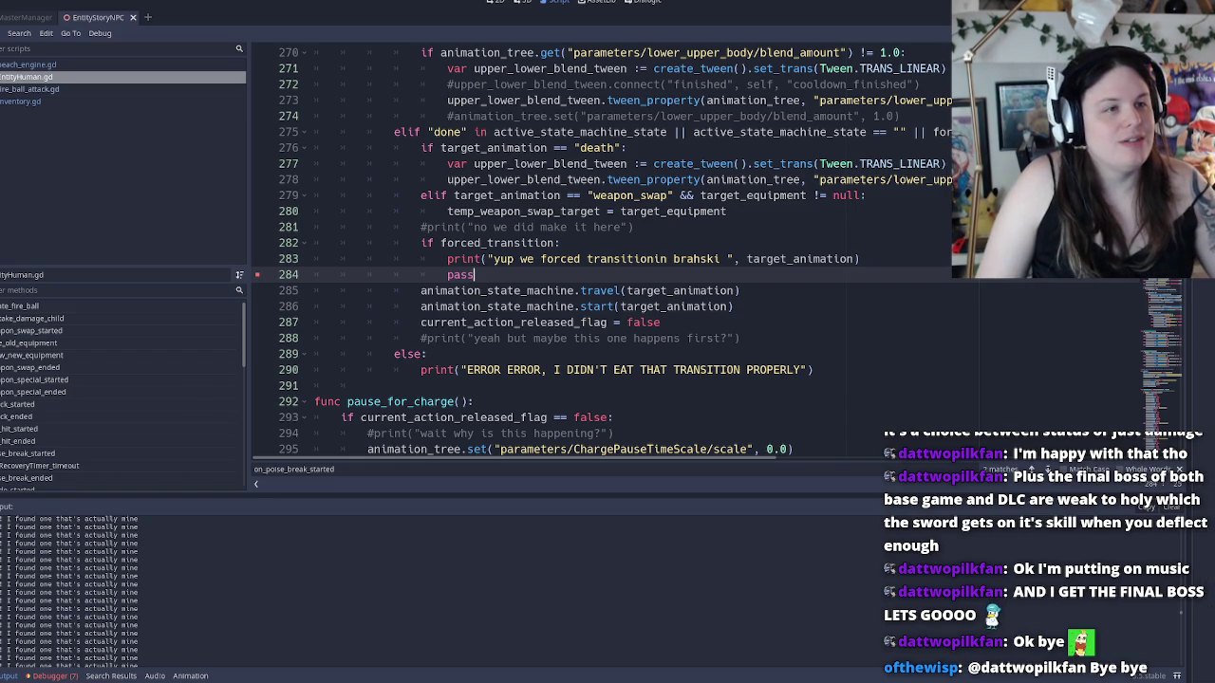
key(F5)
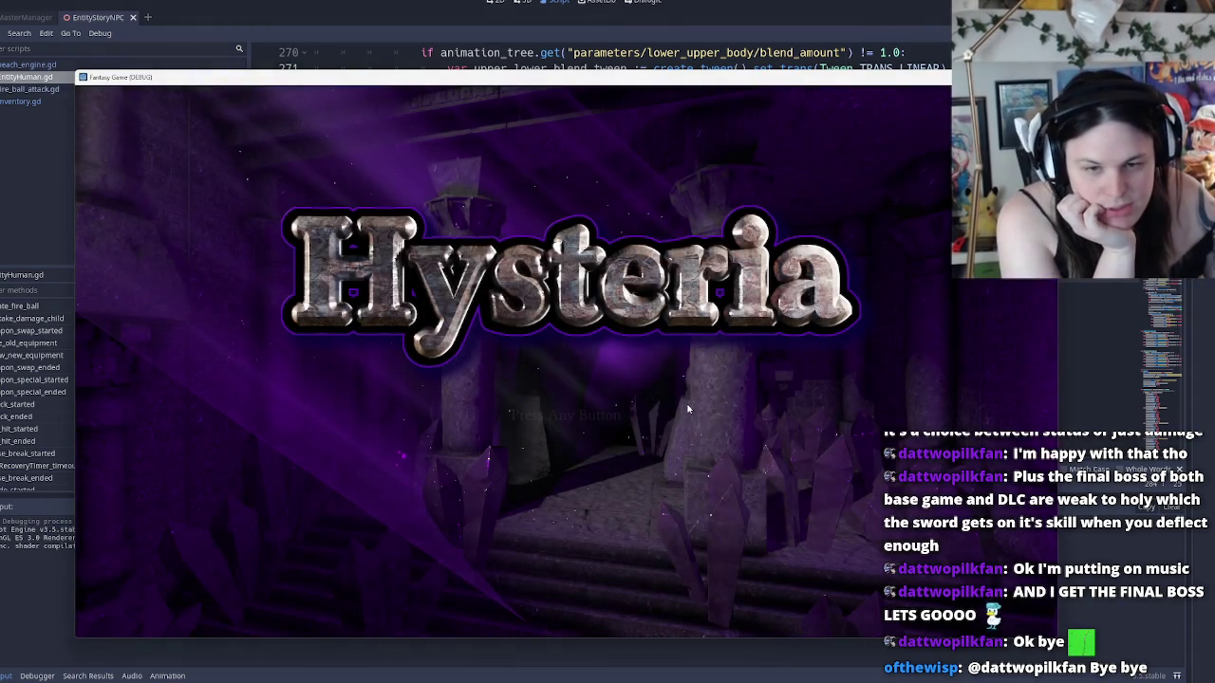
click(691, 426)
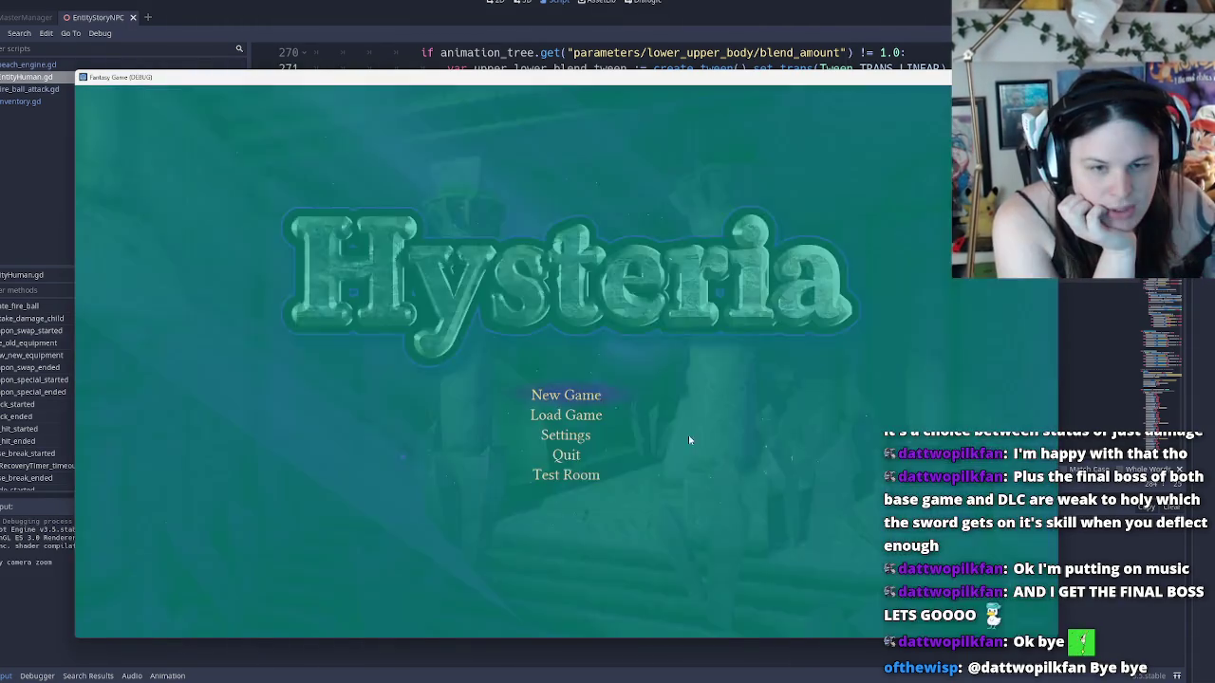
click(574, 476)
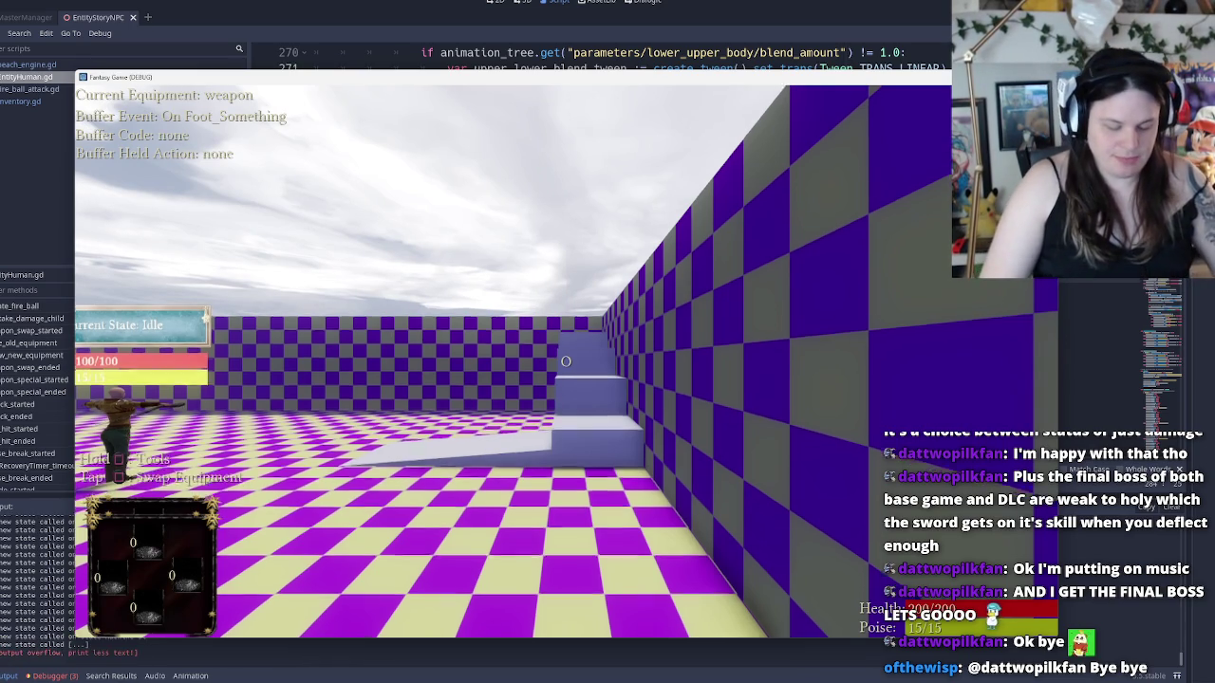
key(w)
key(space)
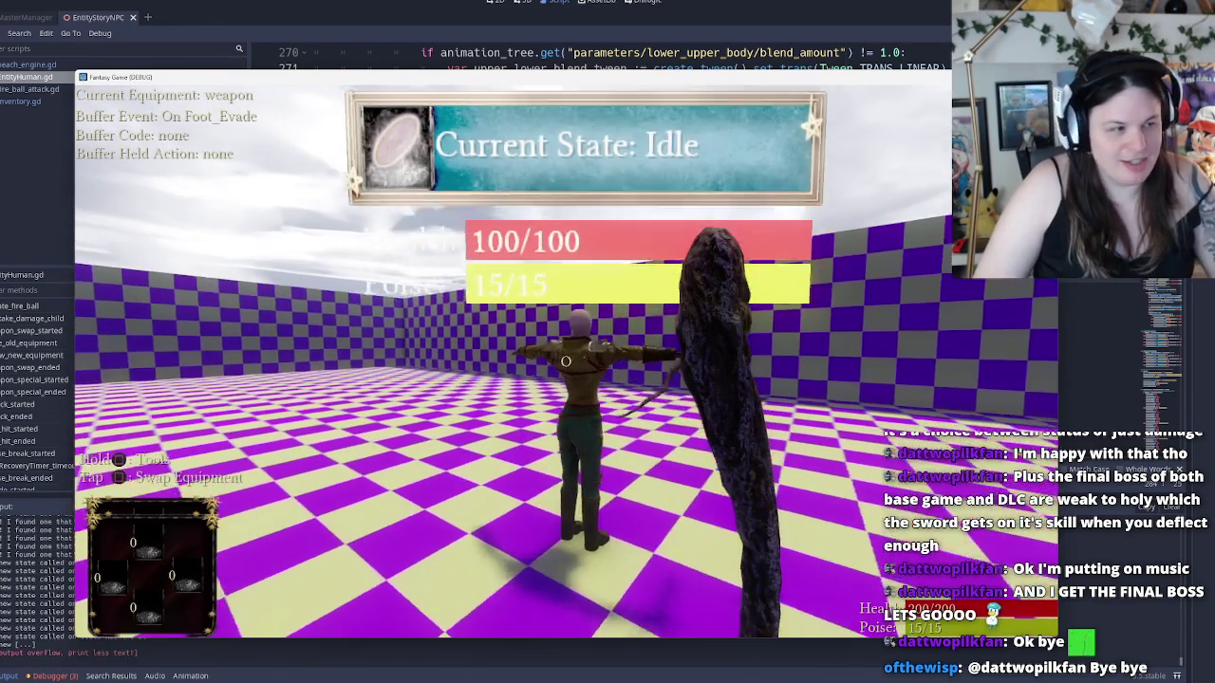
click(565, 361)
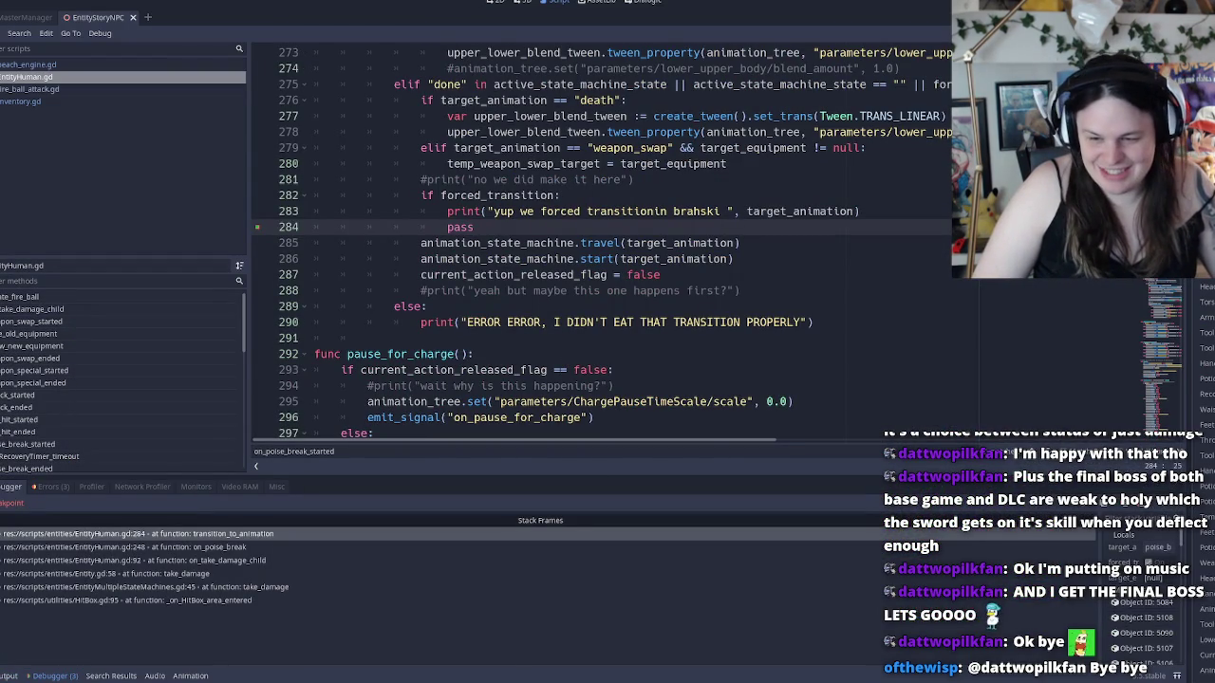
Resume past the breakpoint, check Output, and continue until on_RecoveryTimer_timeout hits line 284
key(F12)
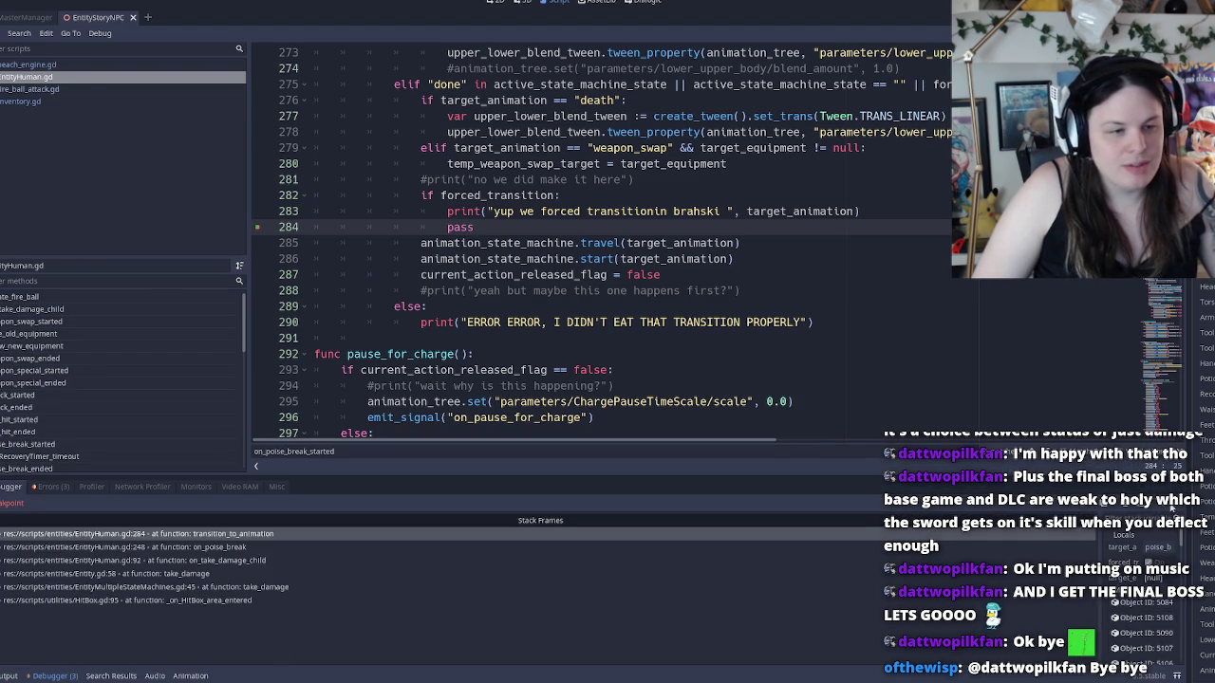
key(F12)
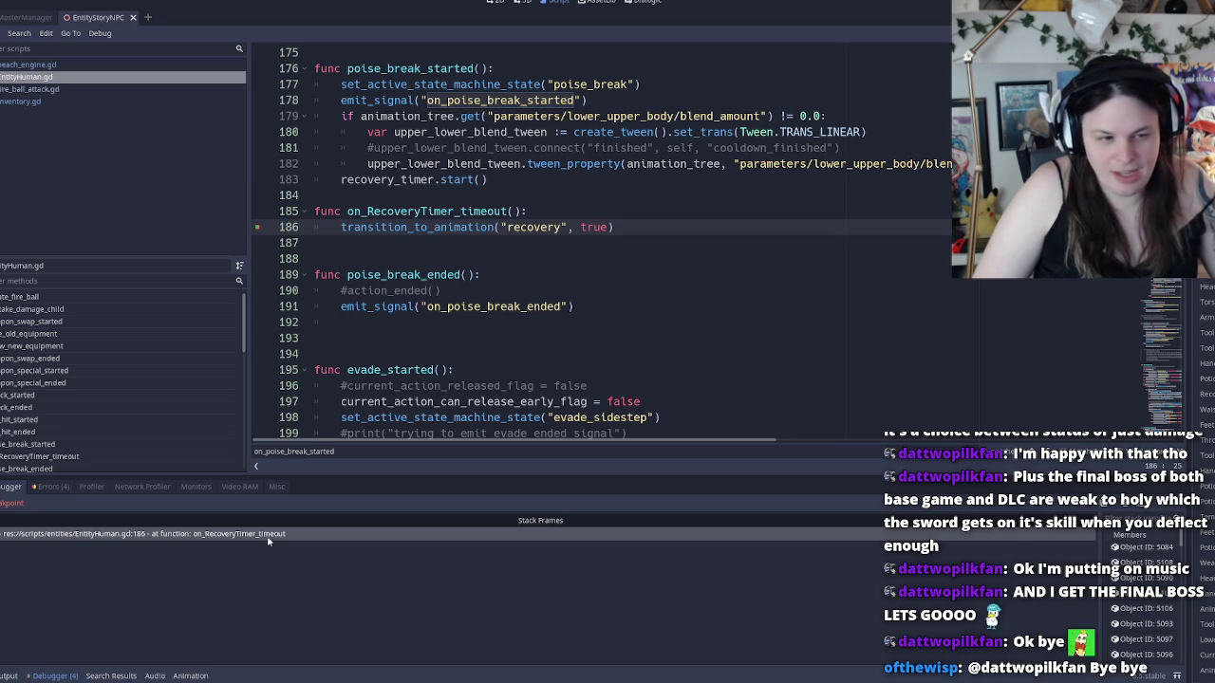
click(8, 675)
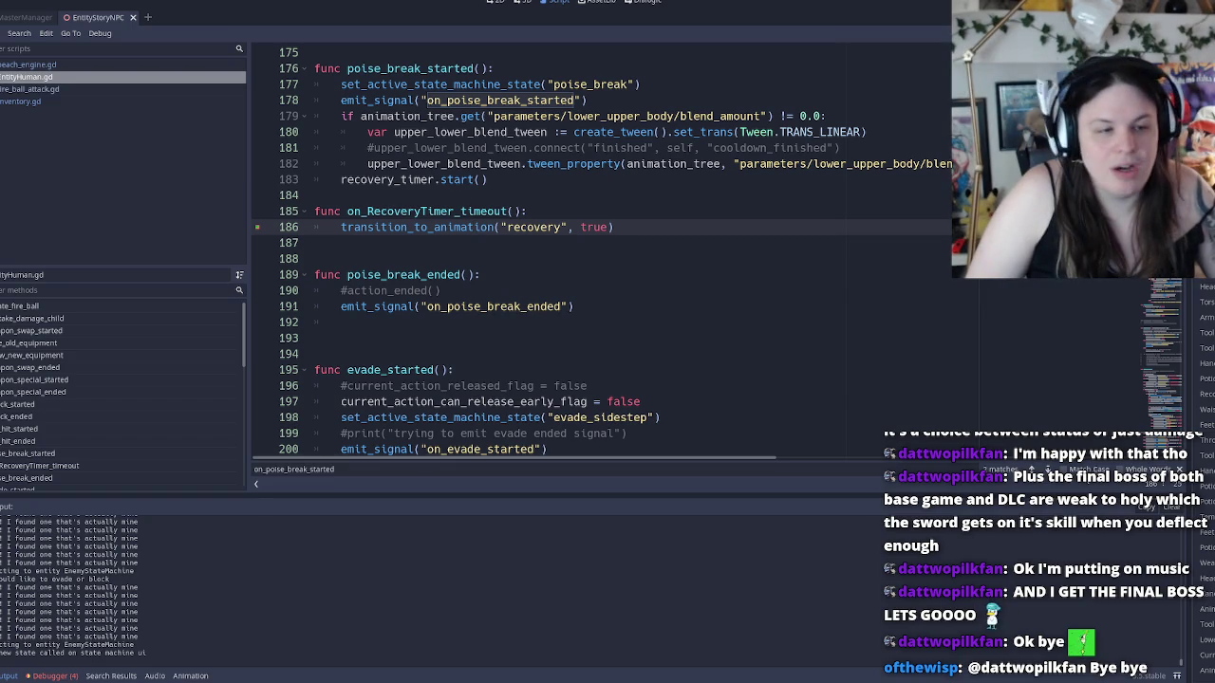
click(33, 677)
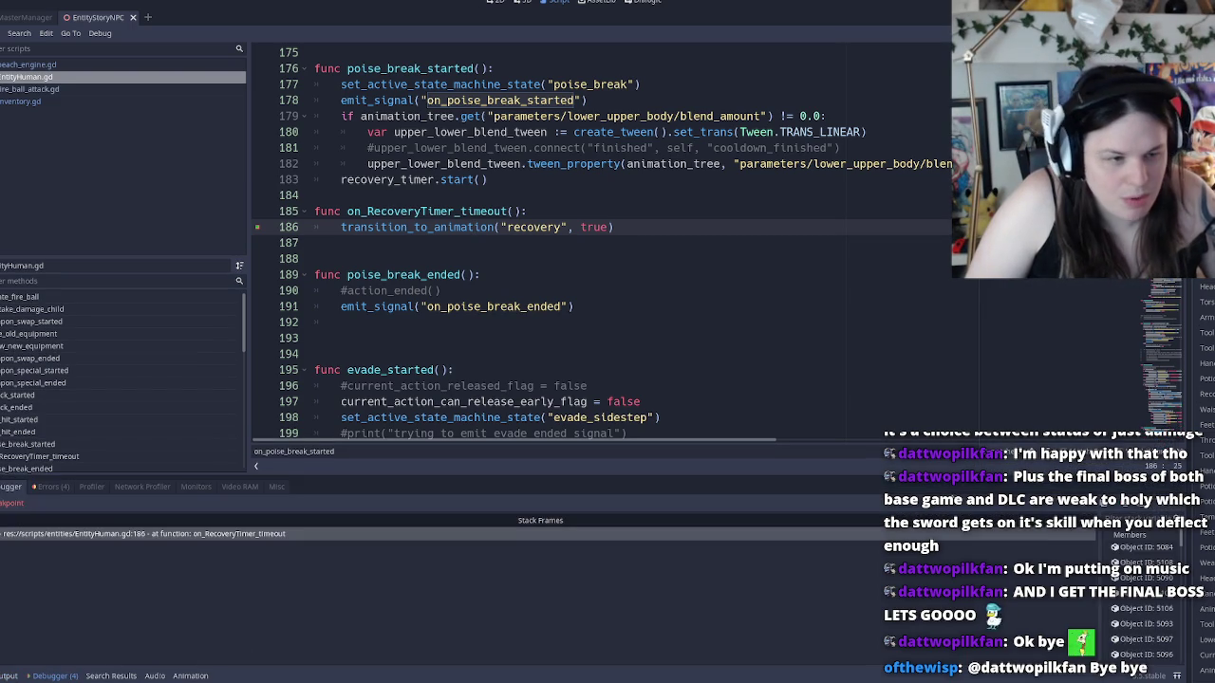
key(F12)
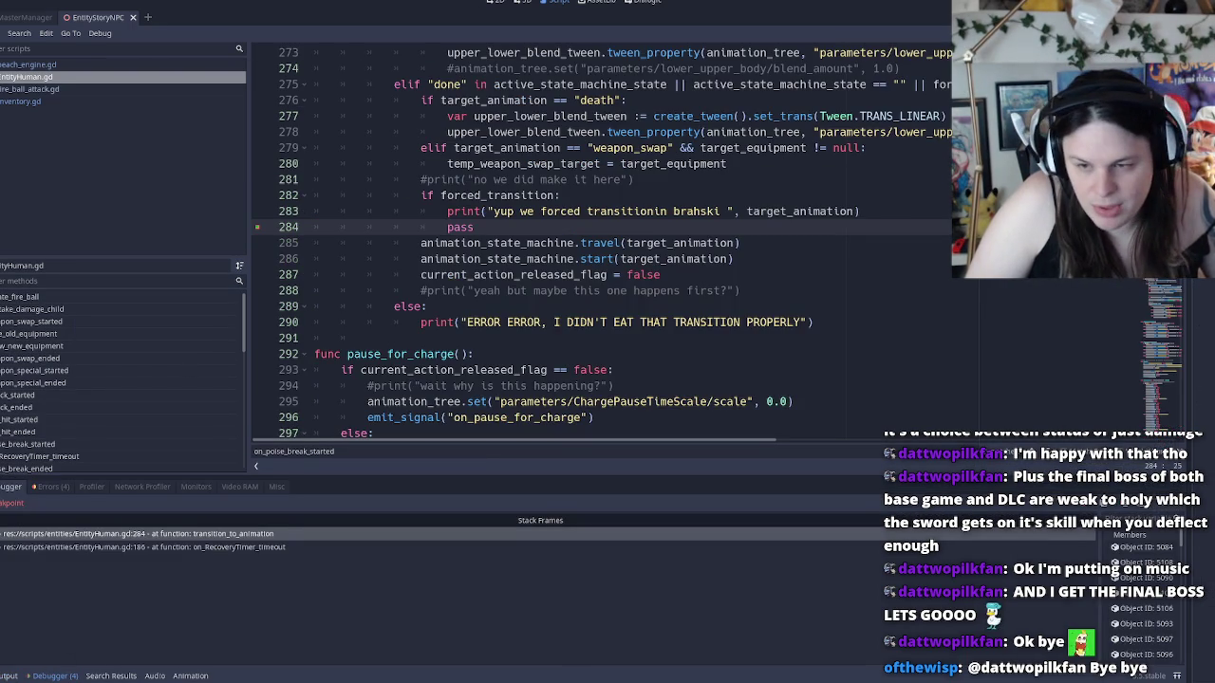
key(F12)
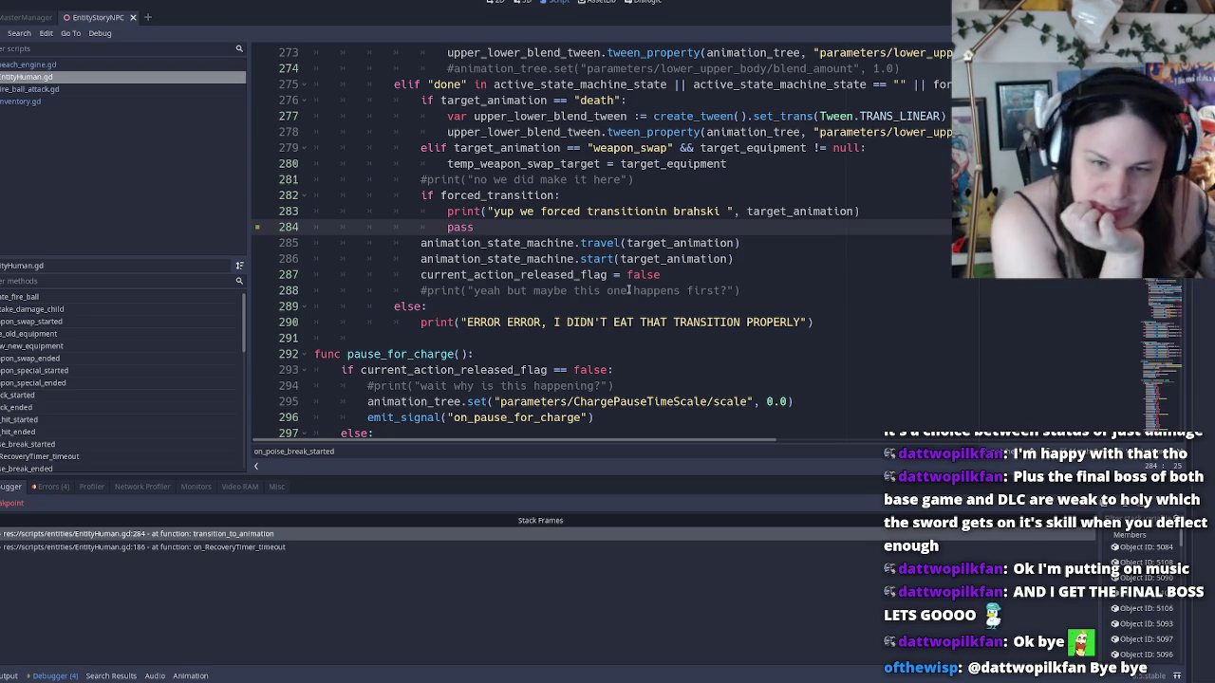
Review lines 285–286 and select the word animation_state_machine
scroll(626, 289, down, 4)
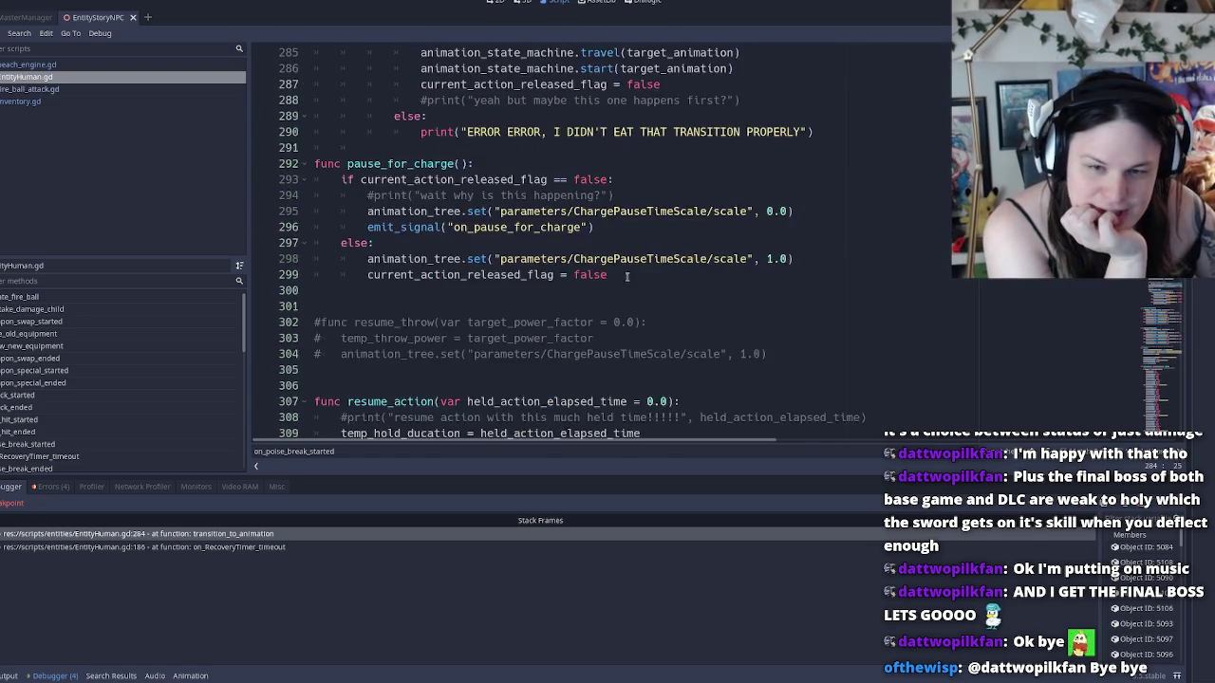
scroll(622, 289, up, 5)
scroll(619, 289, up, 2)
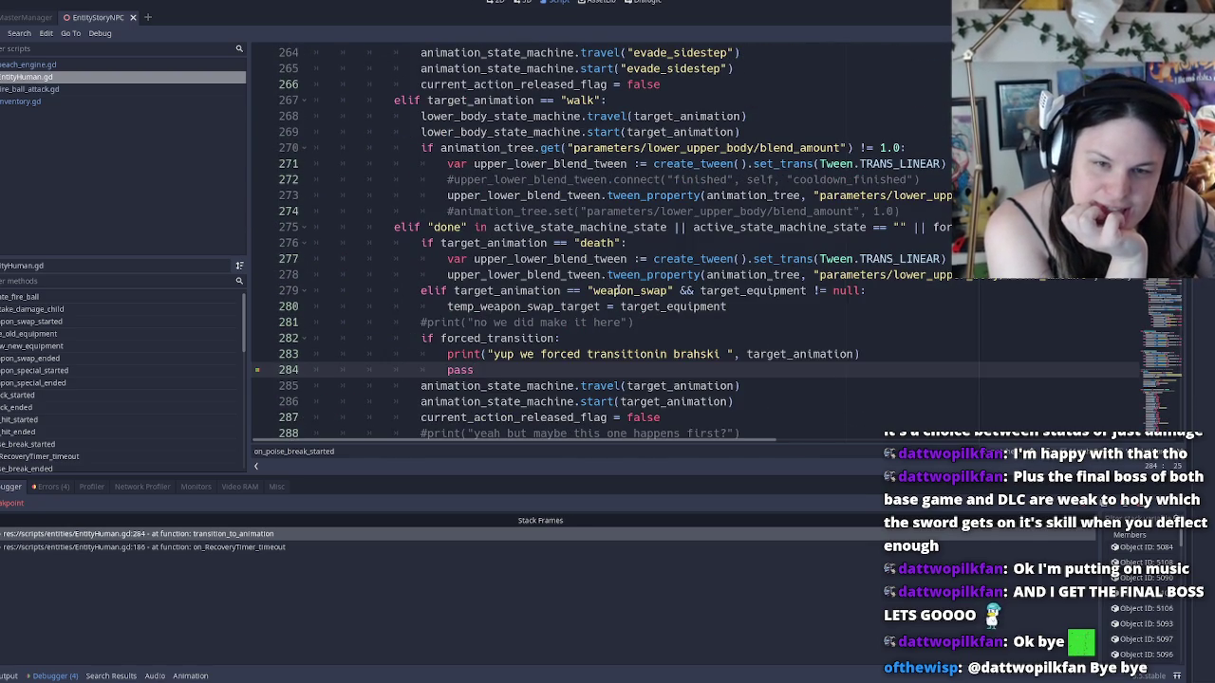
scroll(595, 290, up, 8)
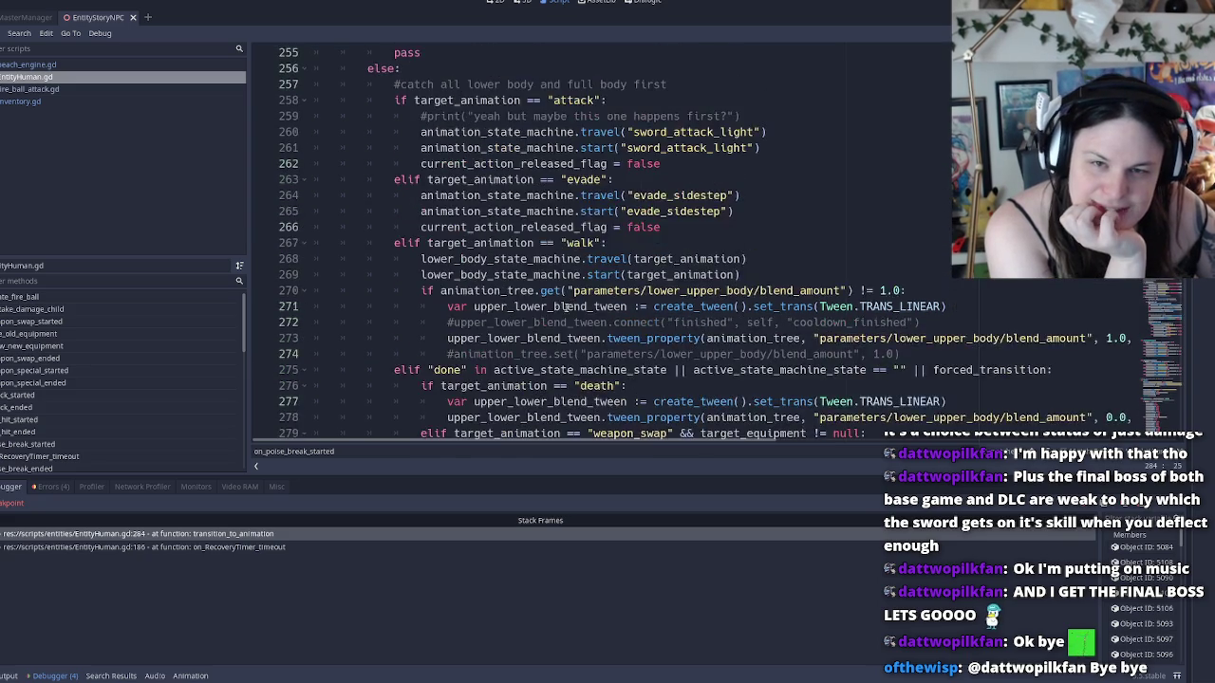
scroll(517, 315, down, 1)
scroll(517, 315, down, 12)
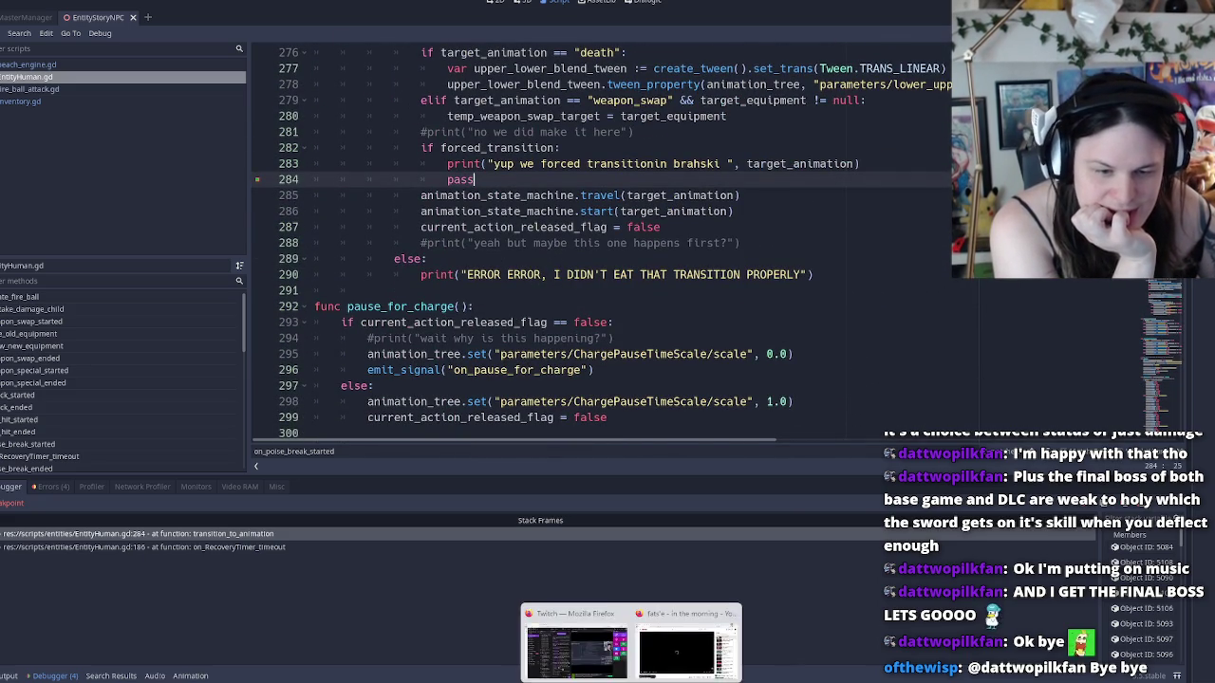
mouse_move(608, 682)
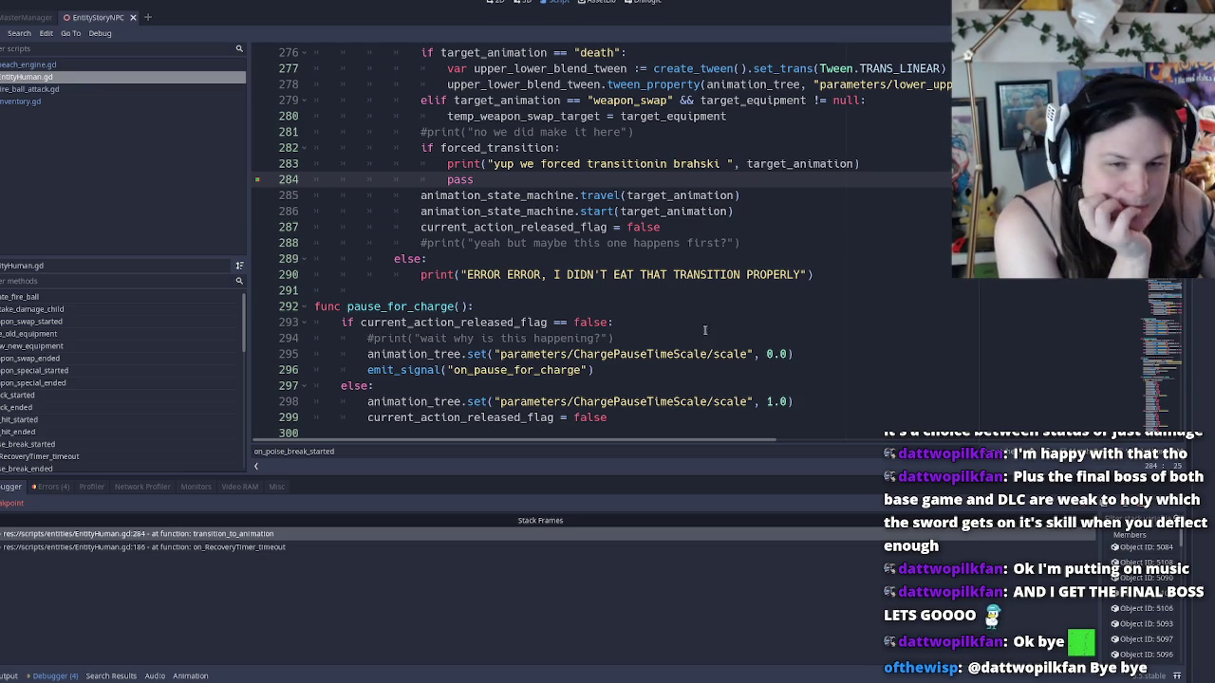
click(420, 211)
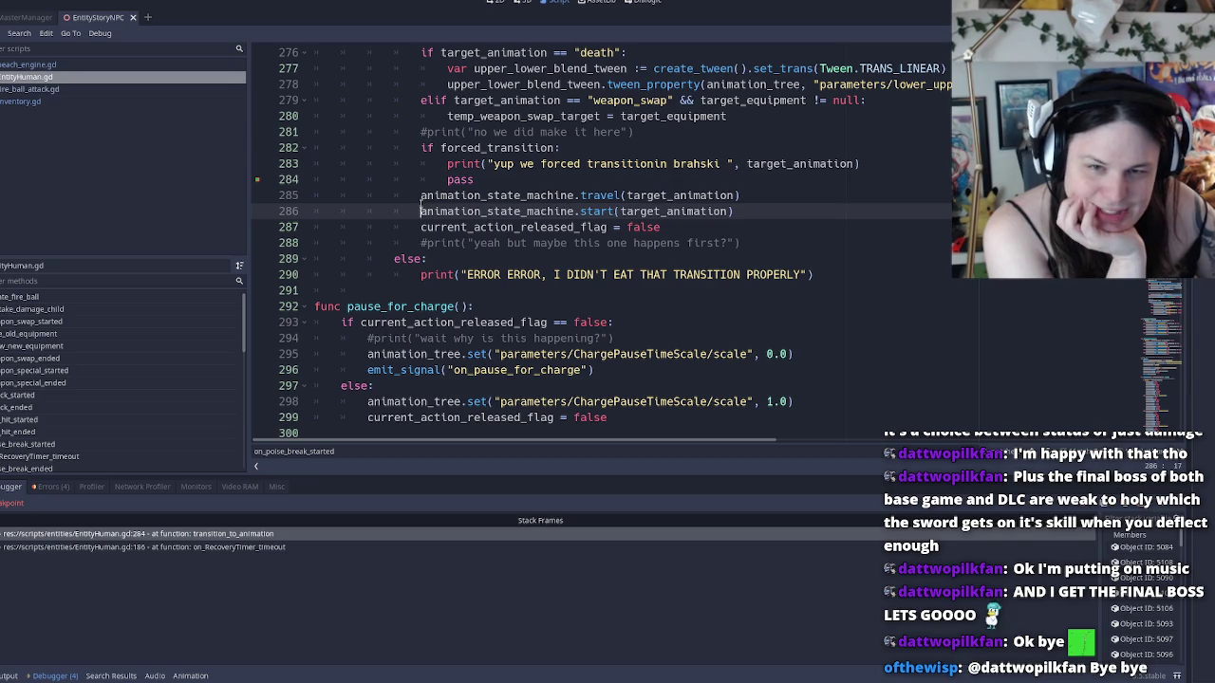
click(420, 195)
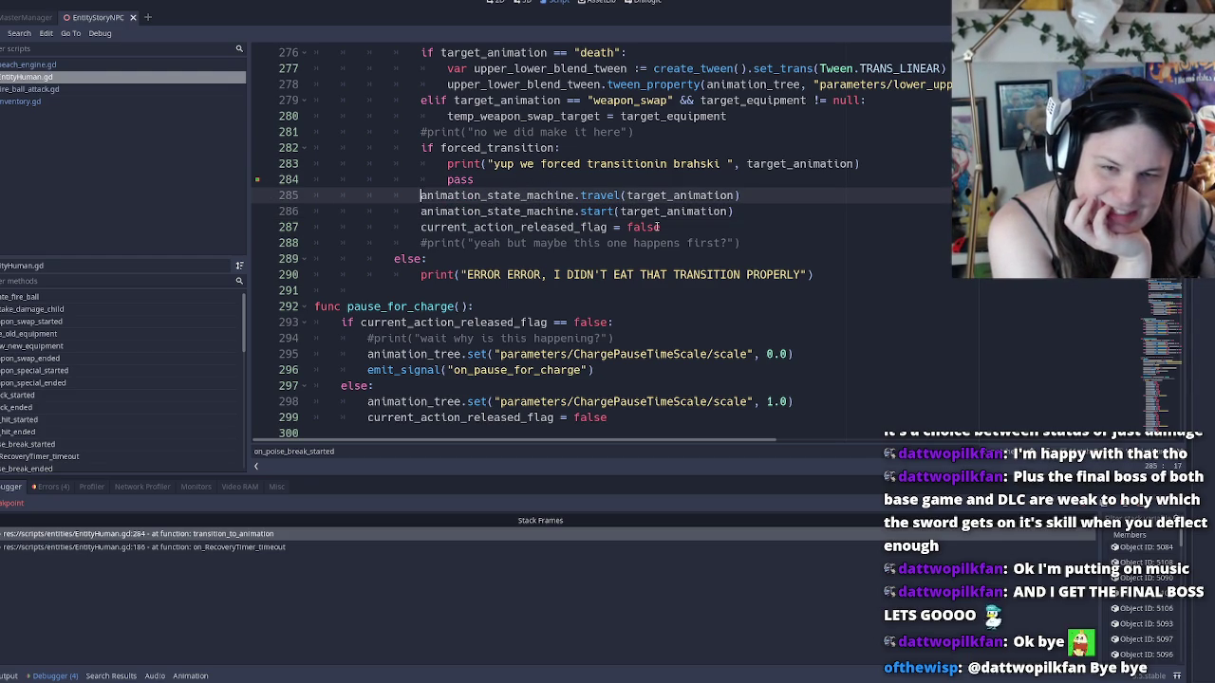
double_click(477, 211)
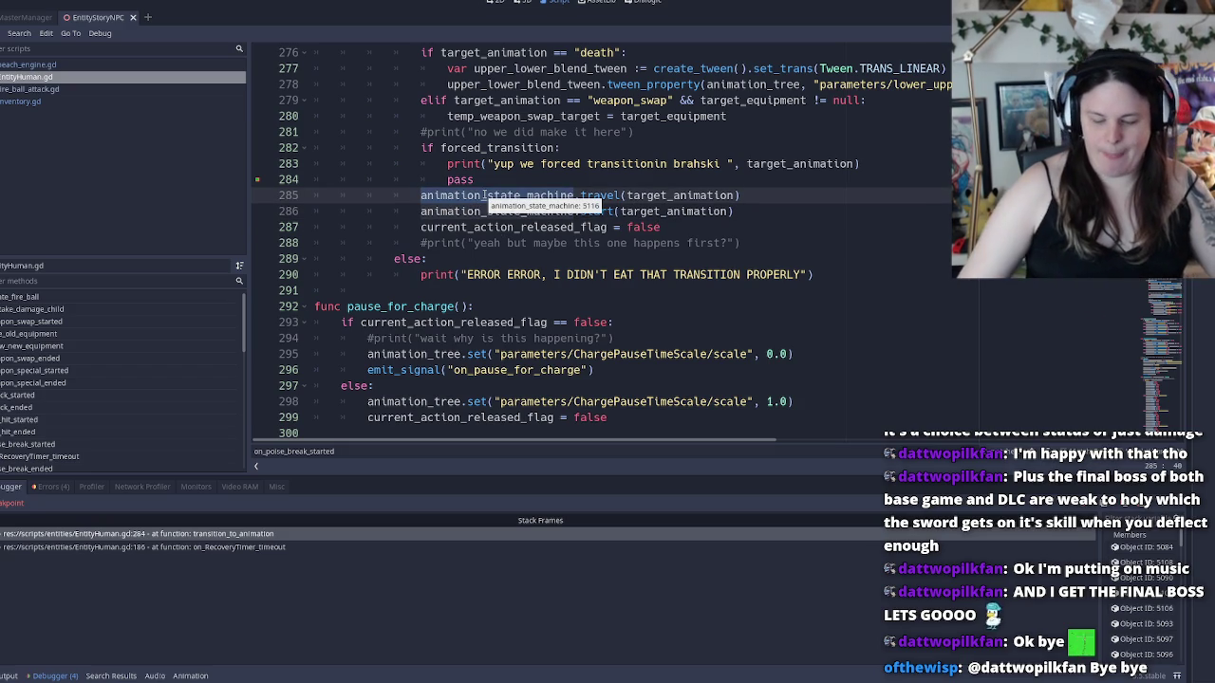
Search the script for animation_state_machine with Ctrl+F and cycle through every match
key(ctrl+f)
key(Return)
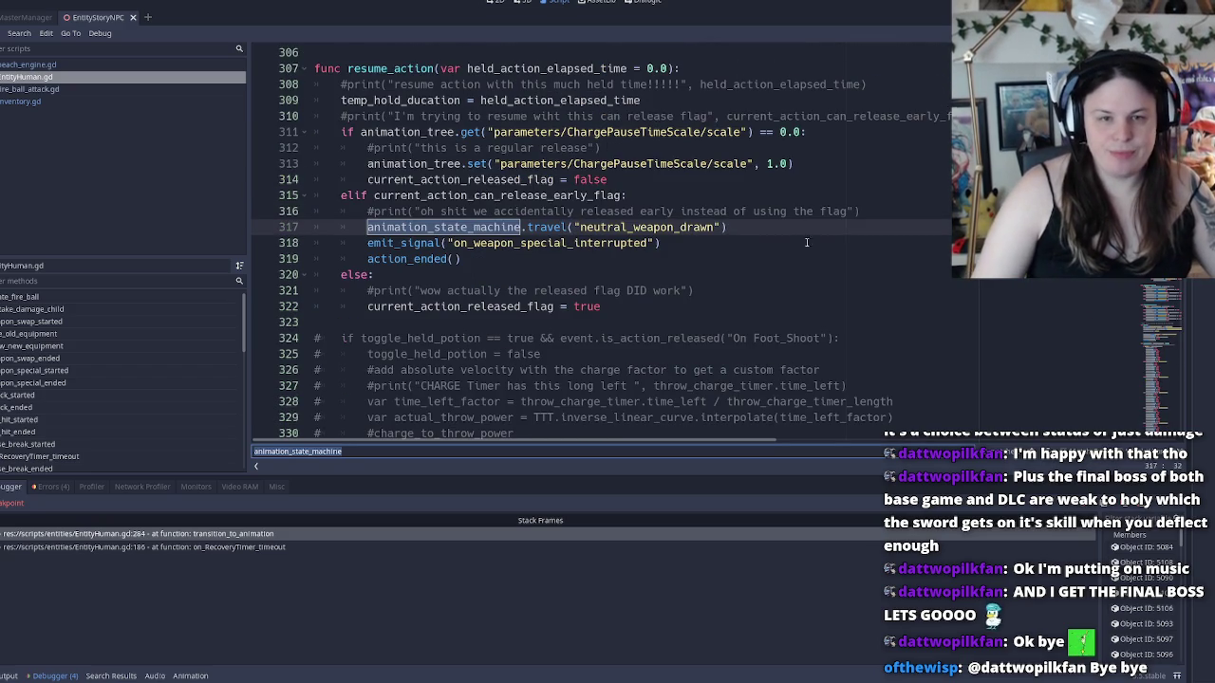
key(Return)
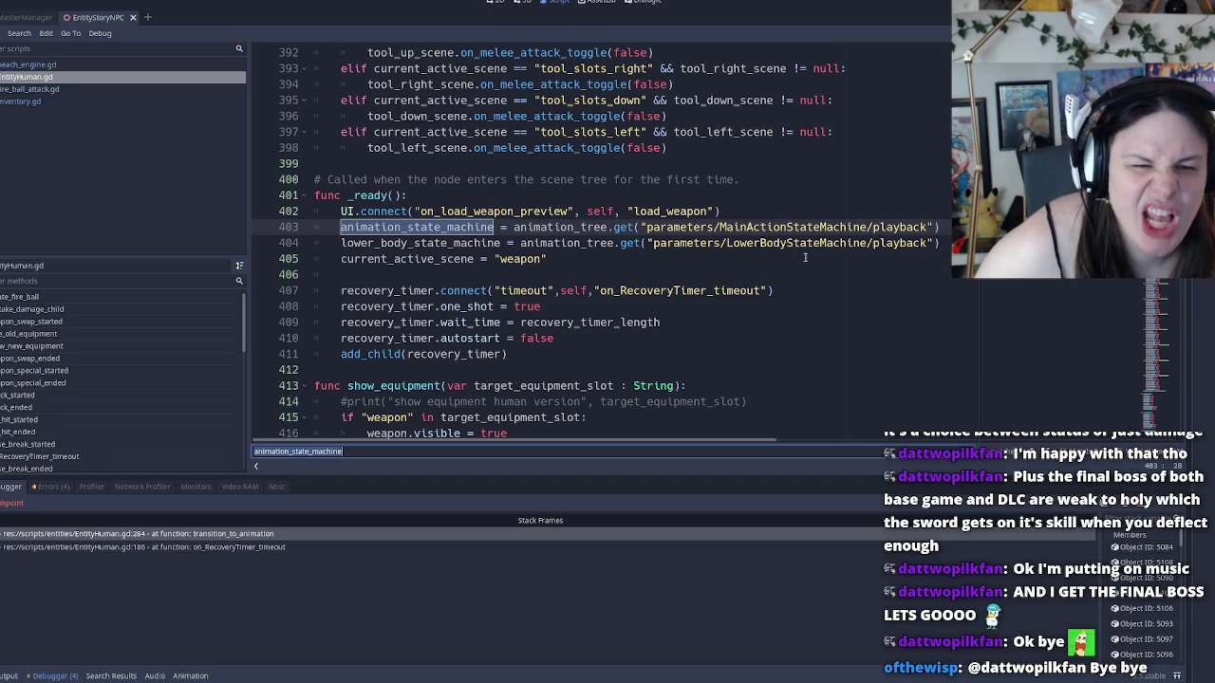
key(Return)
key(Return)
key(Return)
key(Return)
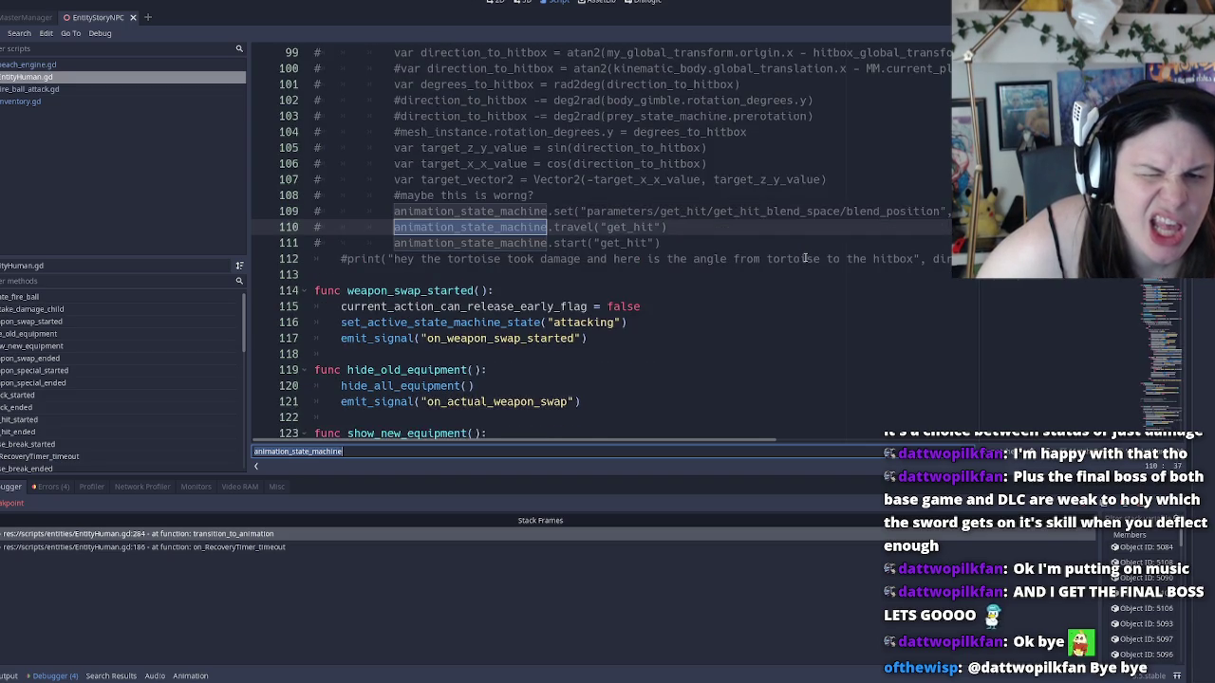
key(Return)
key(Return)
key(Return)
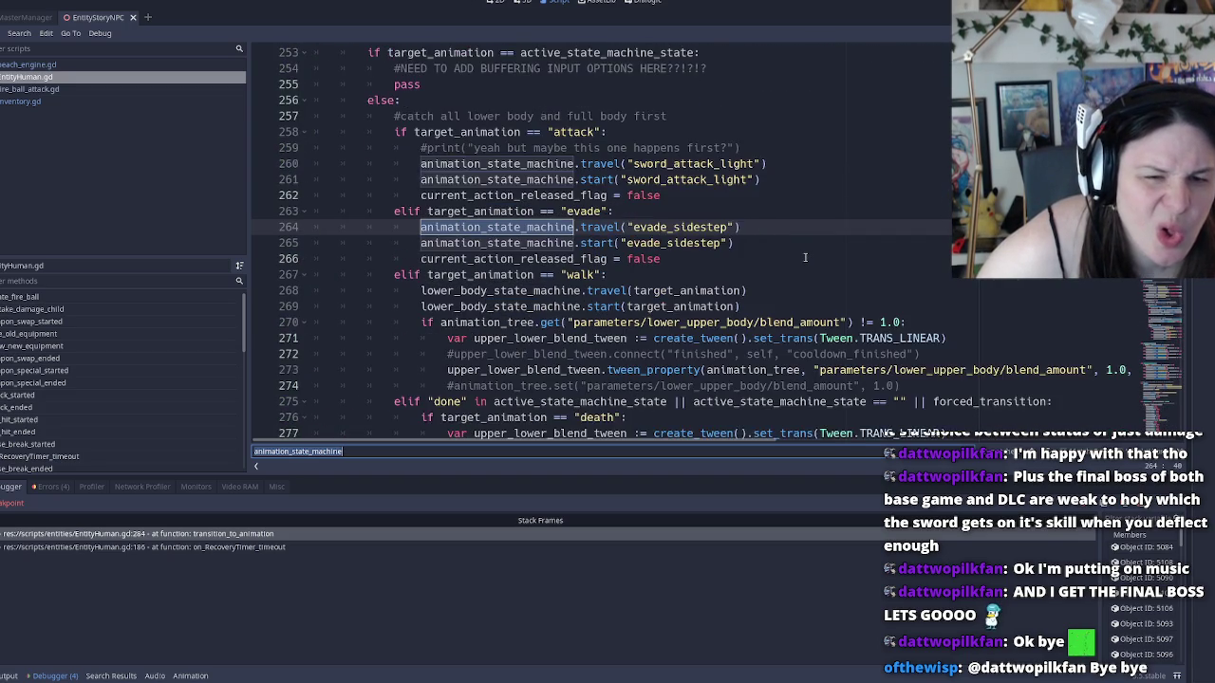
key(Return)
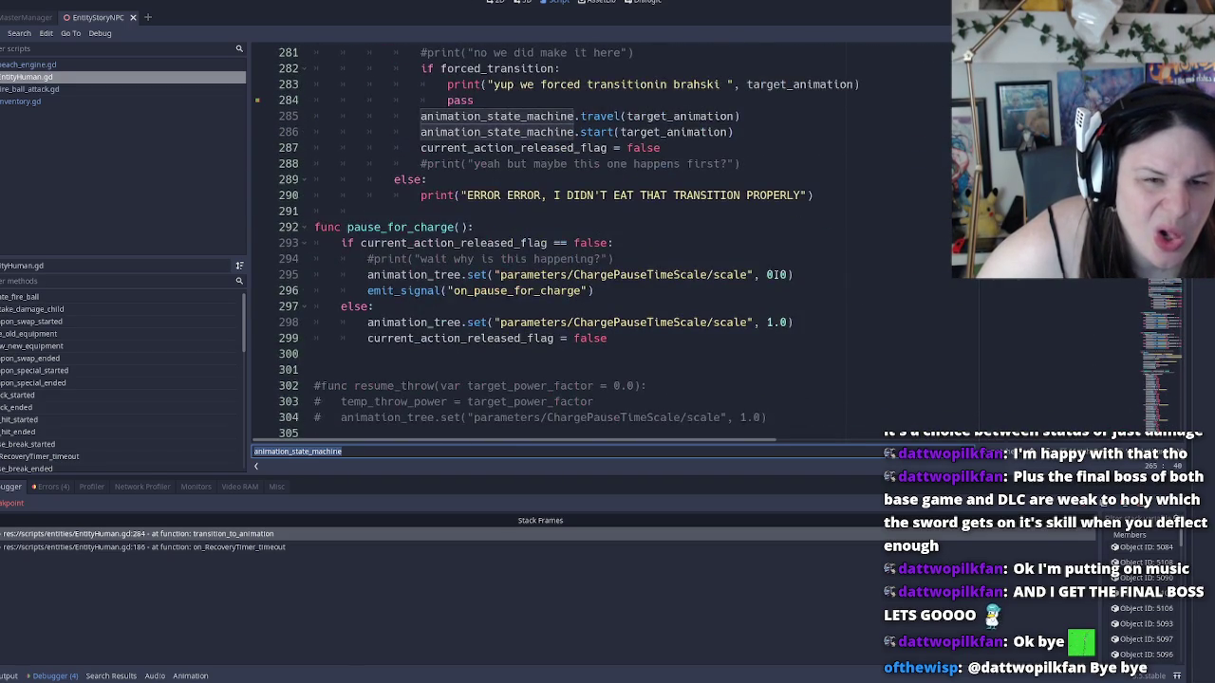
scroll(697, 245, up, 2)
scroll(696, 244, down, 1)
Take 'recovery' from the Output log and step through its matches, reaching the recovery_timer setup
click(5, 676)
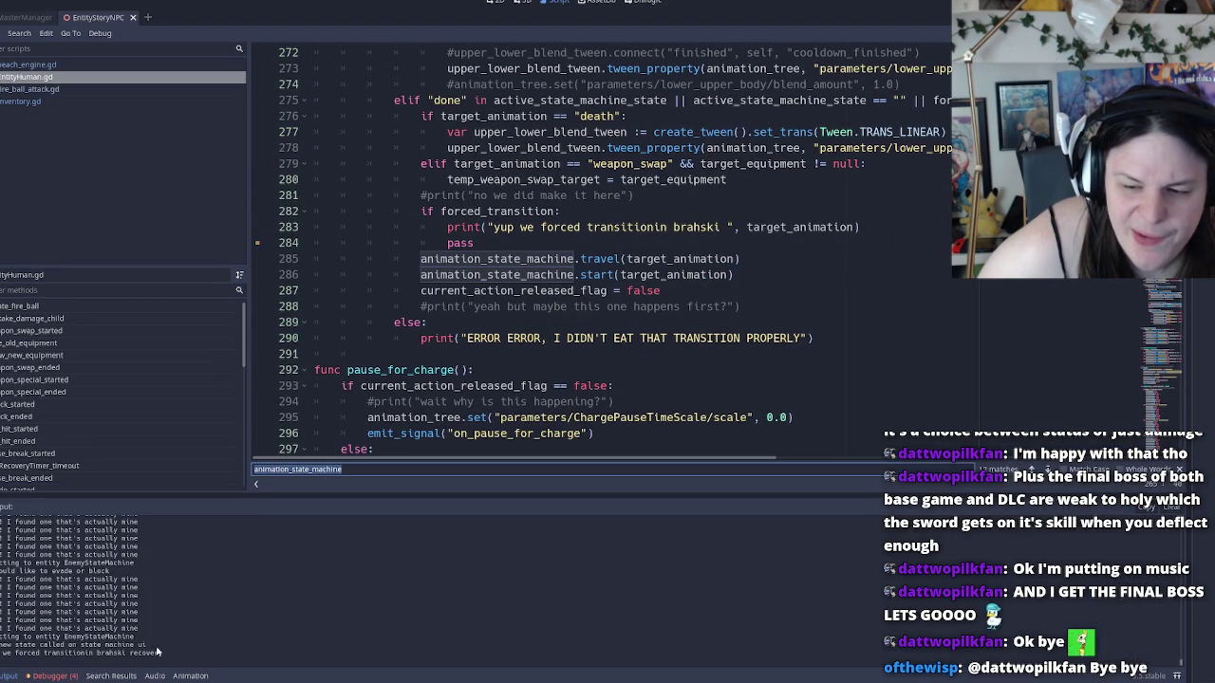
drag(131, 654, 168, 653)
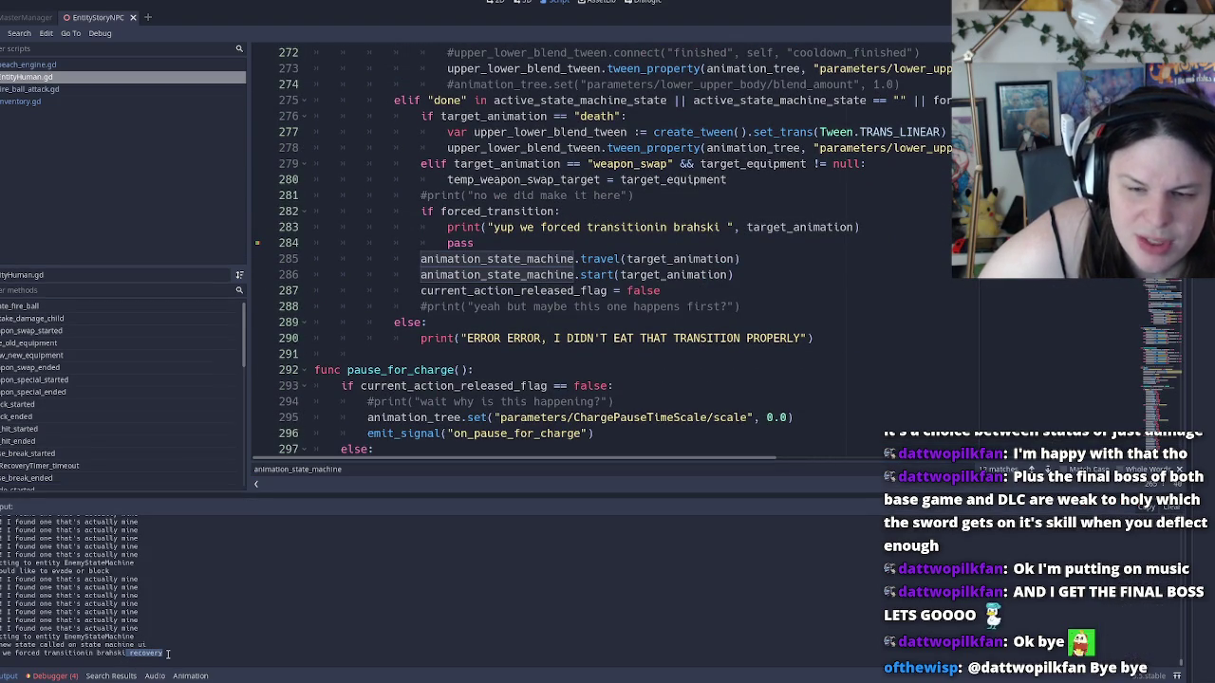
click(609, 213)
key(ctrl+f)
text(recovery)
key(Return)
key(Return)
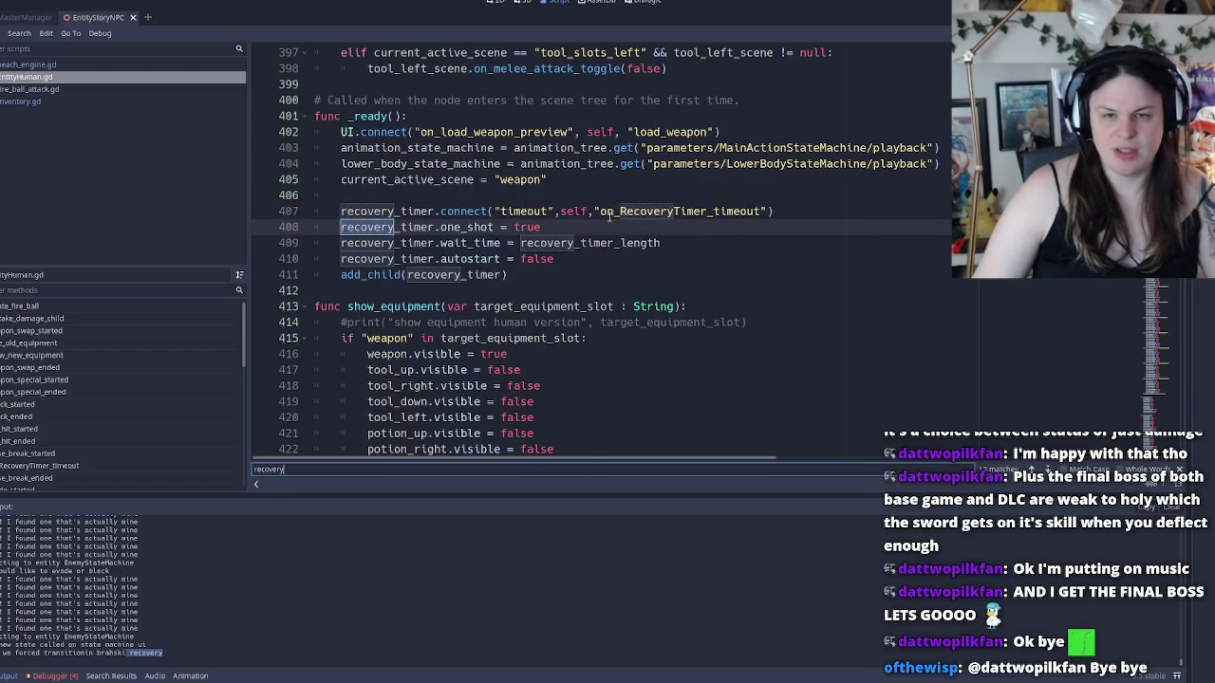
key(Return)
key(Return)
key(Return)
key(Return)
key(Return)
key(Return)
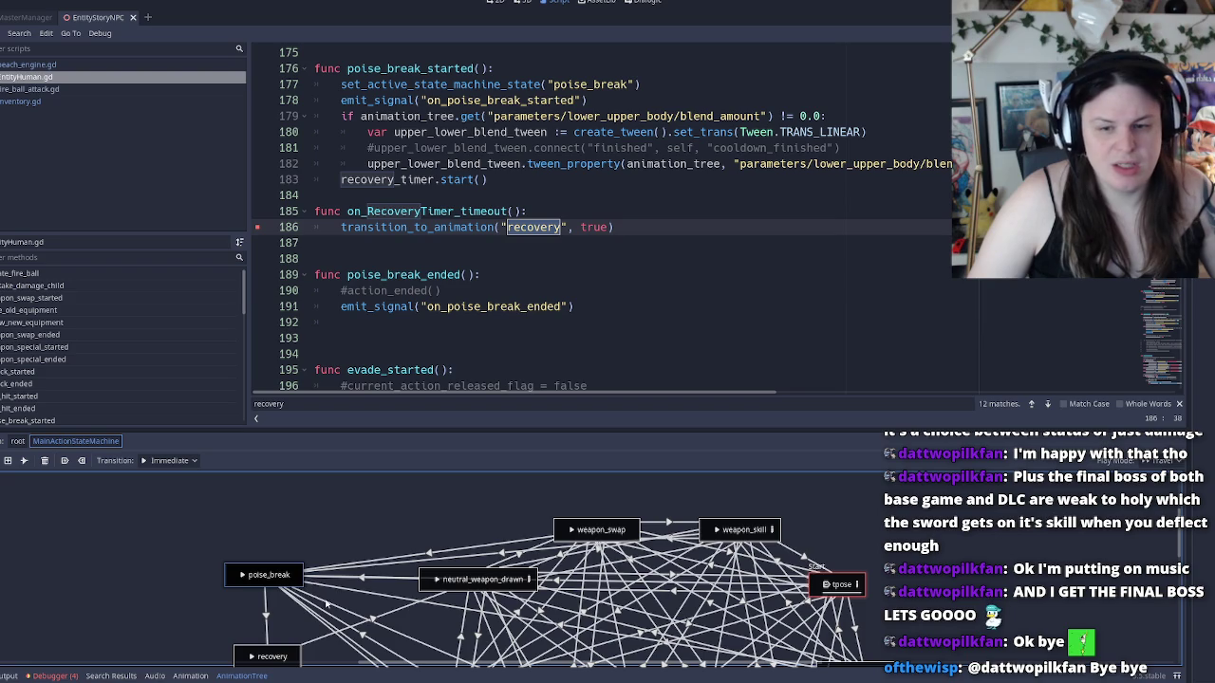
Inspect the poise_break→recovery transition and recovery node, then switch to the 3D workspace
scroll(325, 603, down, 2)
double_click(389, 622)
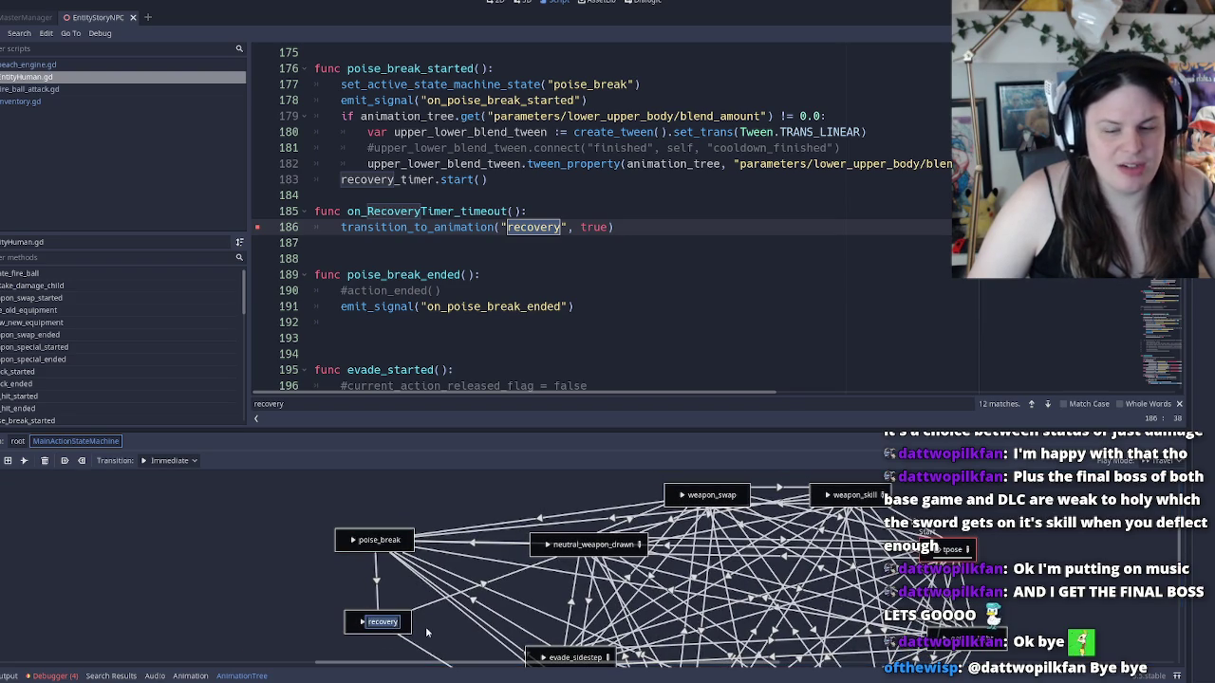
key(Escape)
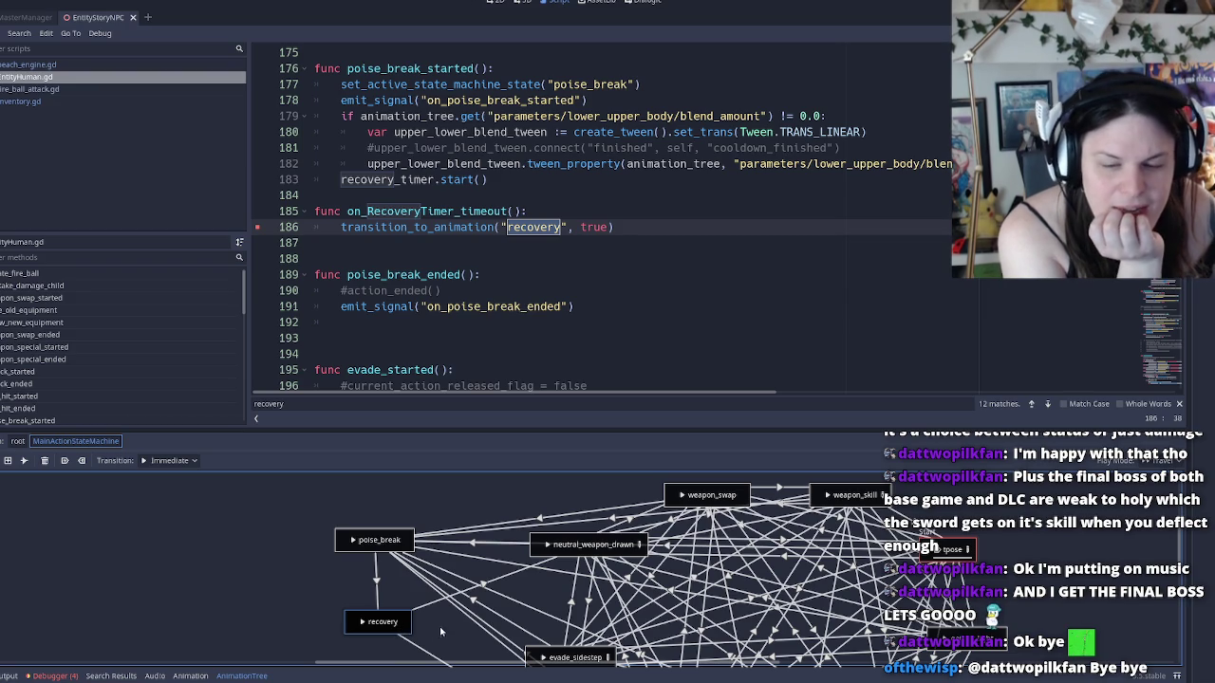
scroll(427, 598, down, 1)
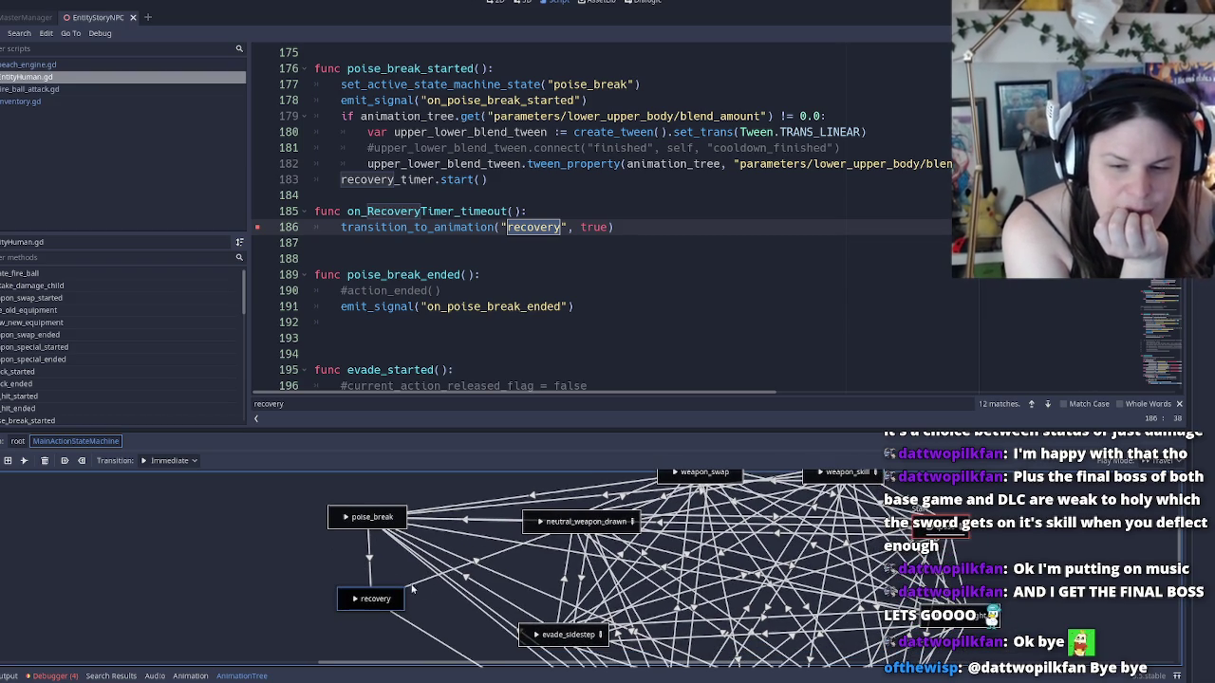
click(370, 560)
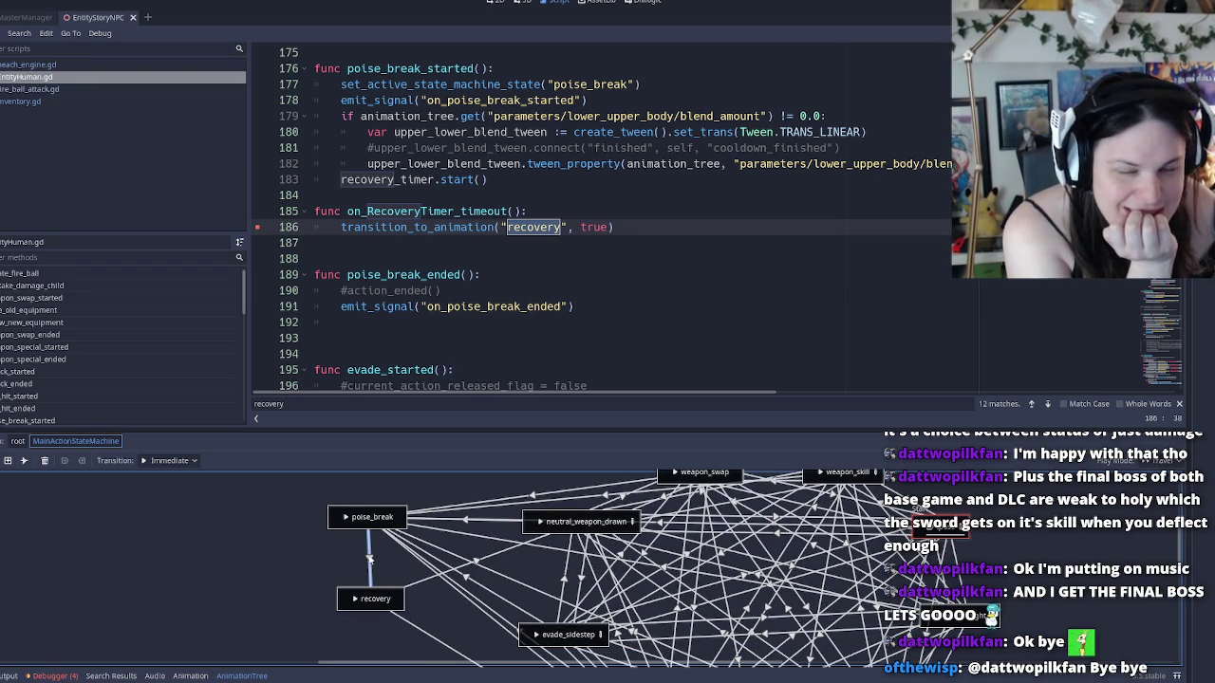
double_click(375, 599)
key(Escape)
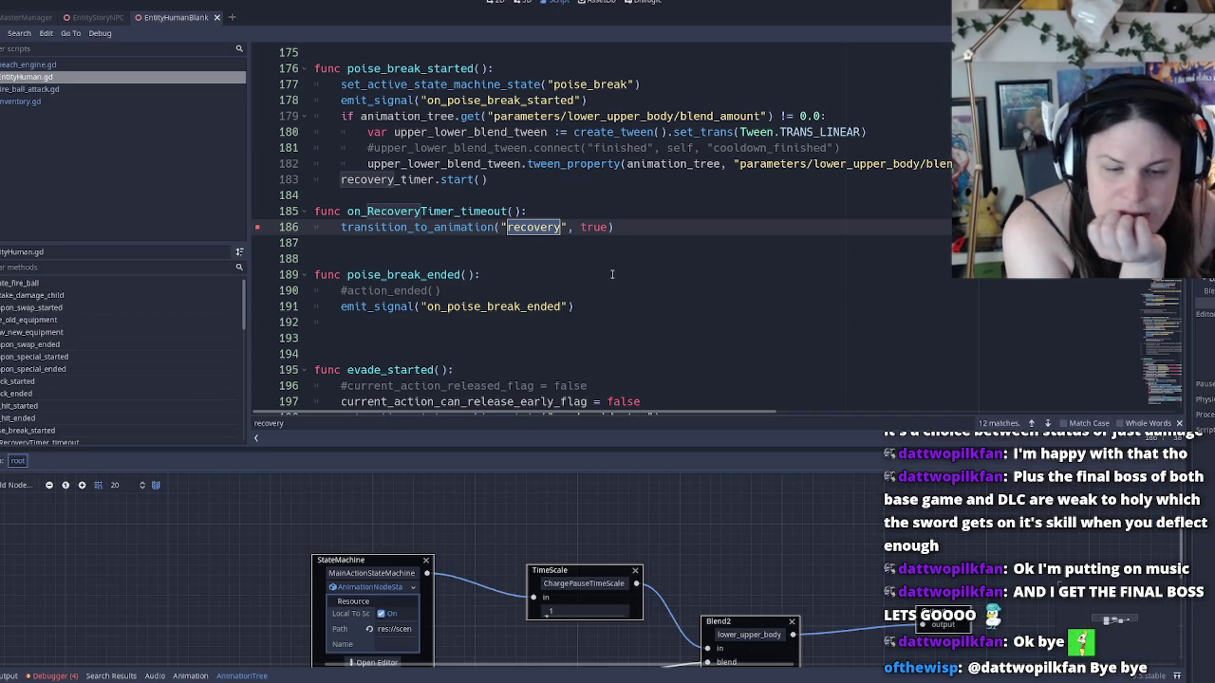
scroll(774, 528, down, 5)
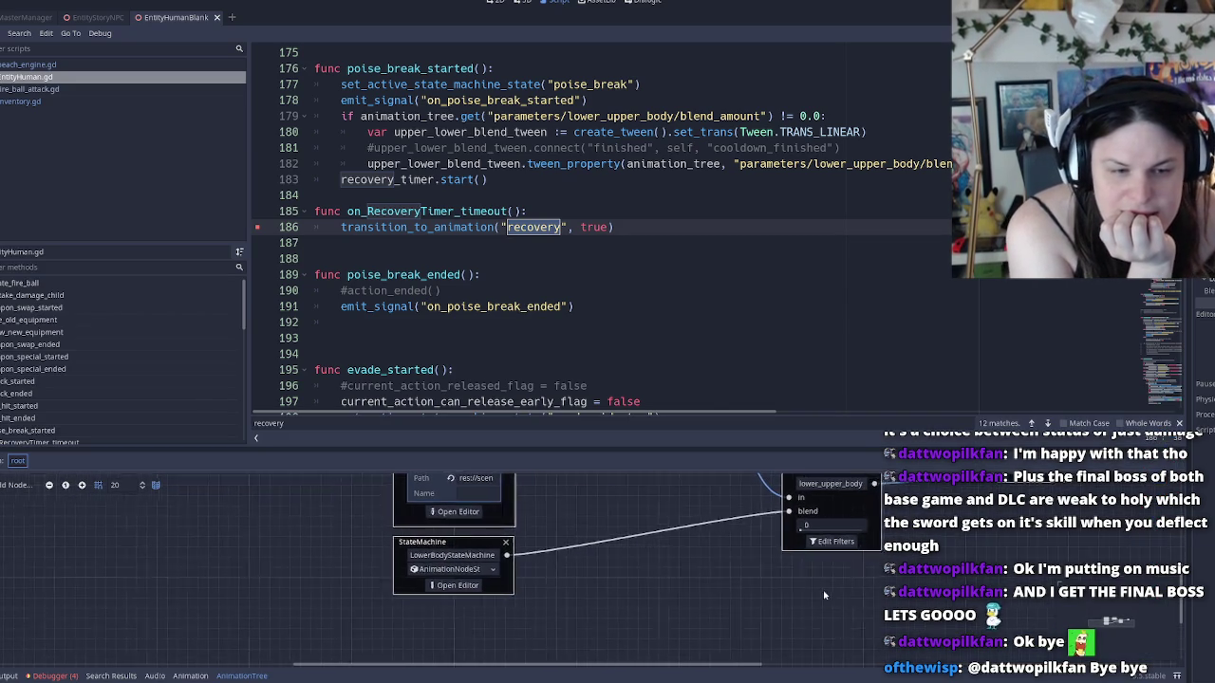
scroll(570, 539, up, 3)
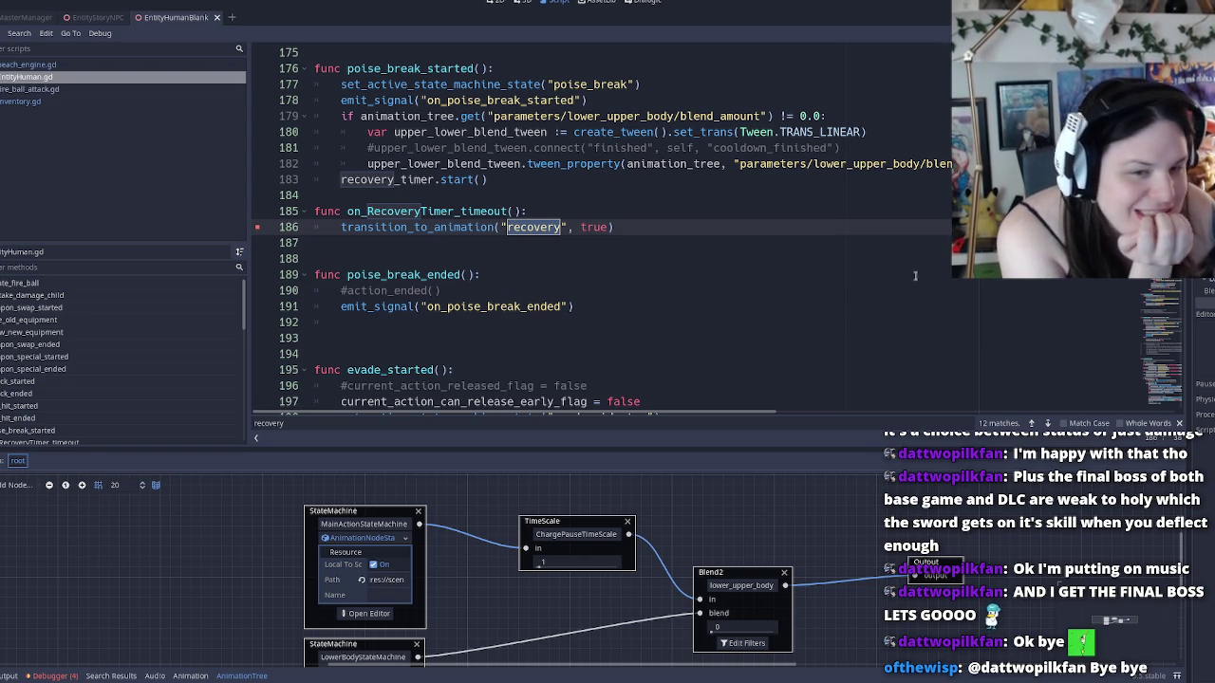
key(ctrl+F2)
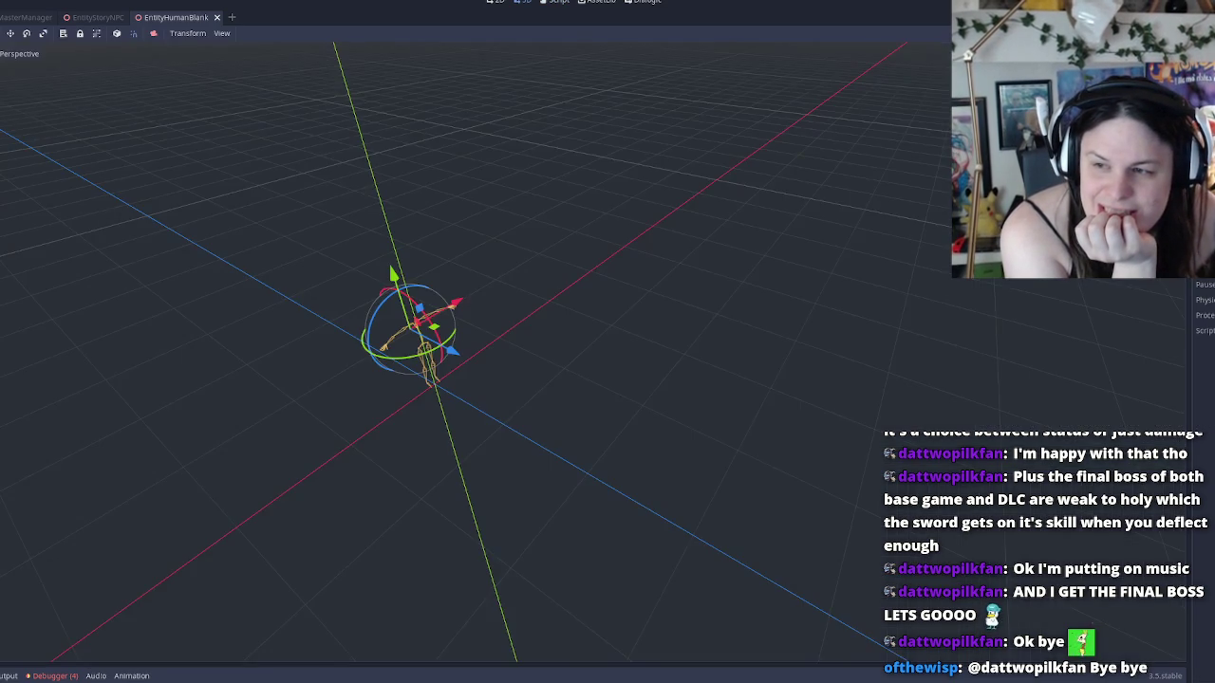
Load anim_get_up into the Animation editor timeline with the mesh selected
click(246, 502)
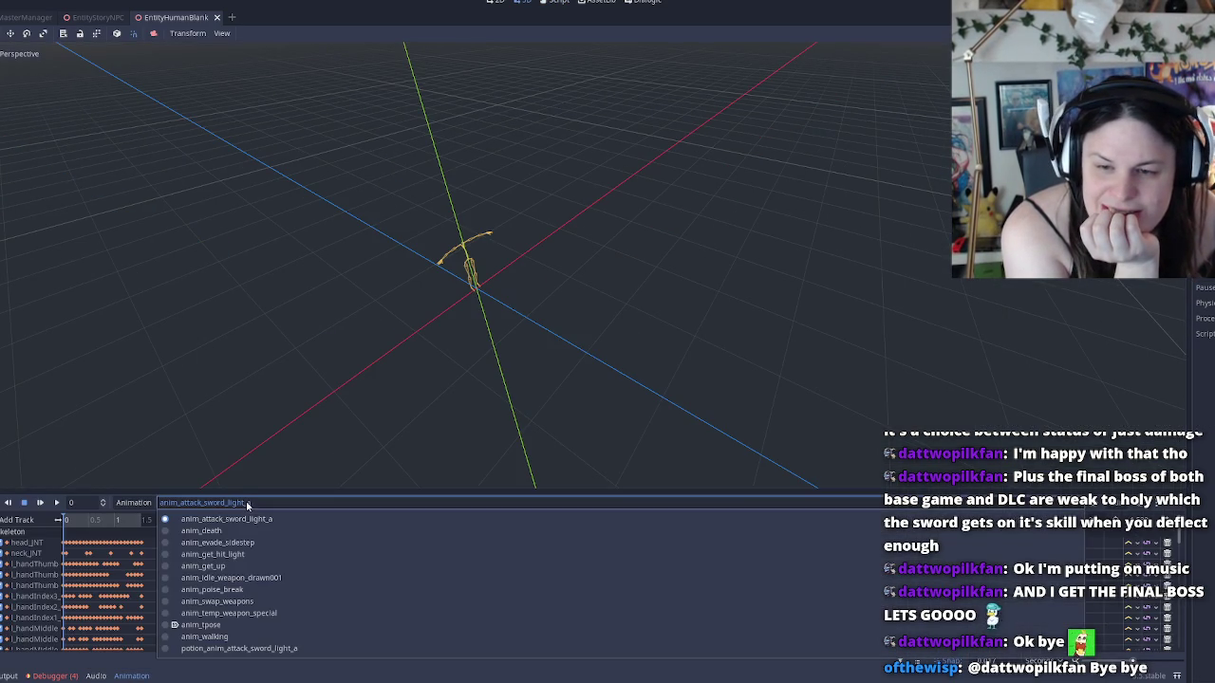
click(270, 566)
mouse_move(537, 326)
mouse_down()
mouse_move(523, 293)
mouse_move(522, 364)
mouse_move(530, 313)
mouse_move(549, 318)
mouse_move(543, 365)
mouse_move(543, 322)
mouse_move(598, 309)
mouse_up()
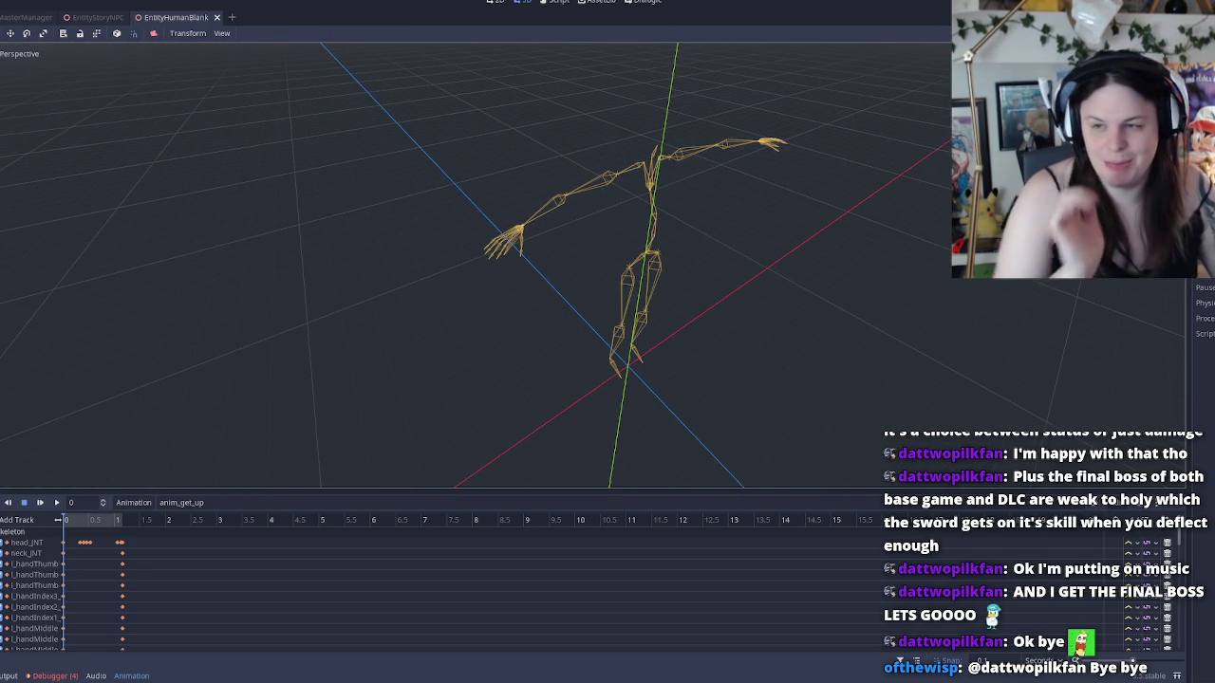
click(627, 313)
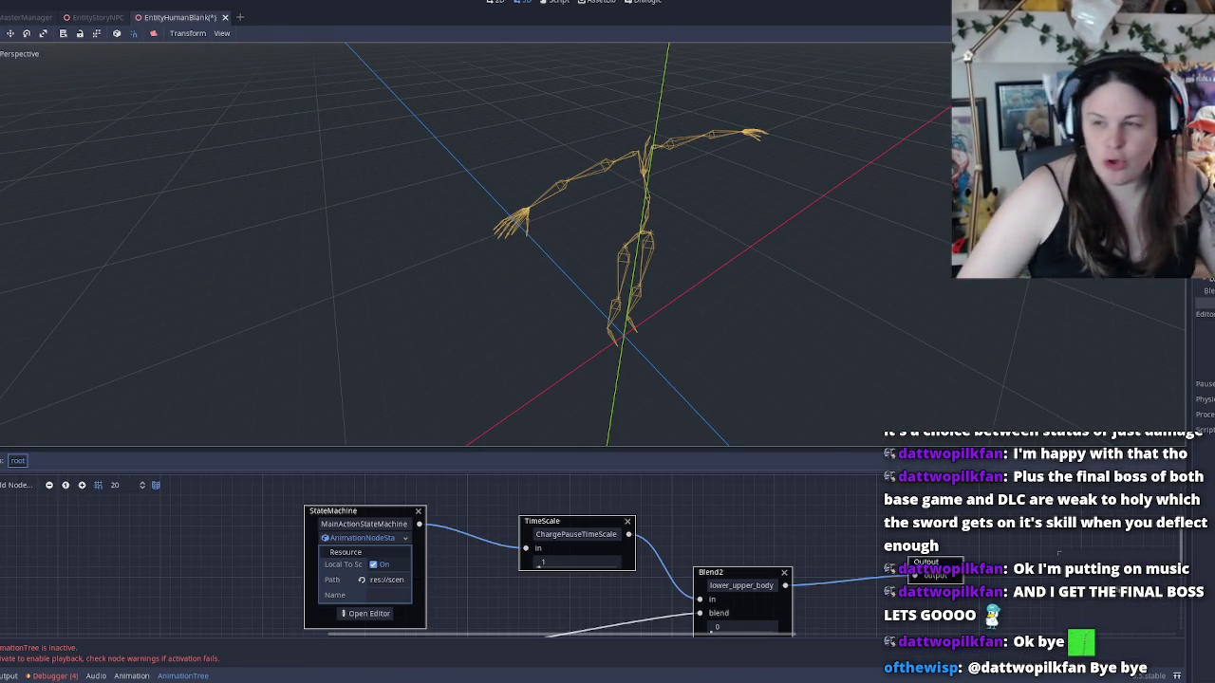
click(138, 349)
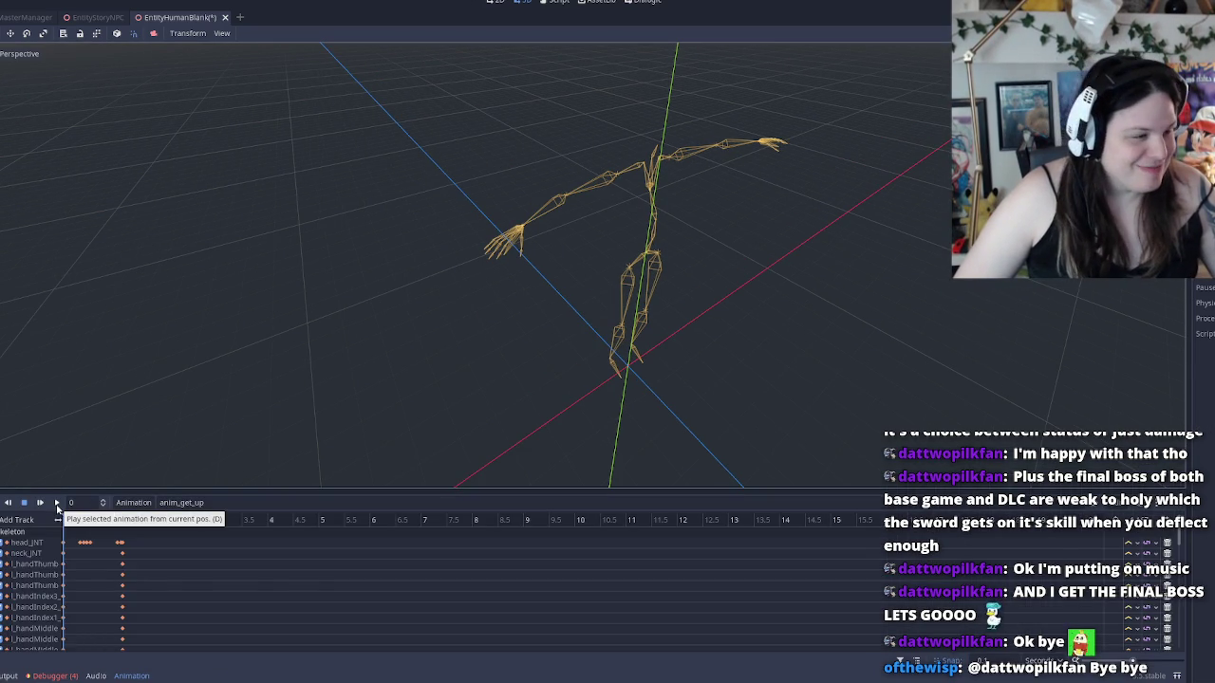
Preview anim_get_up forwards and backwards several times, then return to the blend graph
click(56, 502)
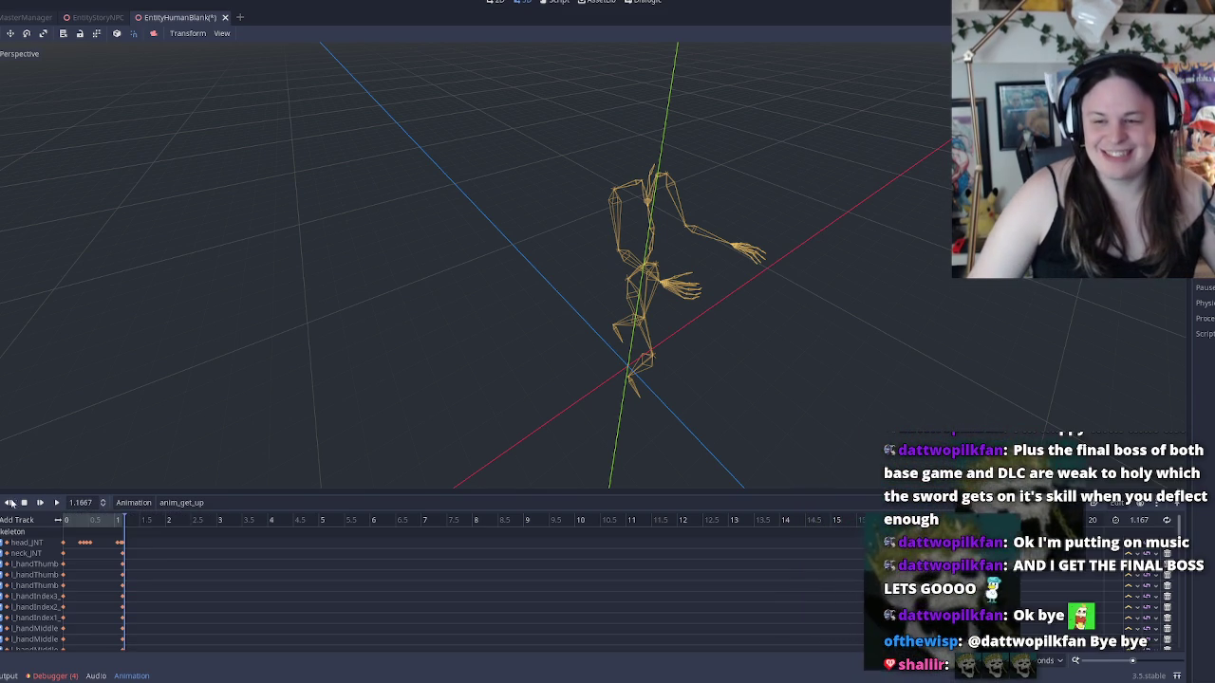
click(39, 503)
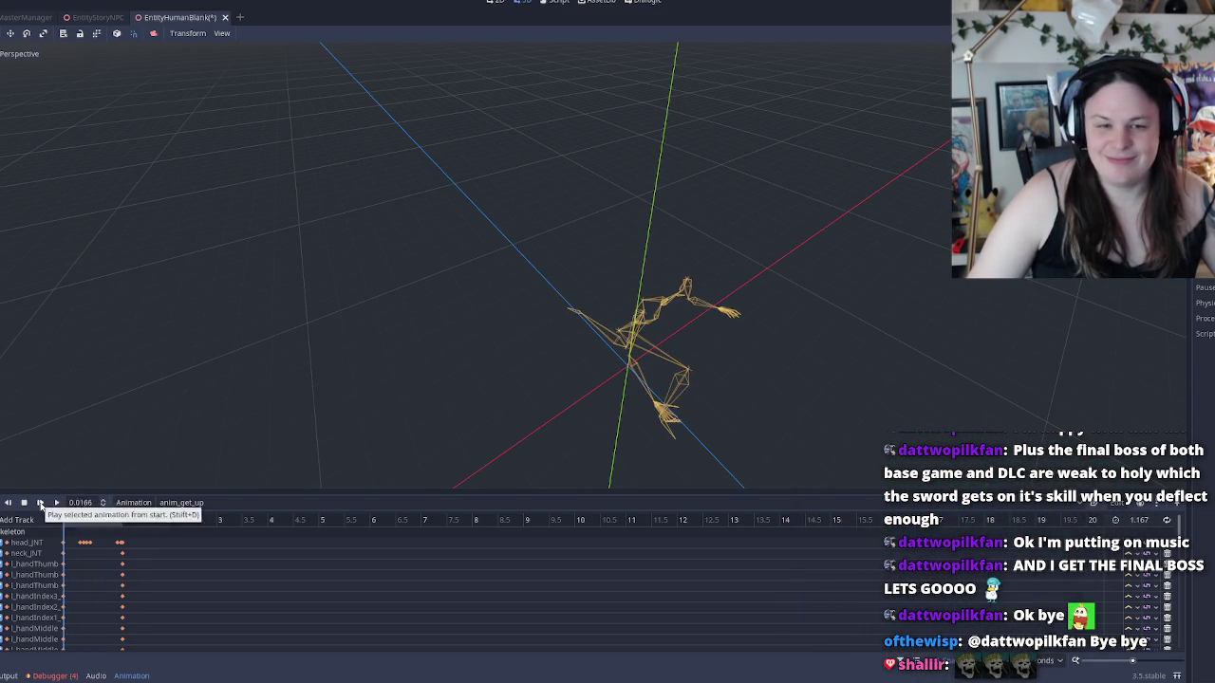
click(57, 503)
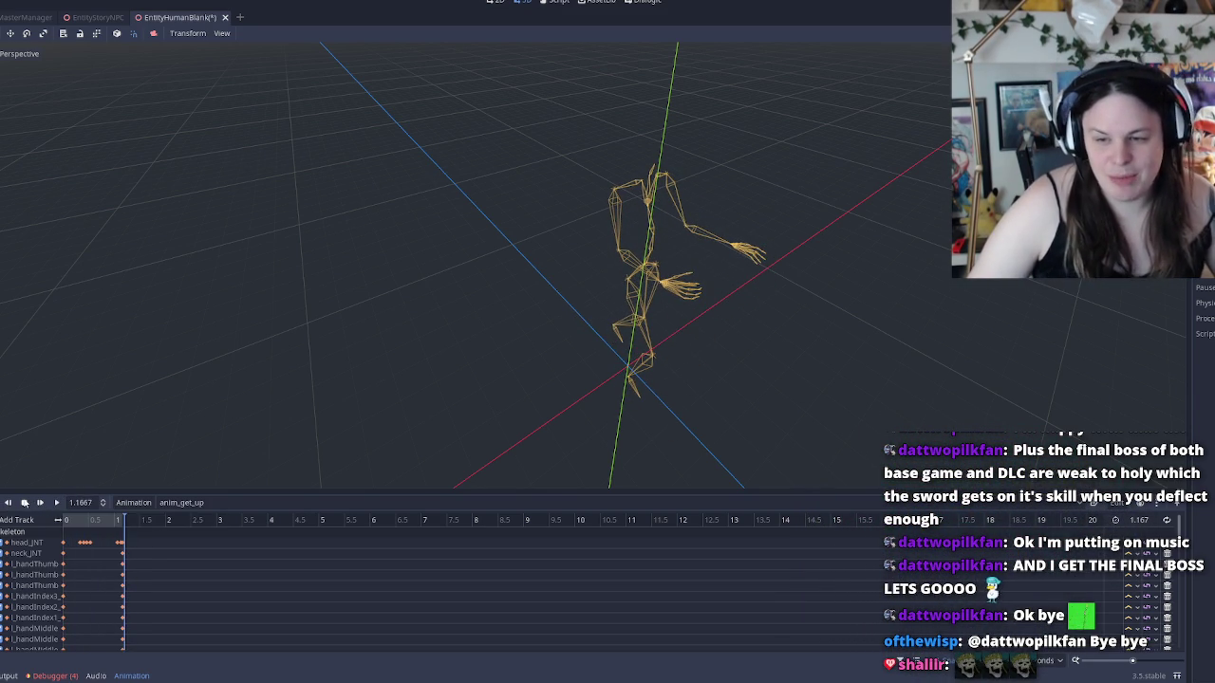
click(12, 503)
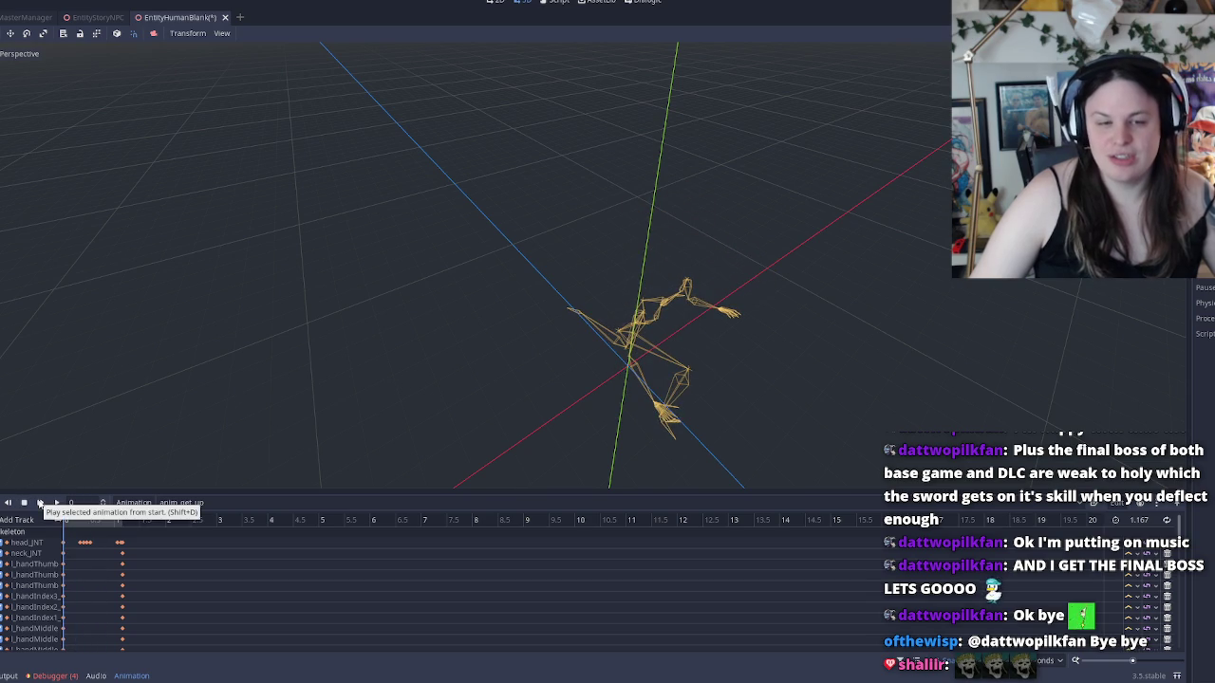
click(55, 503)
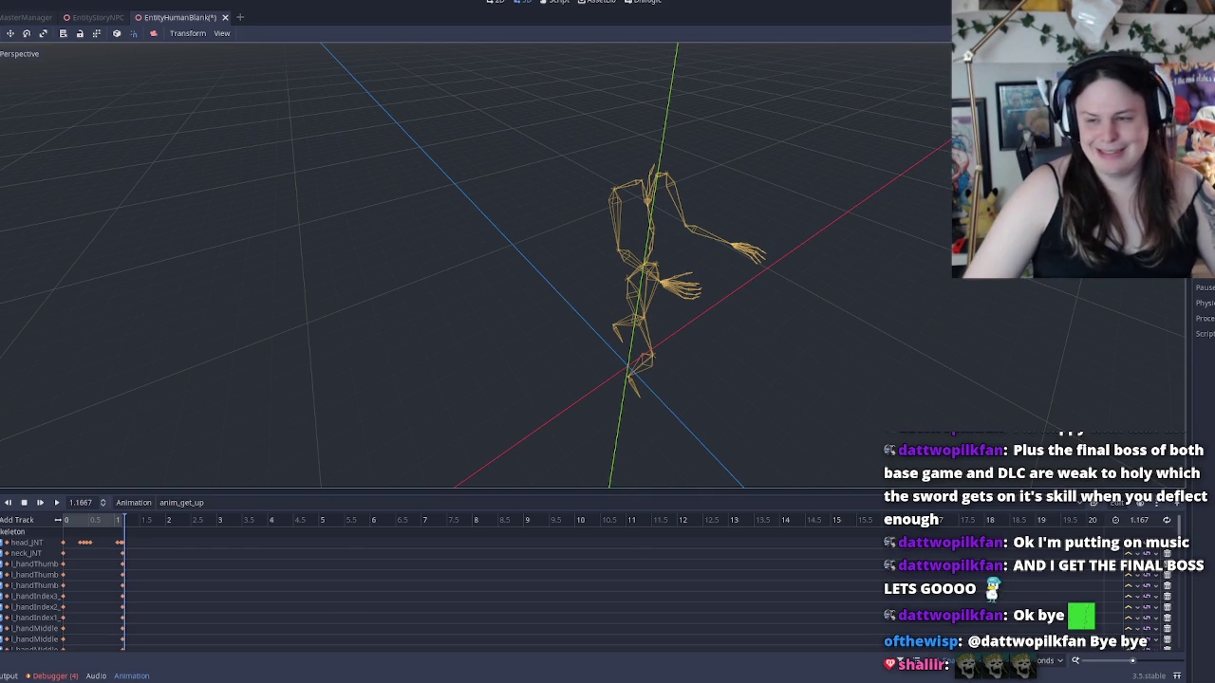
click(190, 307)
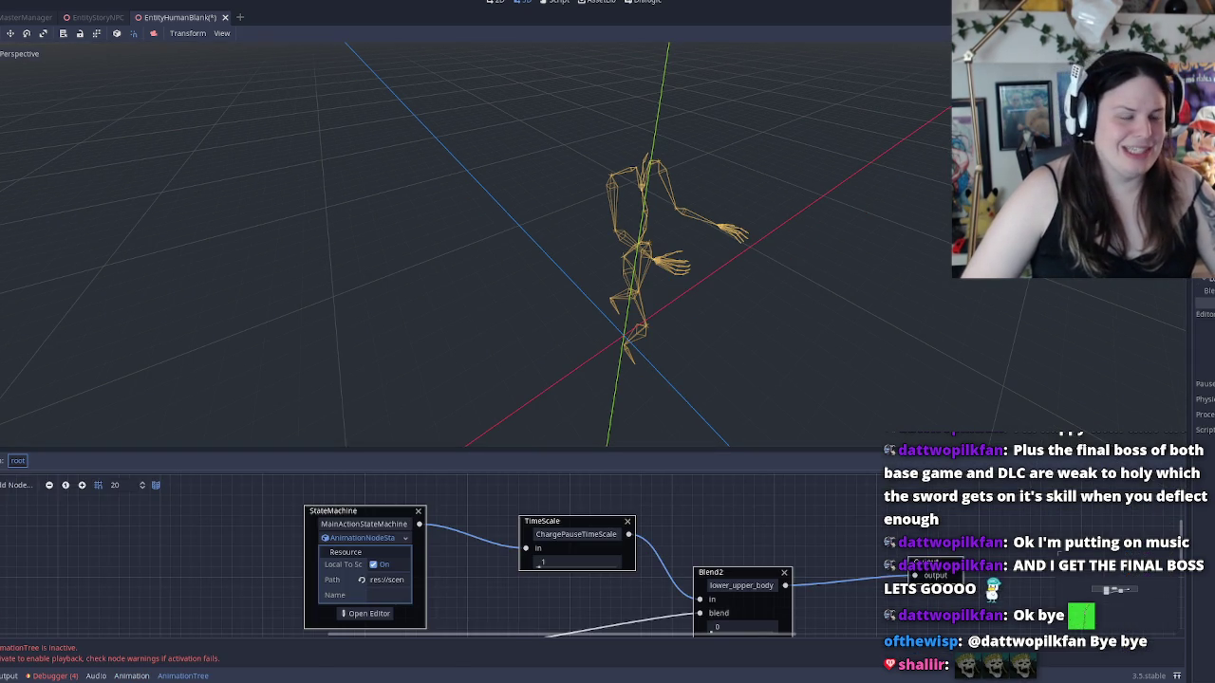
Open the MainActionStateMachine graph and select its recovery state
scroll(531, 605, down, 1)
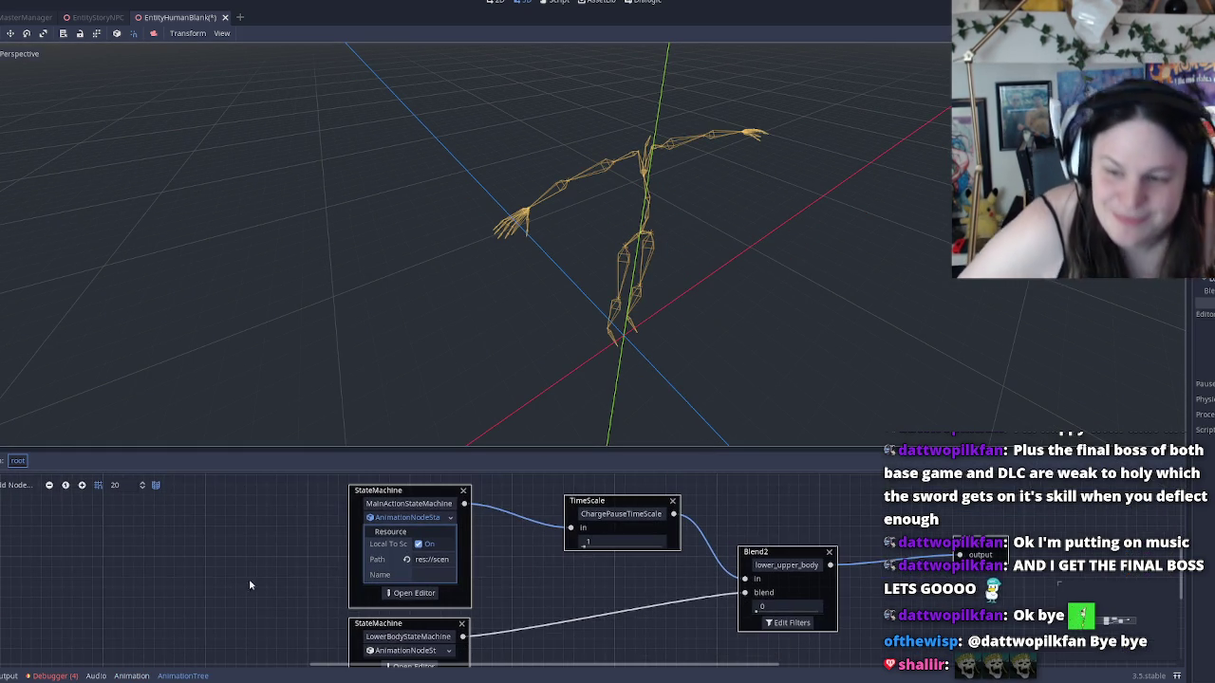
scroll(467, 519, down, 2)
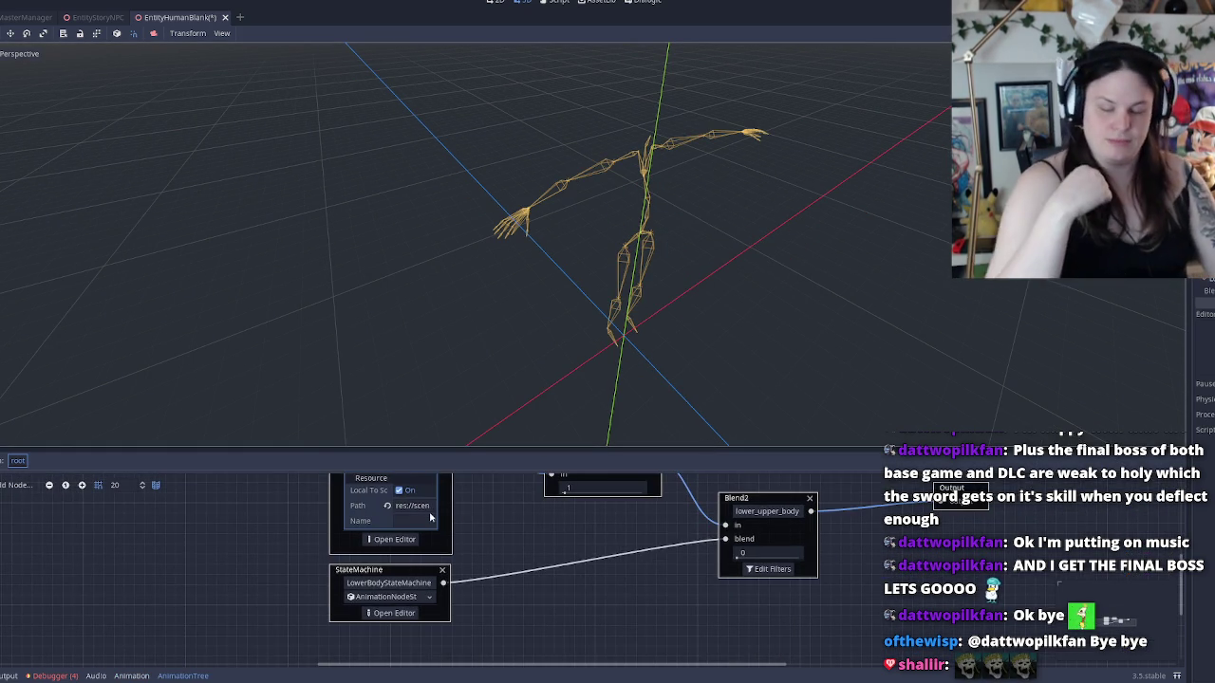
click(393, 539)
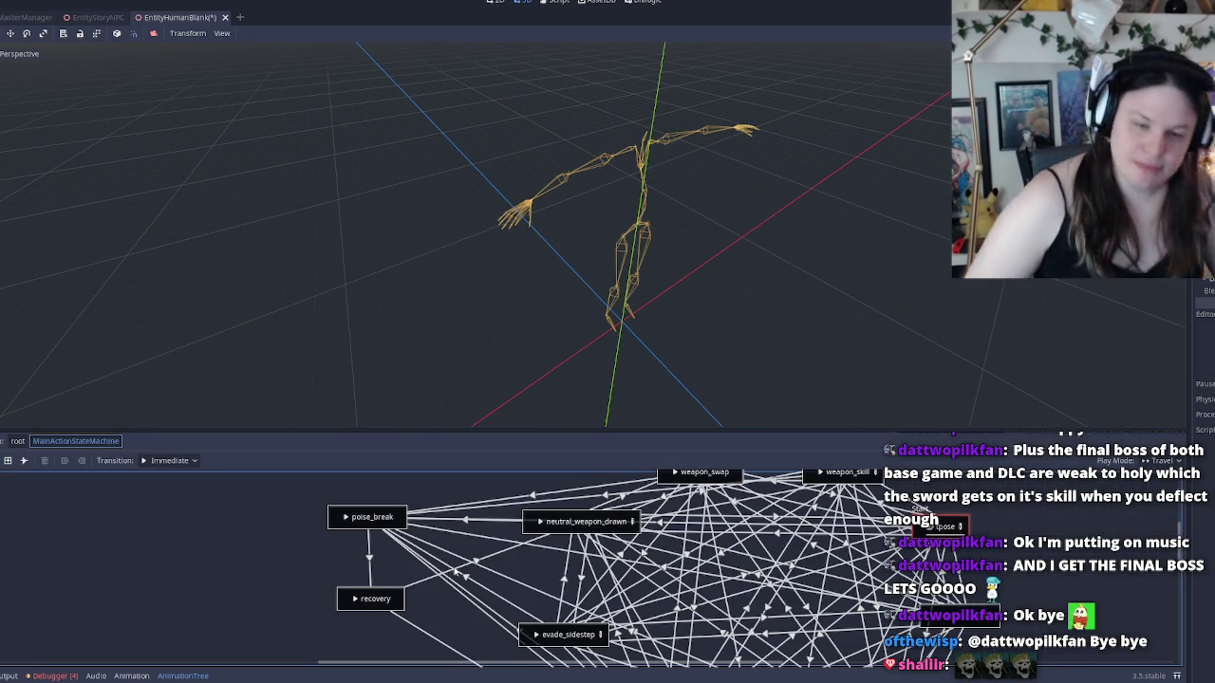
drag(444, 593, 452, 583)
click(397, 601)
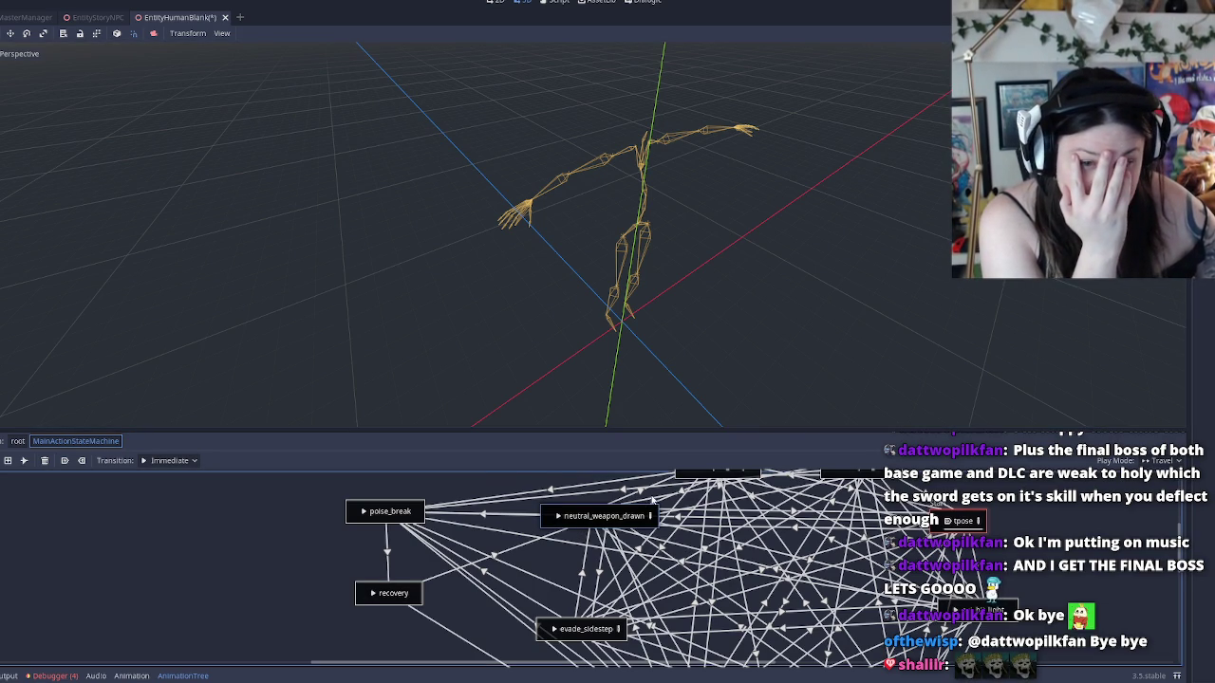
scroll(645, 512, right, 2)
scroll(589, 572, up, 1)
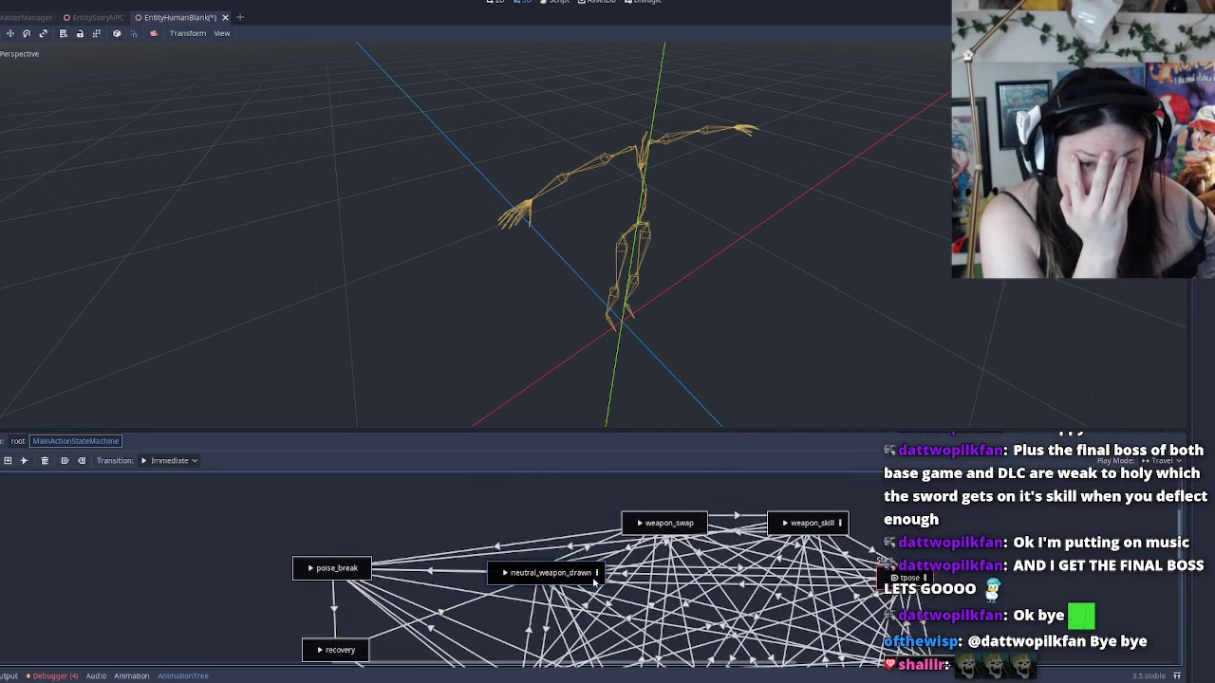
Look inside the neutral_weapon_drawn blend tree, then return to MainActionStateMachine
click(595, 572)
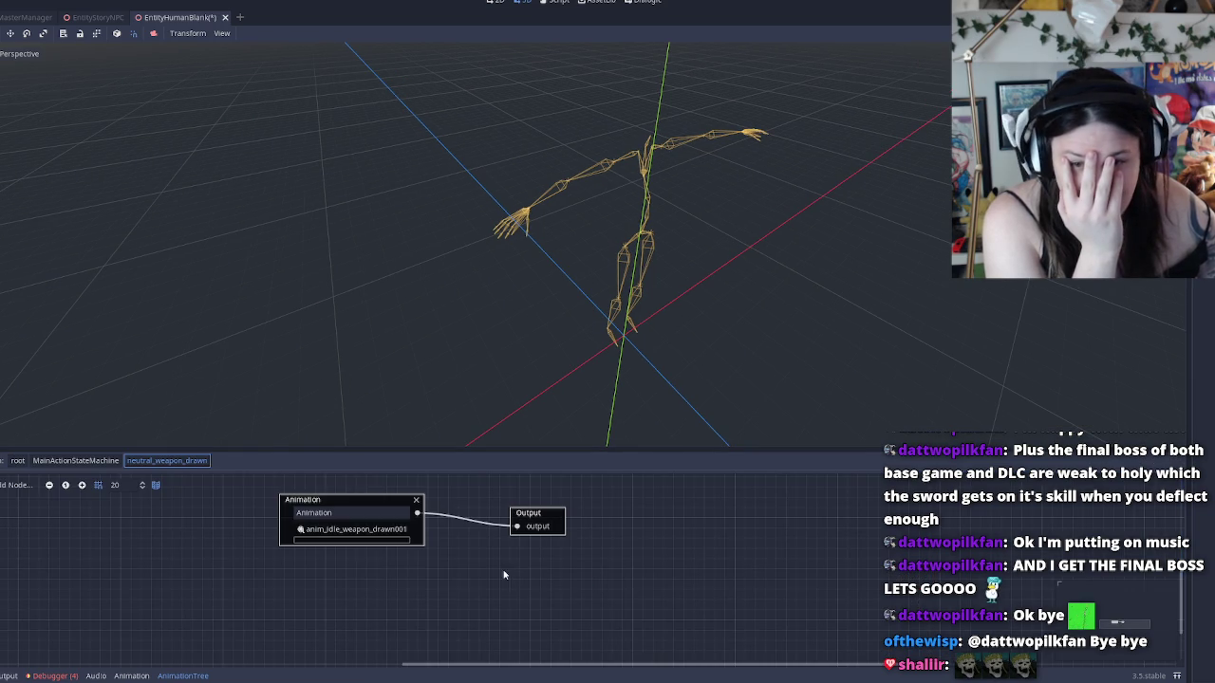
scroll(481, 575, left, 2)
scroll(481, 575, up, 1)
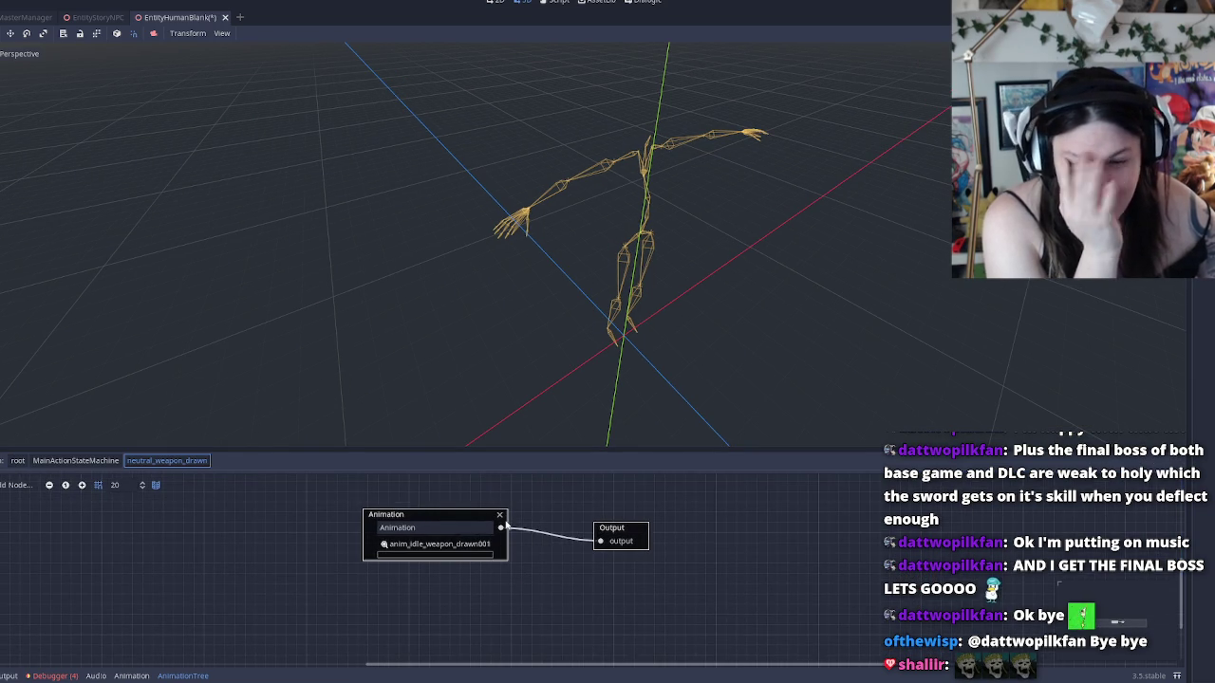
click(76, 460)
scroll(297, 514, down, 1)
scroll(452, 577, down, 2)
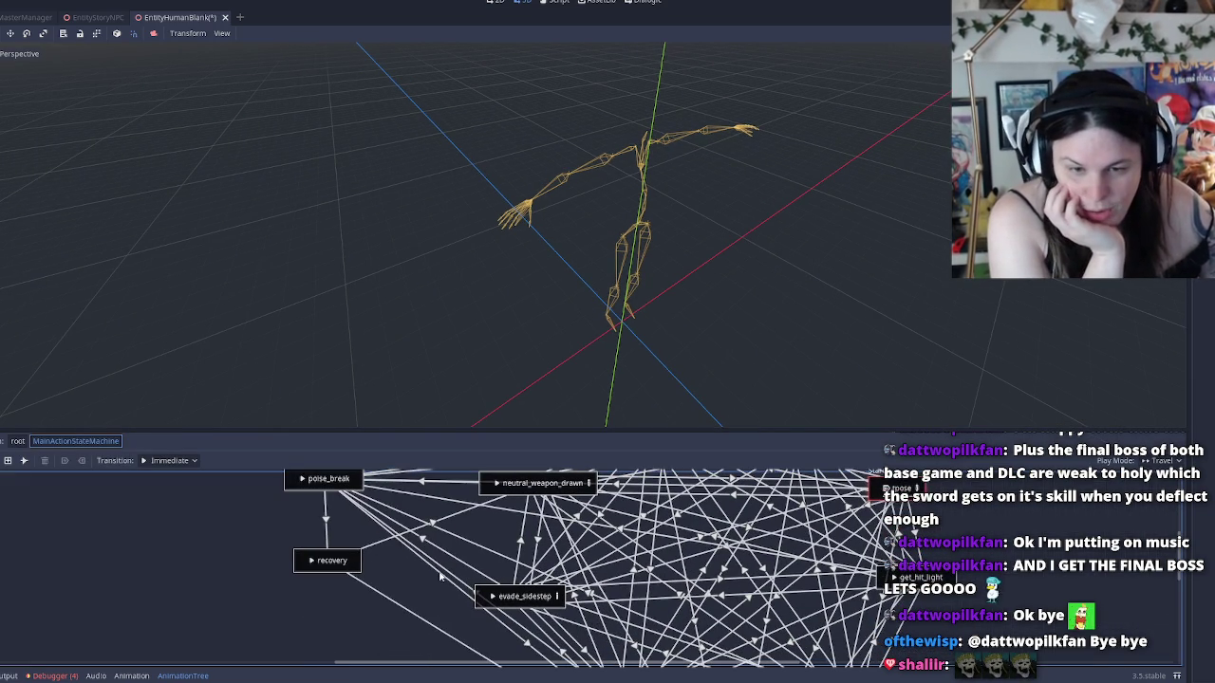
scroll(495, 509, up, 1)
scroll(496, 510, right, 2)
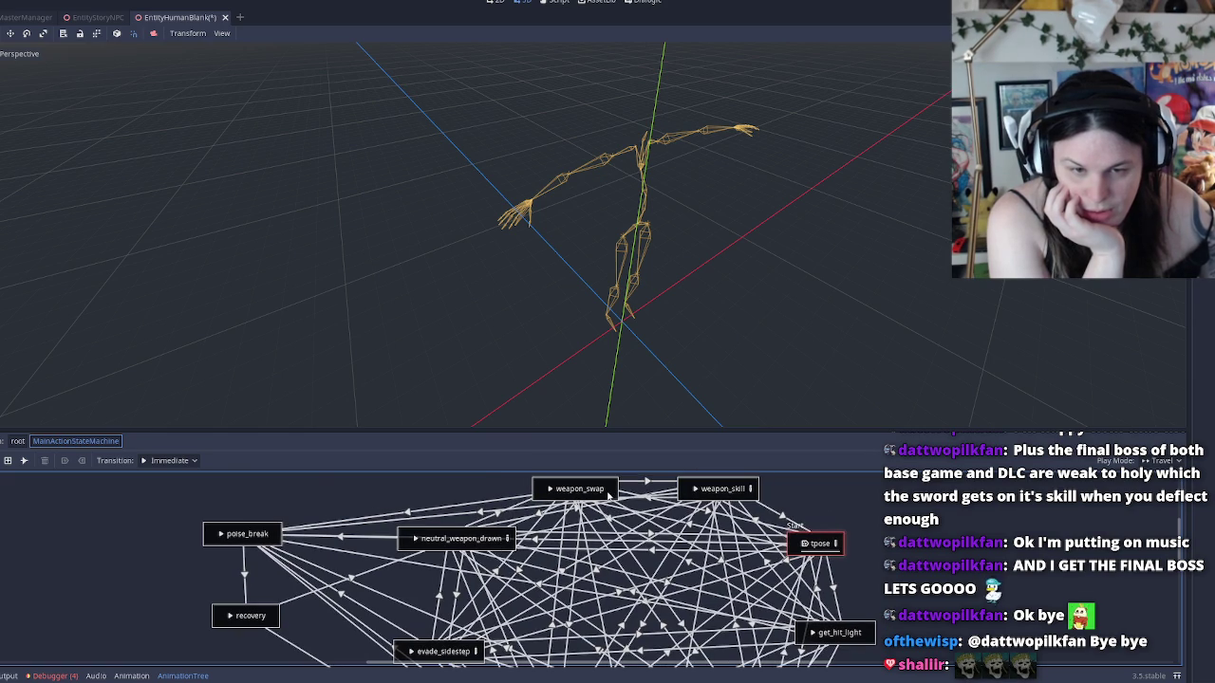
scroll(665, 503, down, 3)
scroll(665, 503, right, 1)
scroll(695, 513, down, 2)
scroll(664, 512, up, 2)
scroll(664, 513, right, 3)
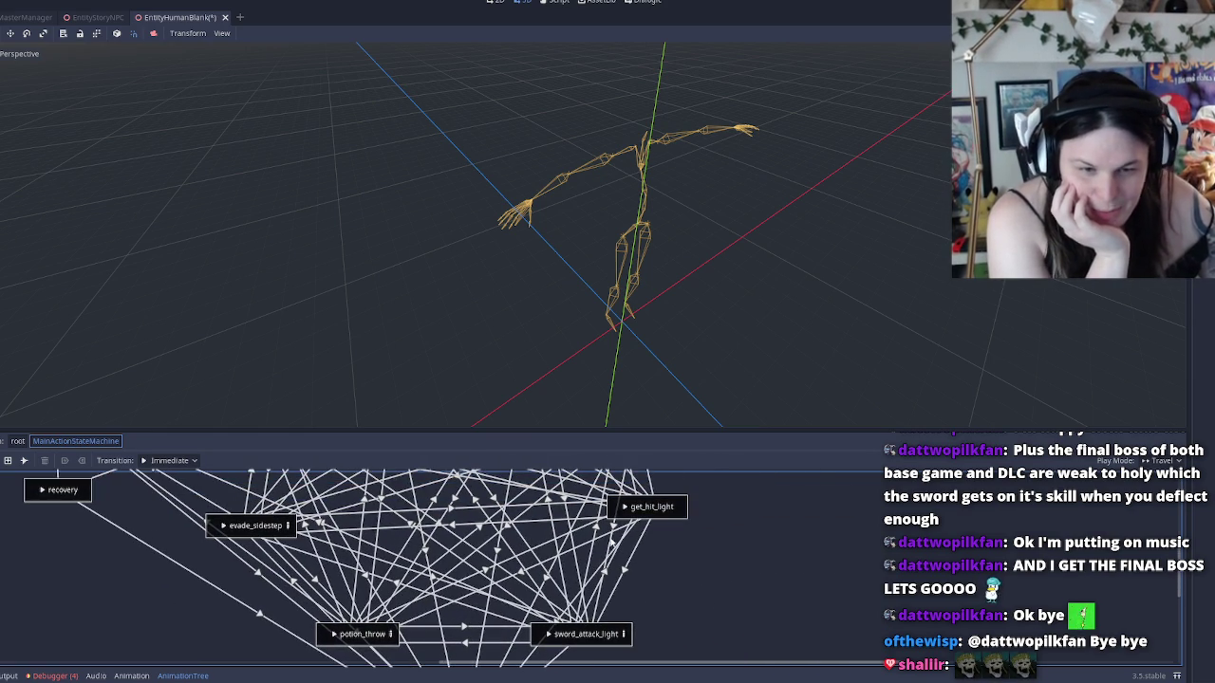
Select the get_hit_light state, then go back to the recovery timer script
click(676, 512)
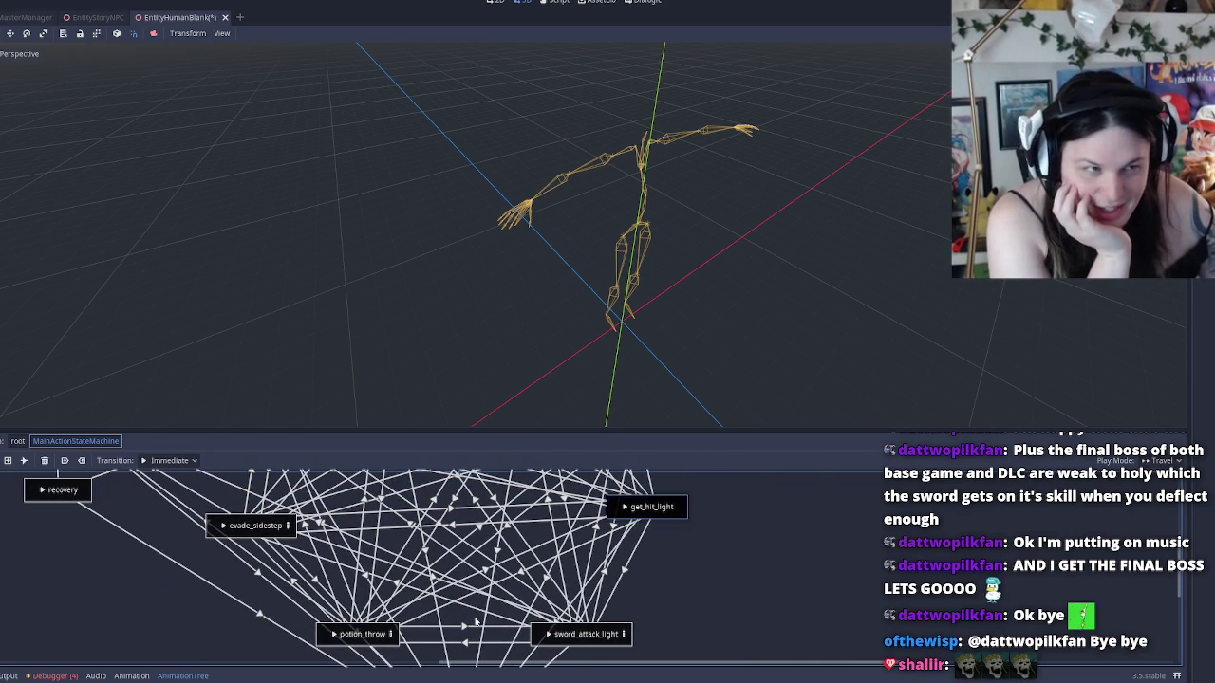
scroll(478, 621, left, 6)
scroll(809, 520, down, 3)
scroll(809, 520, up, 1)
scroll(684, 569, left, 5)
scroll(563, 615, up, 2)
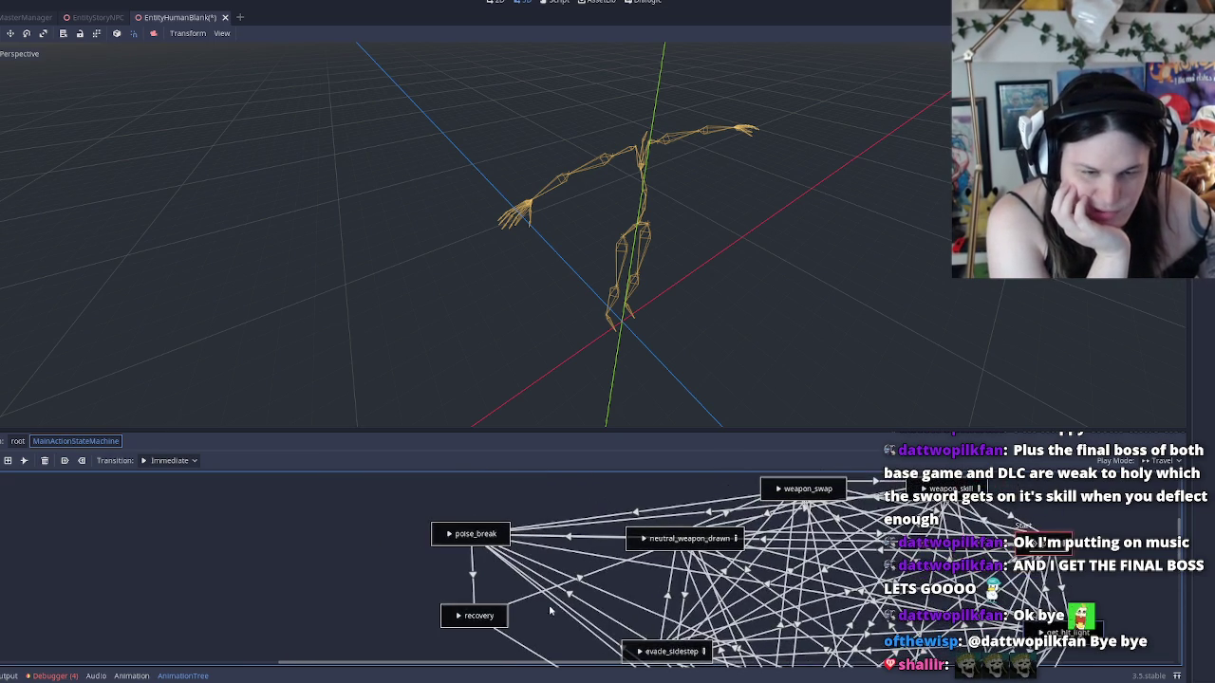
scroll(562, 615, left, 3)
scroll(563, 615, down, 1)
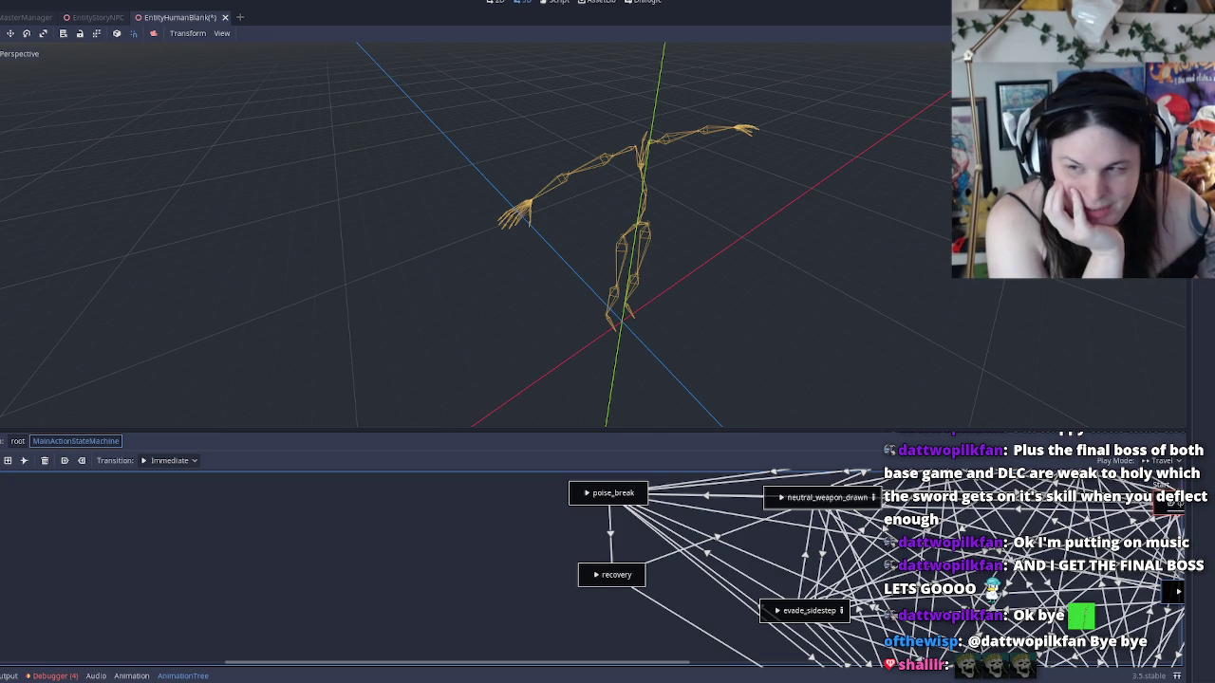
scroll(190, 582, down, 15)
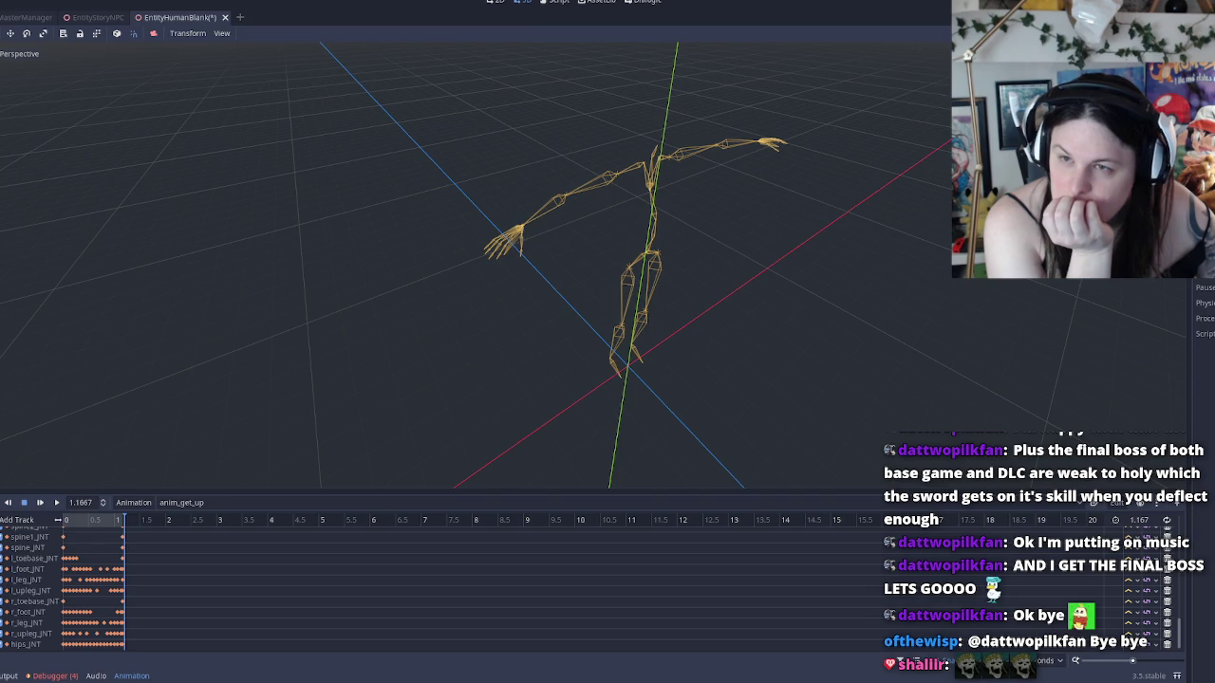
key(F3)
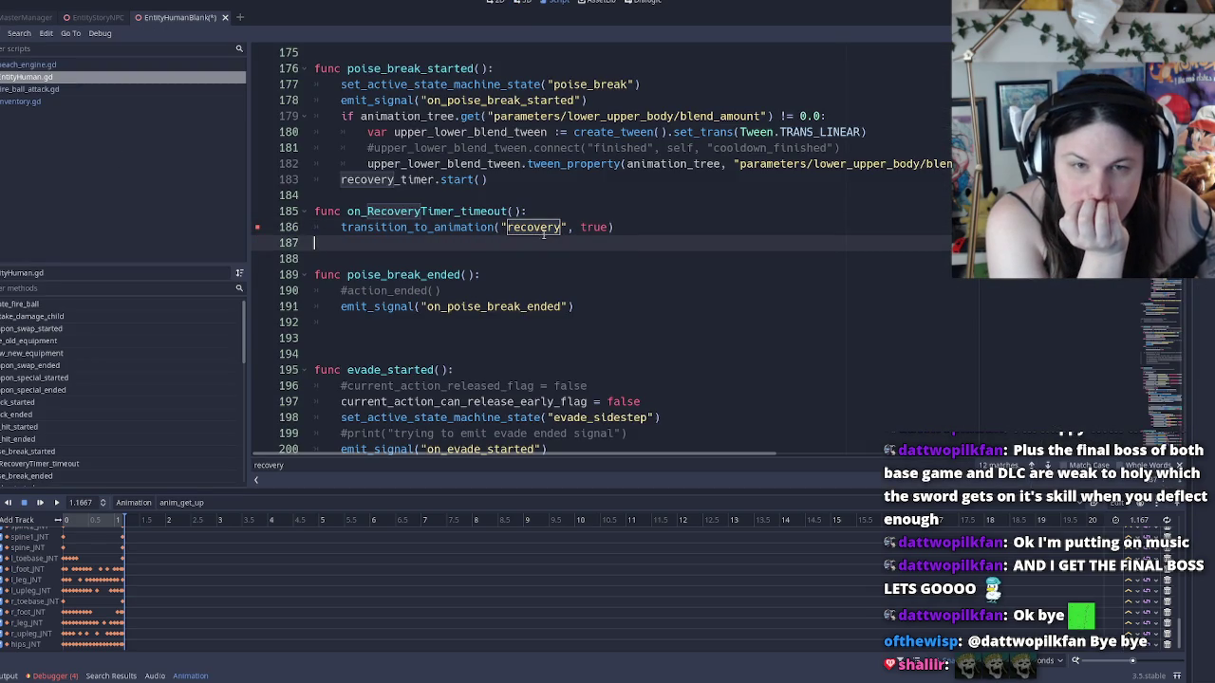
Inspect the on_RecoveryTimer_timeout, on_poise_break_ended and on_evade_started handlers in EntityHuman.gd
click(395, 212)
double_click(394, 212)
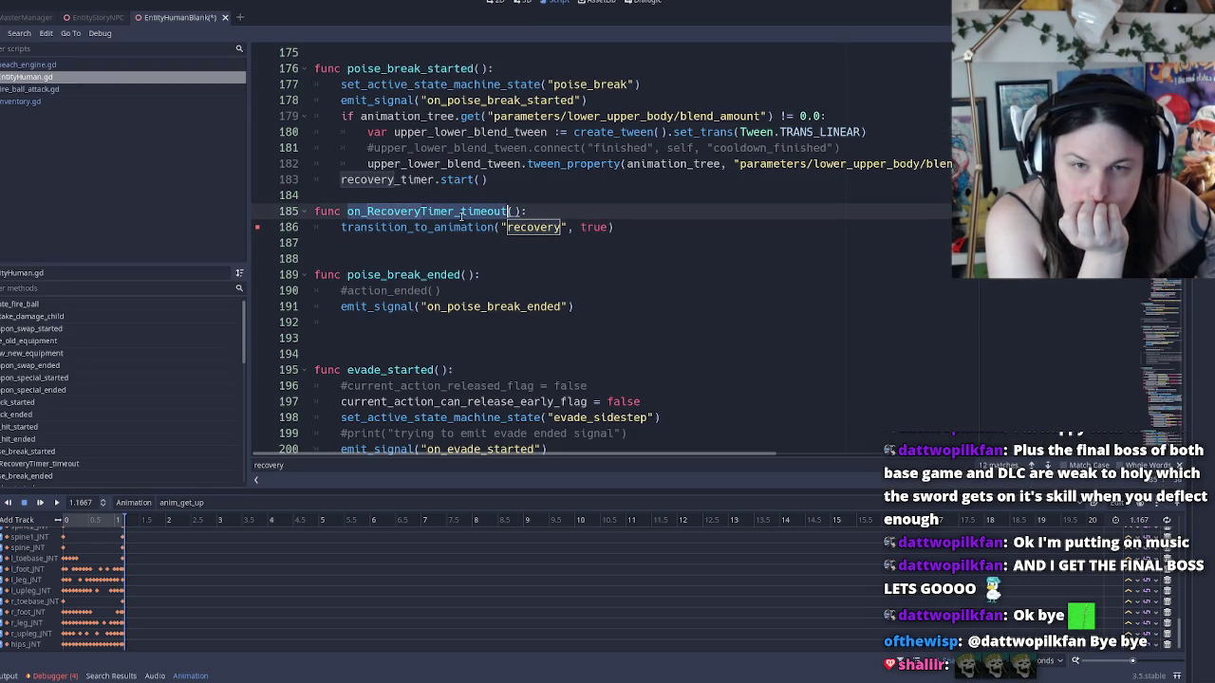
double_click(542, 228)
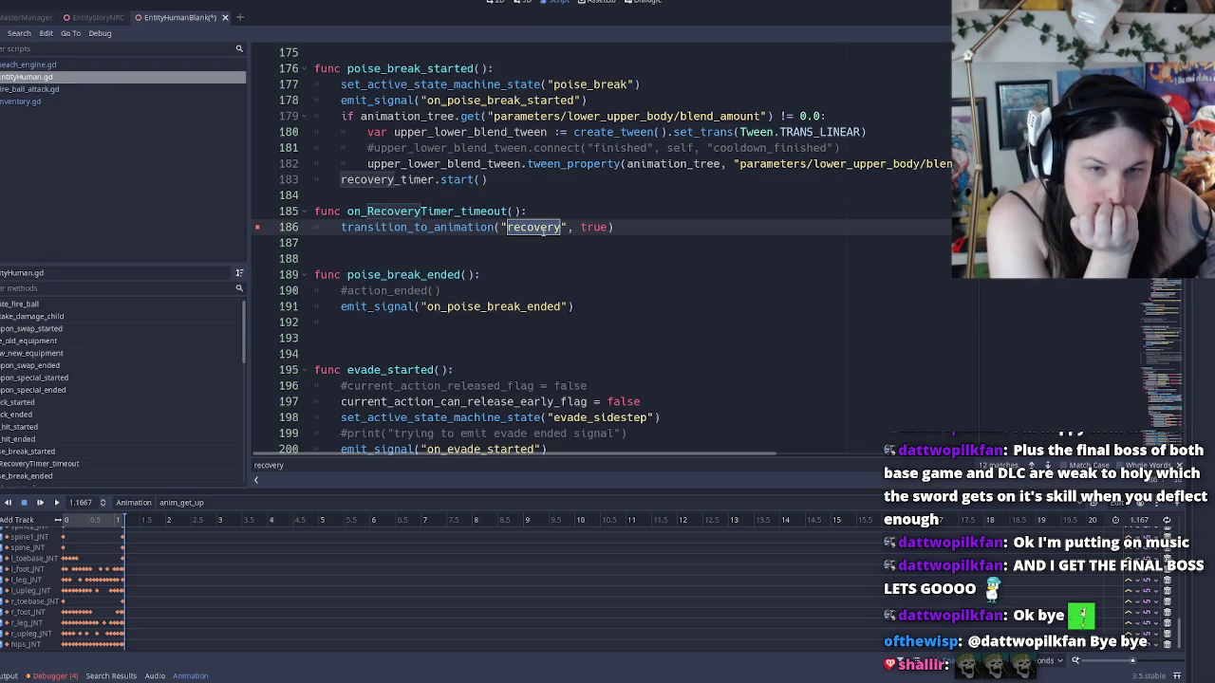
click(434, 291)
double_click(500, 305)
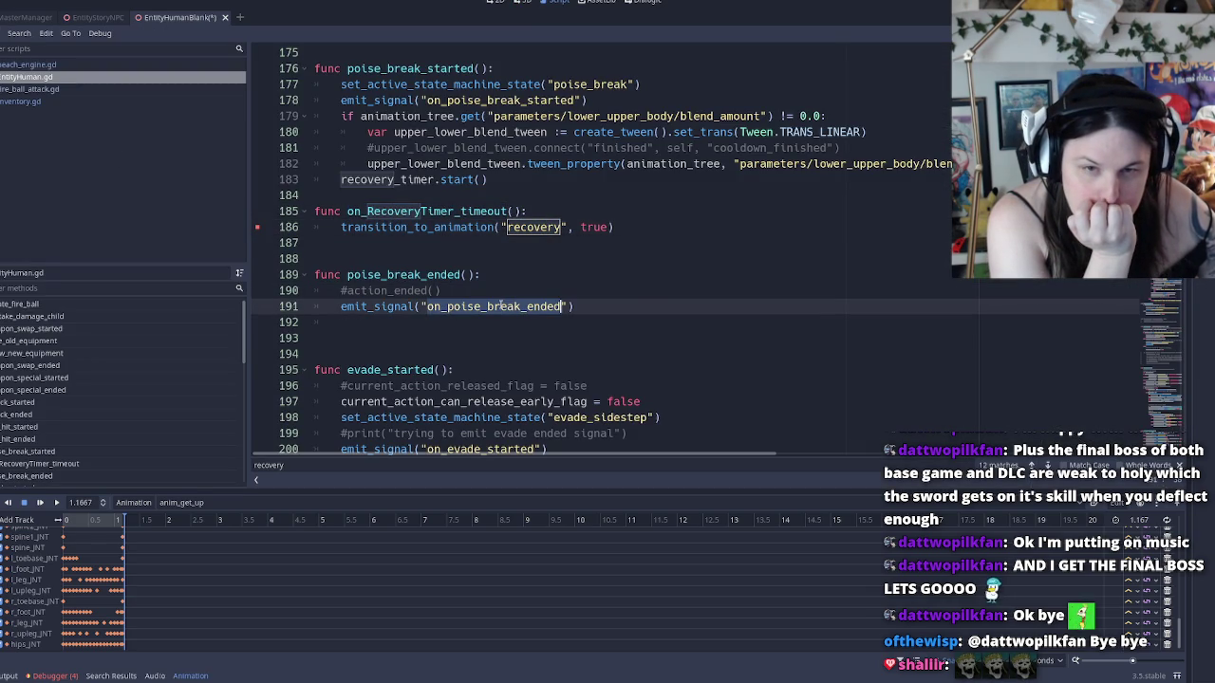
scroll(467, 364, down, 2)
double_click(466, 359)
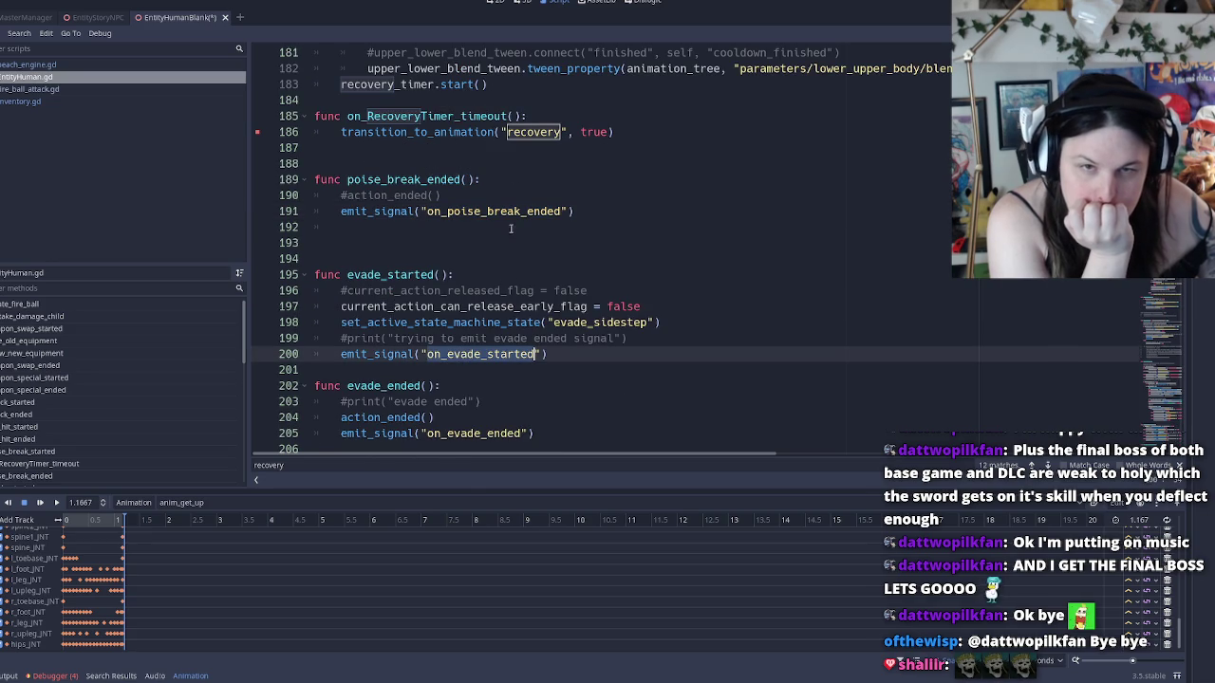
Select 'recovery' on line 186 and step through its matches with Find Next
click(523, 143)
double_click(527, 133)
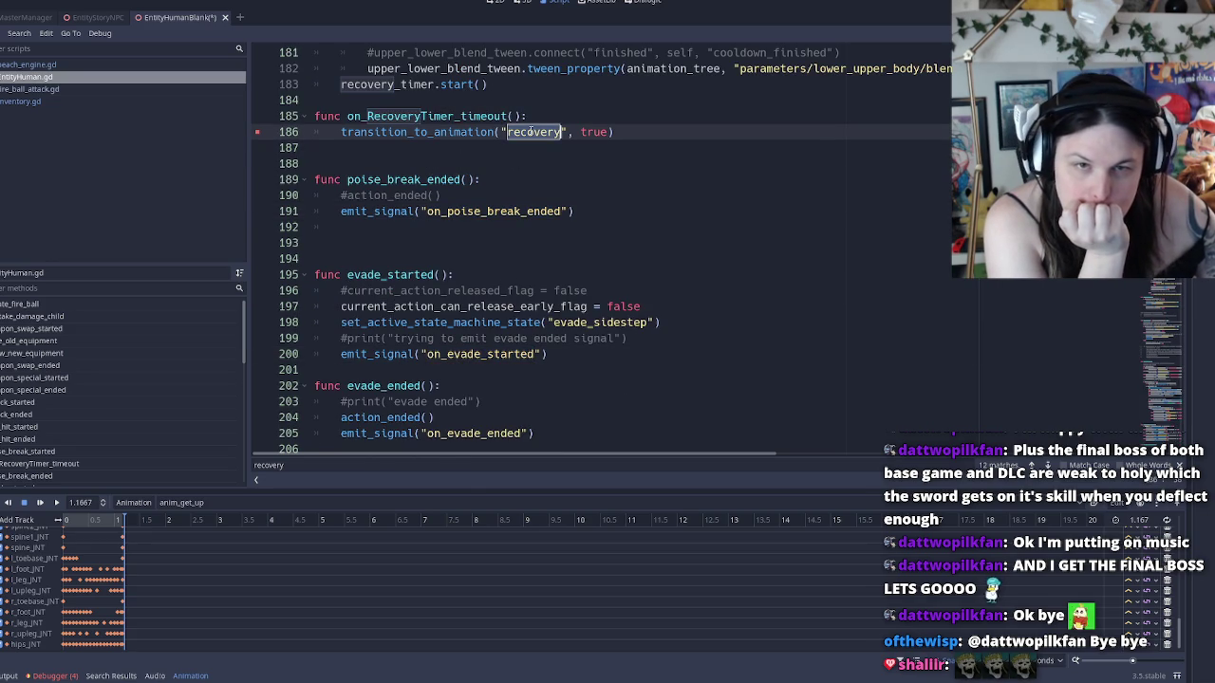
scroll(532, 151, up, 2)
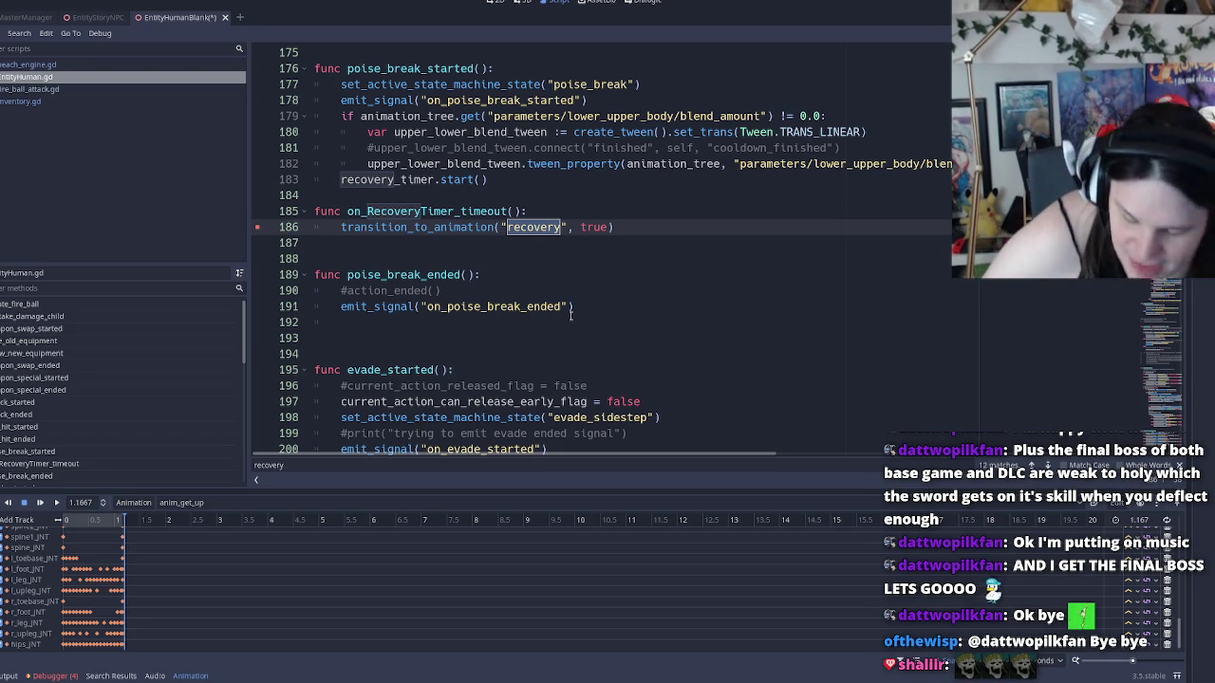
key(F3)
key(F3)
key(F3)
key(F3)
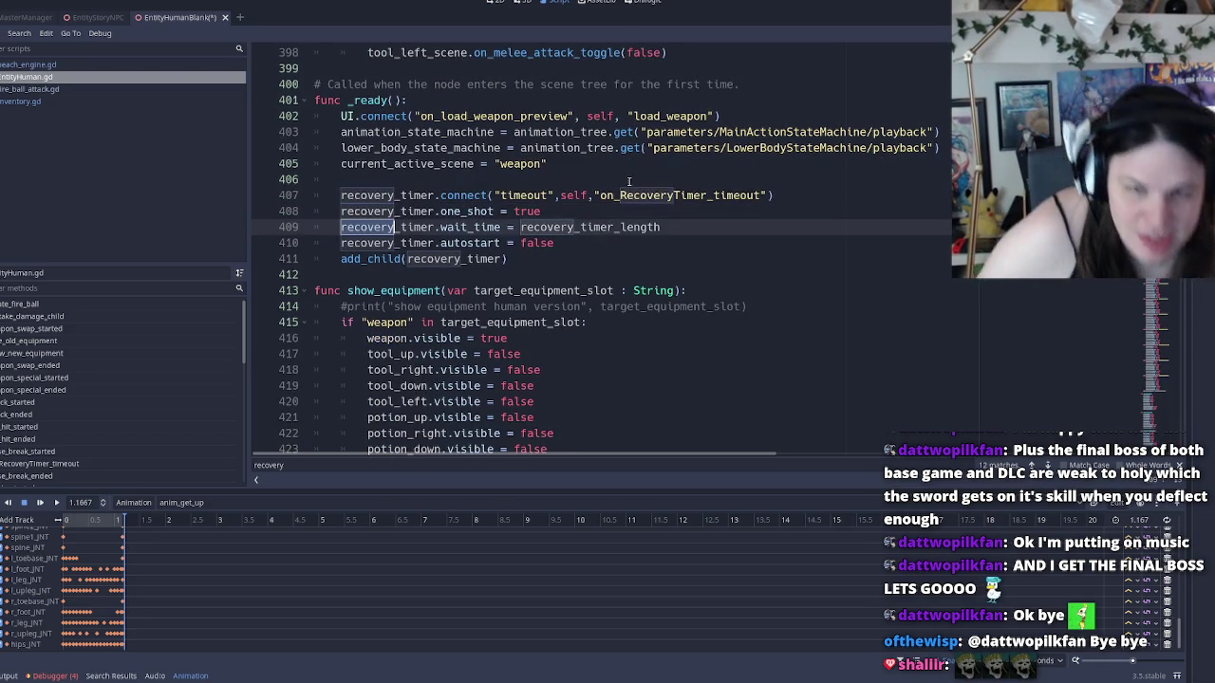
key(F3)
key(F3)
key(F3)
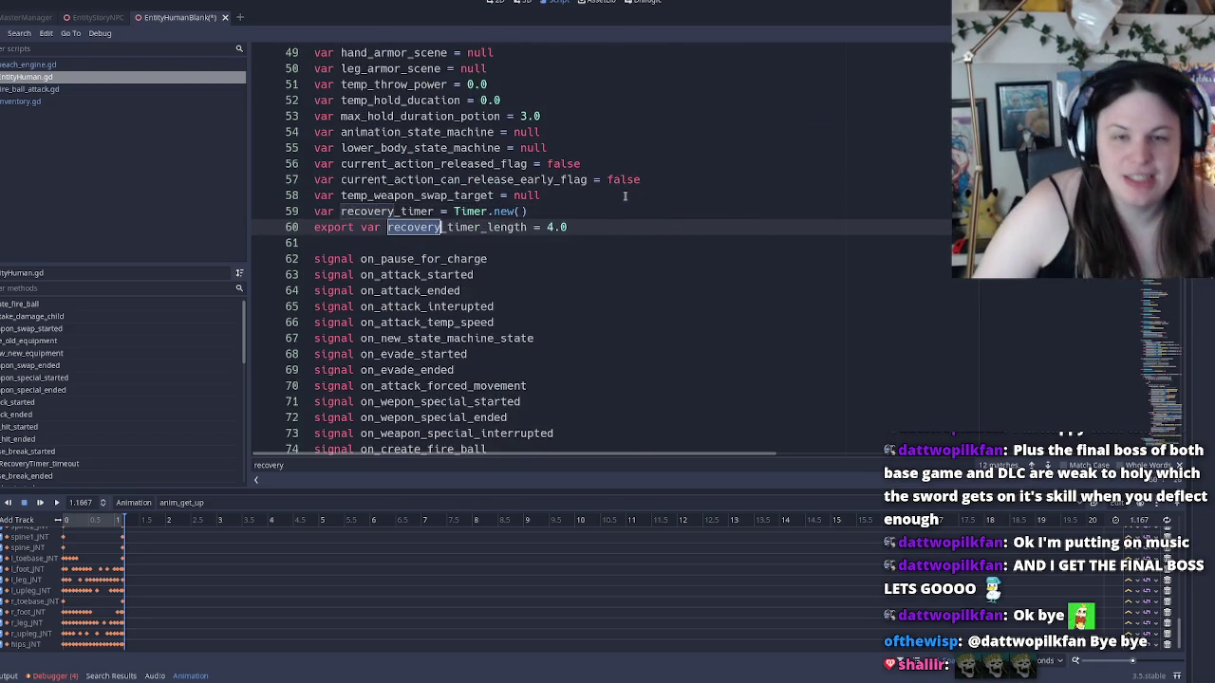
key(F3)
key(F3)
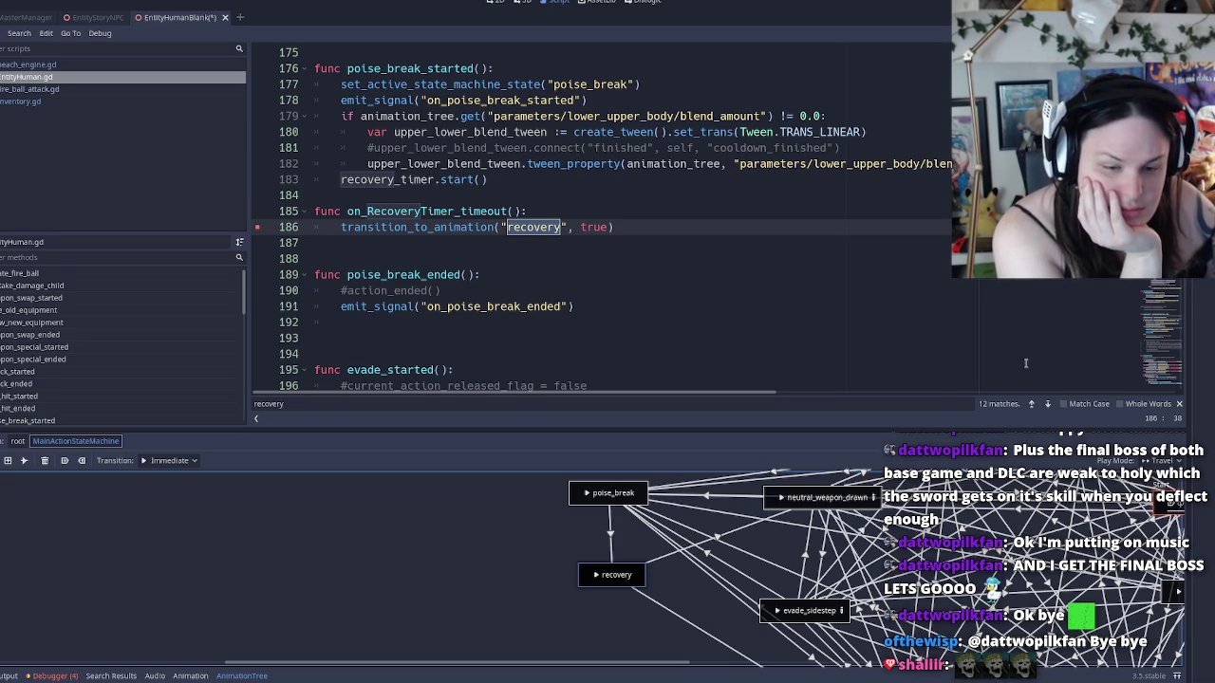
Select the recovery state node in the MainActionStateMachine graph
click(573, 569)
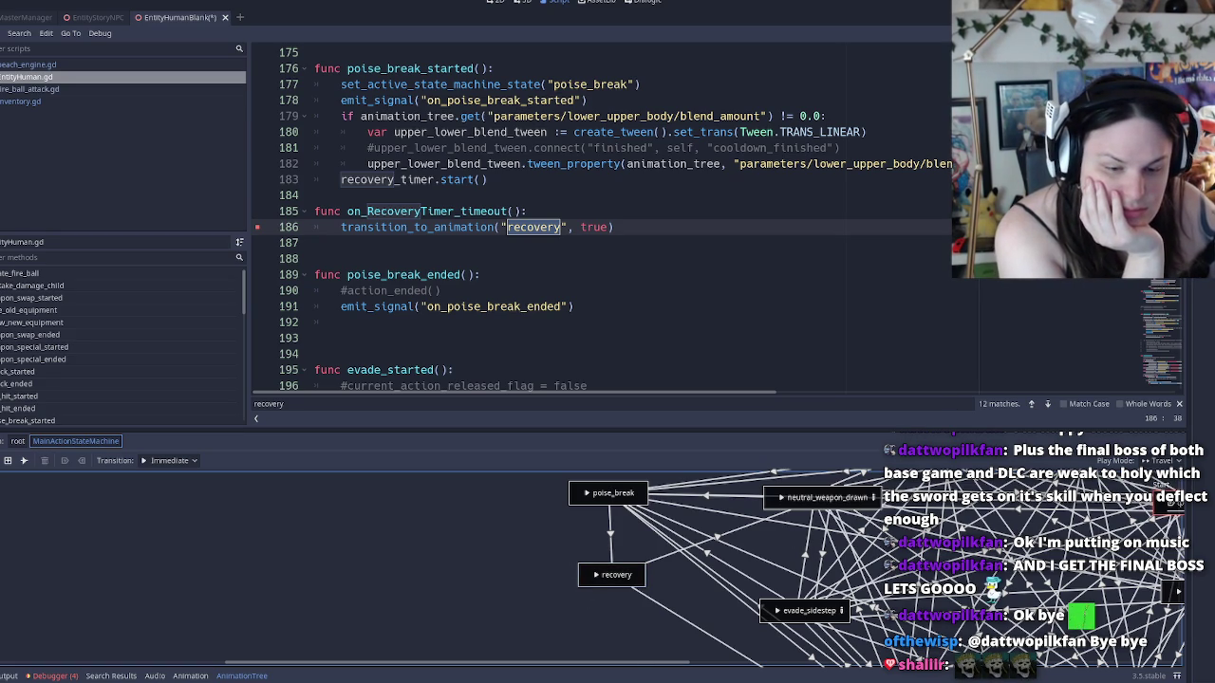
click(598, 569)
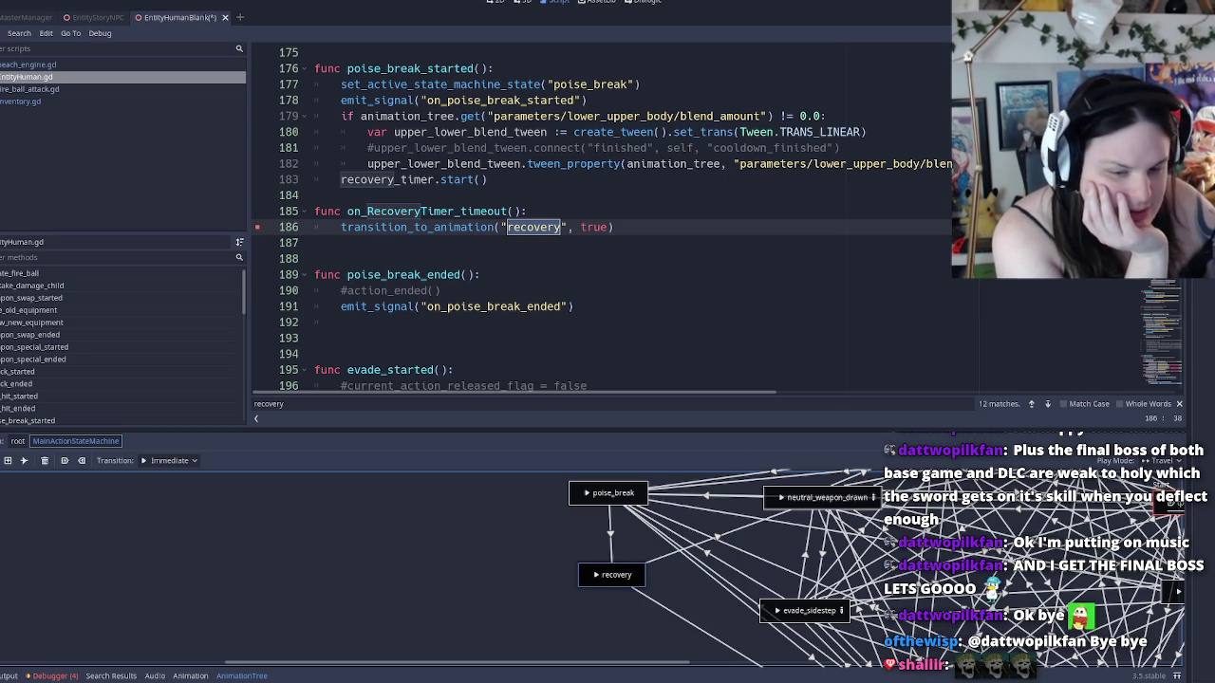
mouse_move(631, 679)
mouse_move(574, 652)
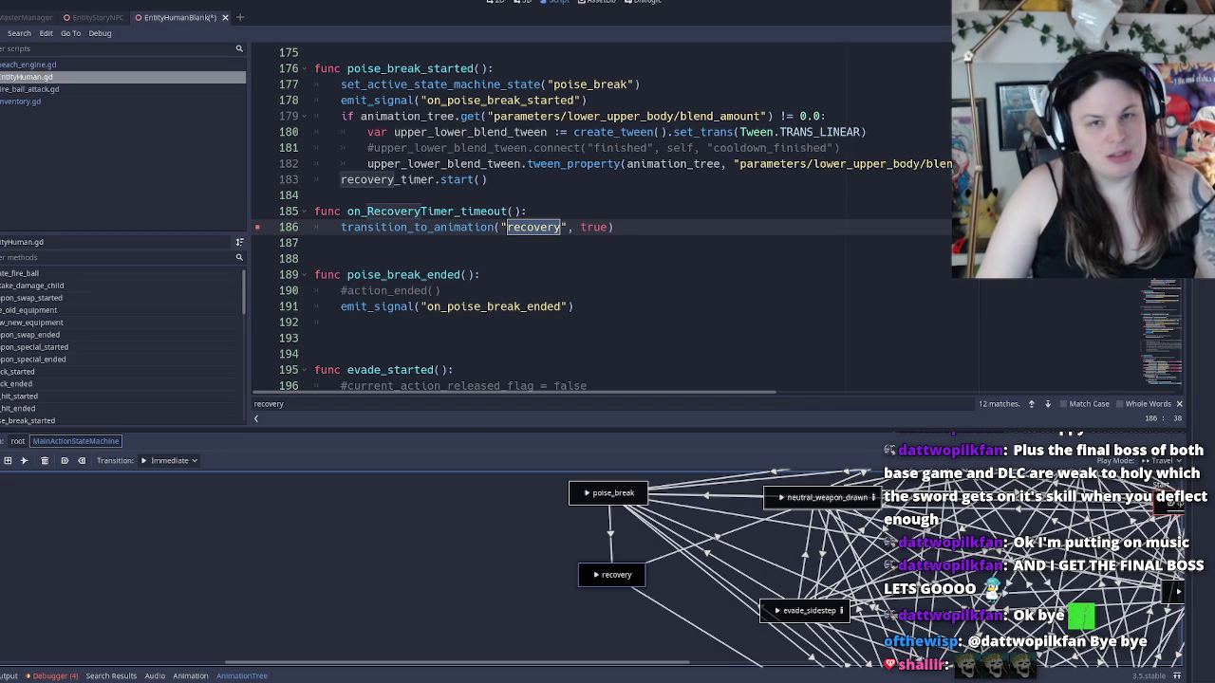
scroll(803, 222, down, 10)
scroll(766, 203, up, 5)
scroll(664, 205, up, 6)
scroll(570, 234, up, 5)
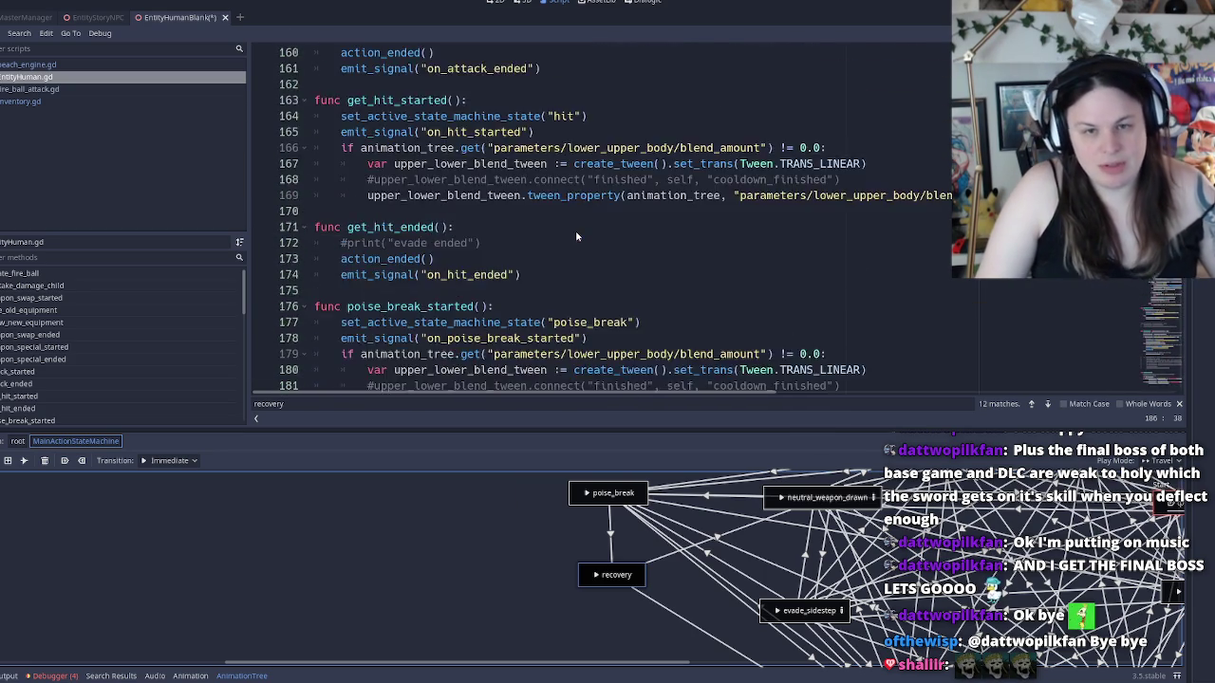
scroll(570, 235, down, 7)
Clear the breakpoint on line 186 and step through the recovery matches
click(537, 115)
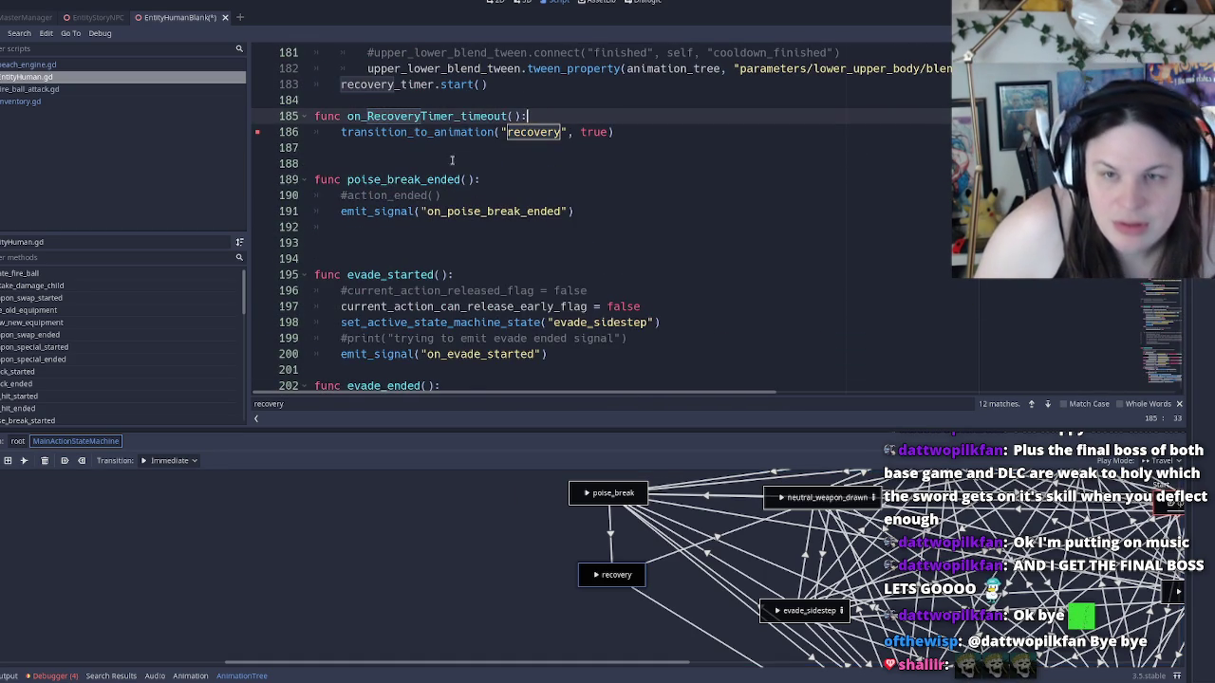
click(257, 132)
double_click(510, 133)
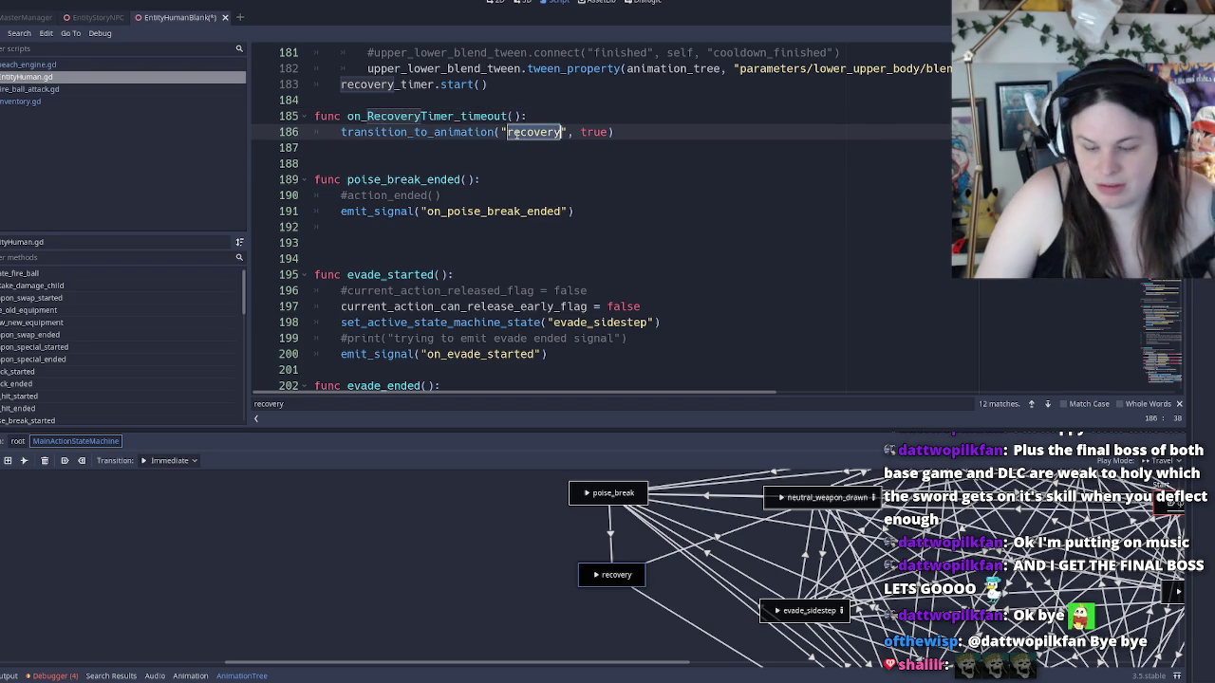
key(F3)
key(F3)
key(F3)
key(F3)
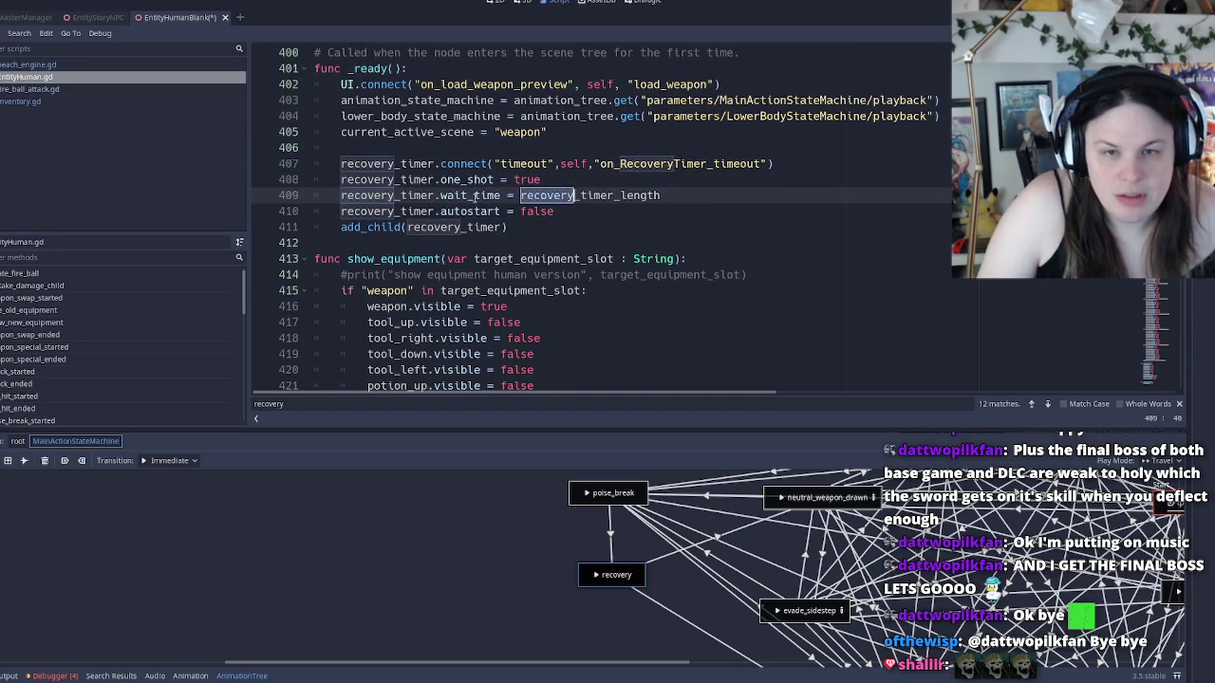
key(F3)
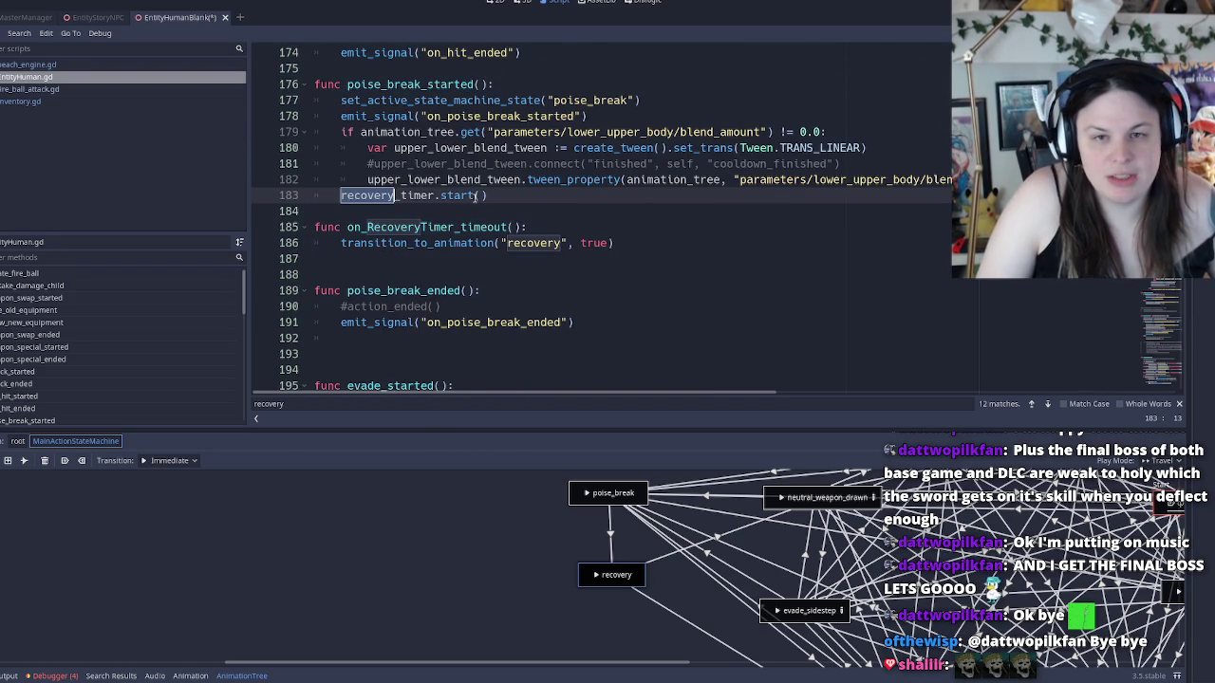
key(F3)
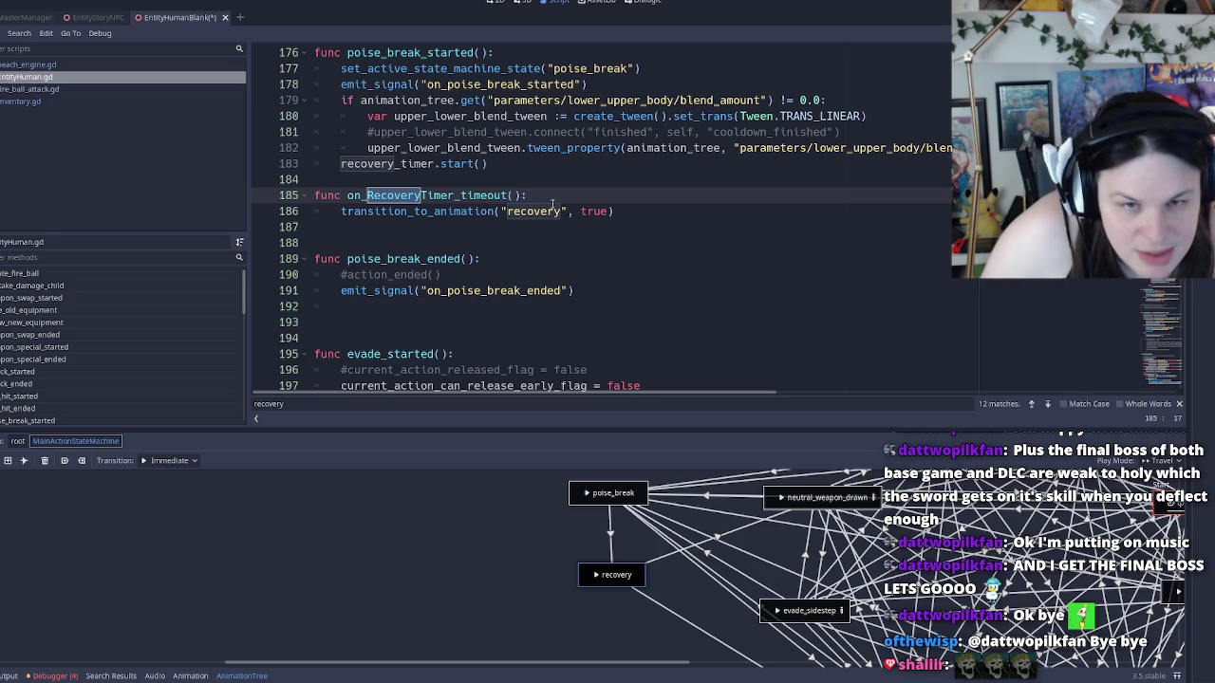
Recheck the on_RecoveryTimer_timeout transition call, cycling recovery matches back to line 186
double_click(553, 211)
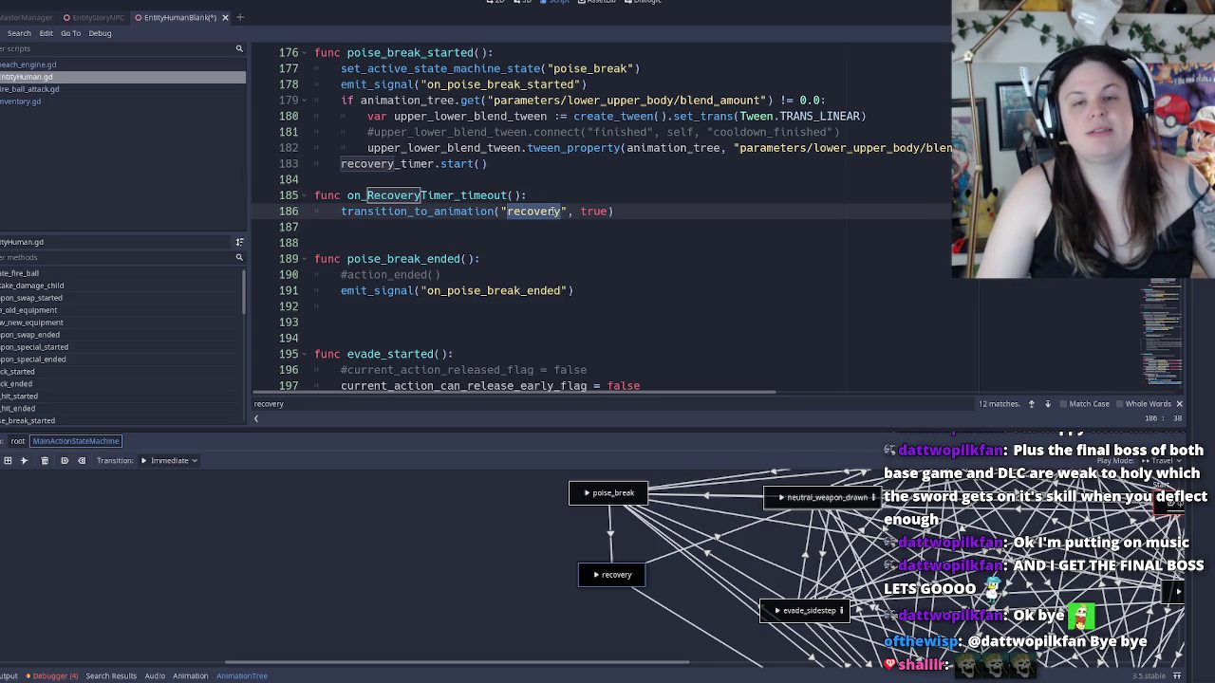
double_click(390, 197)
double_click(524, 211)
key(F3)
key(F3)
key(F3)
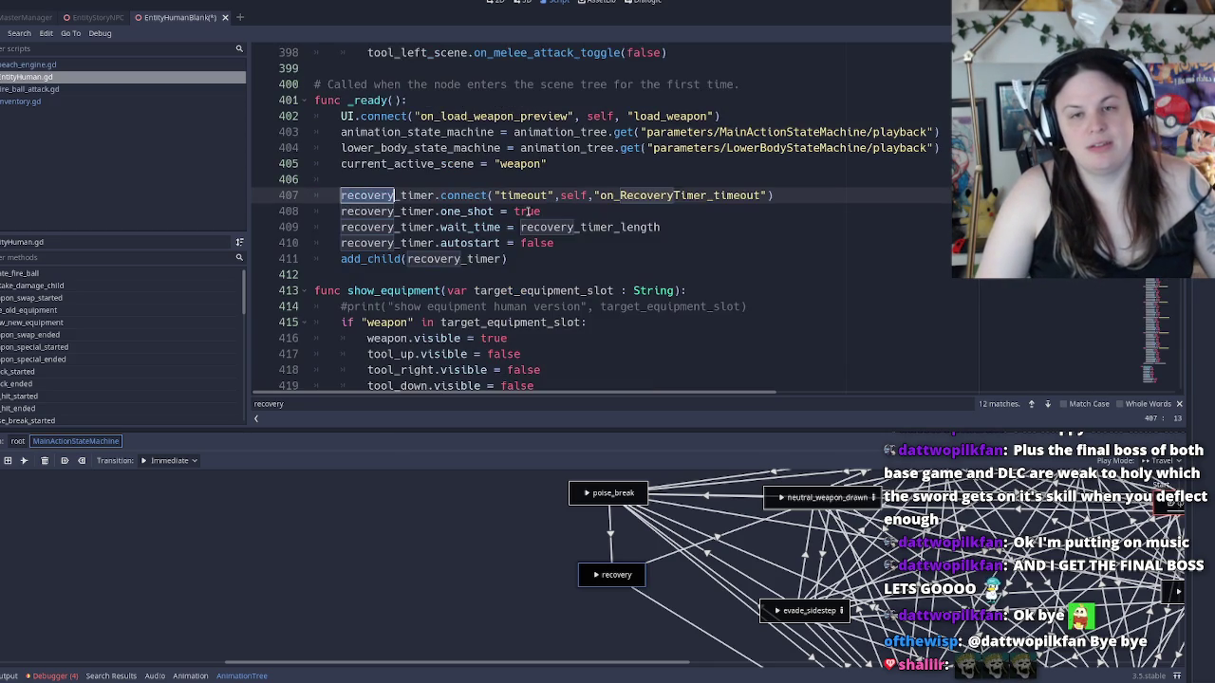
key(F3)
key(F3)
key(F3)
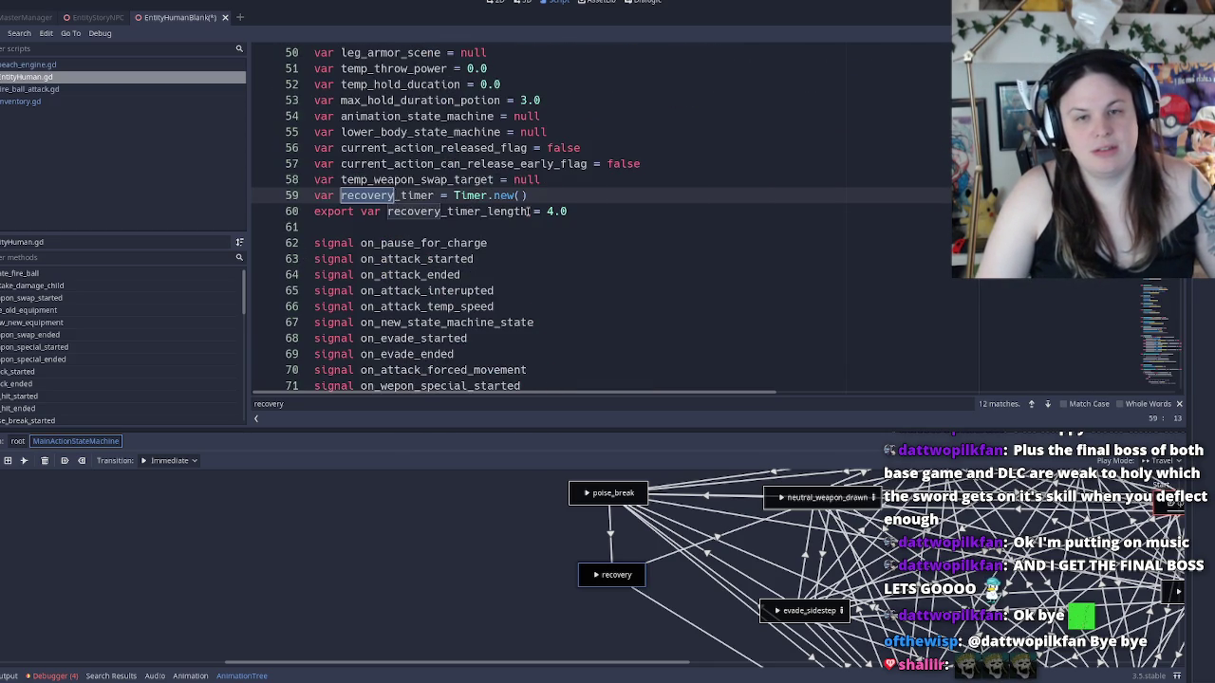
click(414, 227)
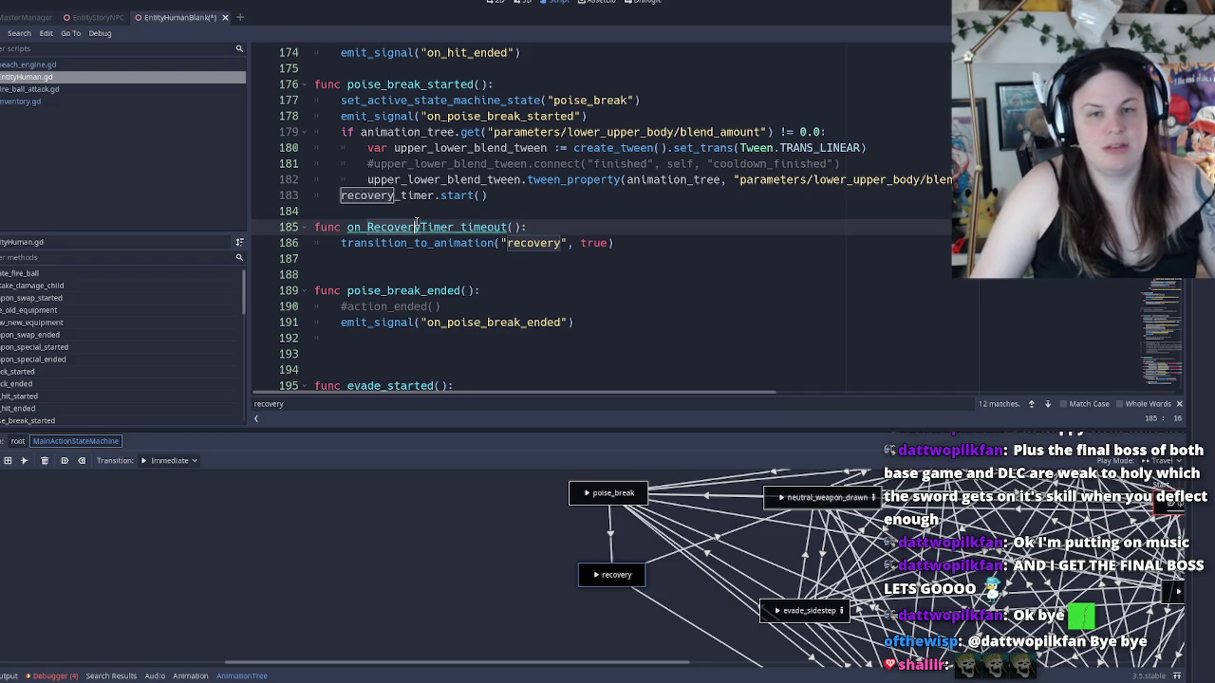
click(368, 198)
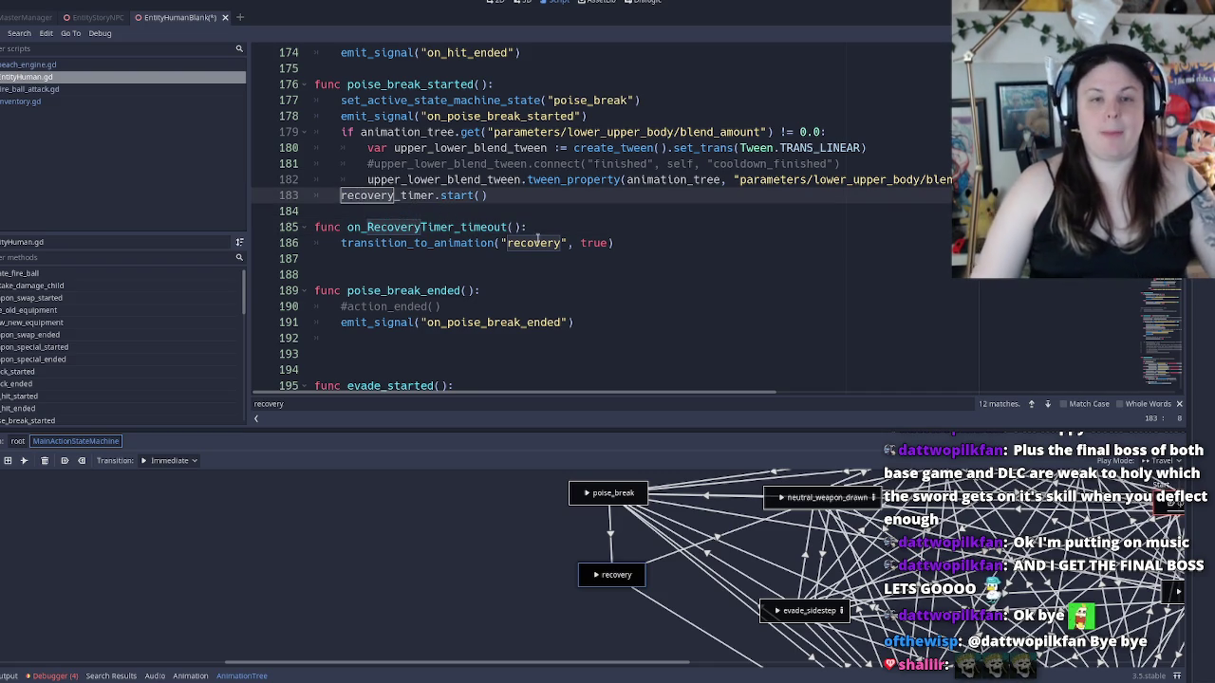
key(F3)
scroll(543, 245, down, 15)
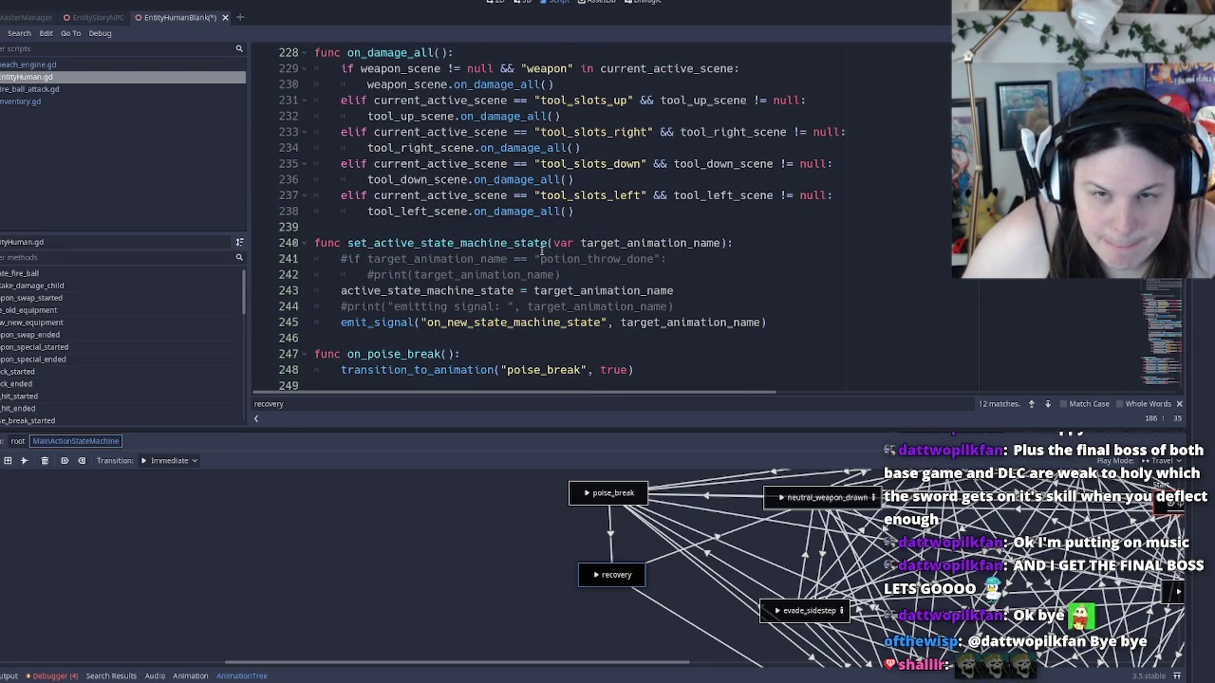
scroll(543, 245, up, 6)
key(ctrl+f)
text(transition)
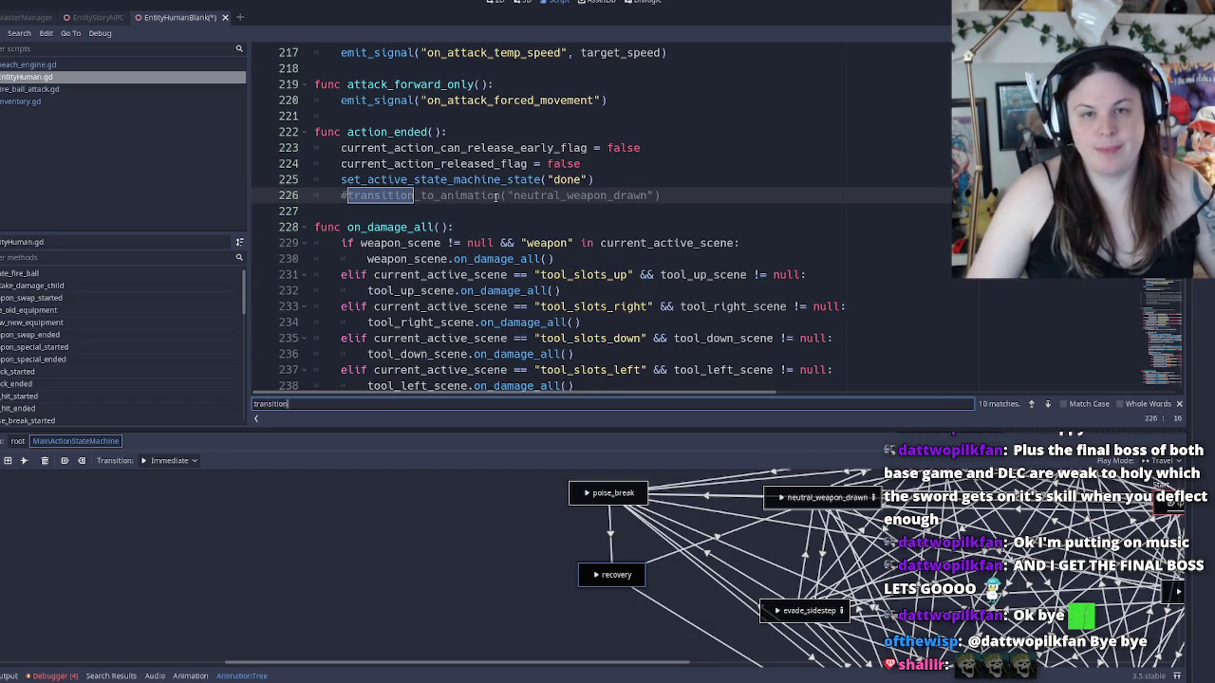
text(_to_ana)
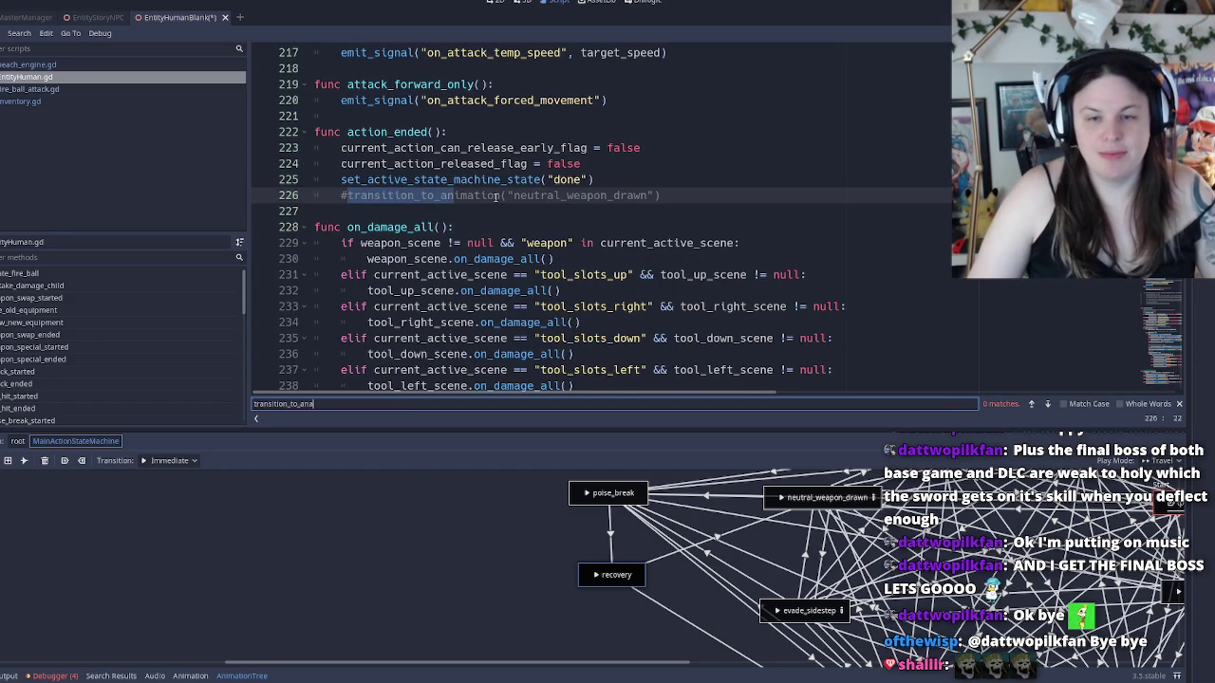
key(BackSpace)
key(Return)
key(Return)
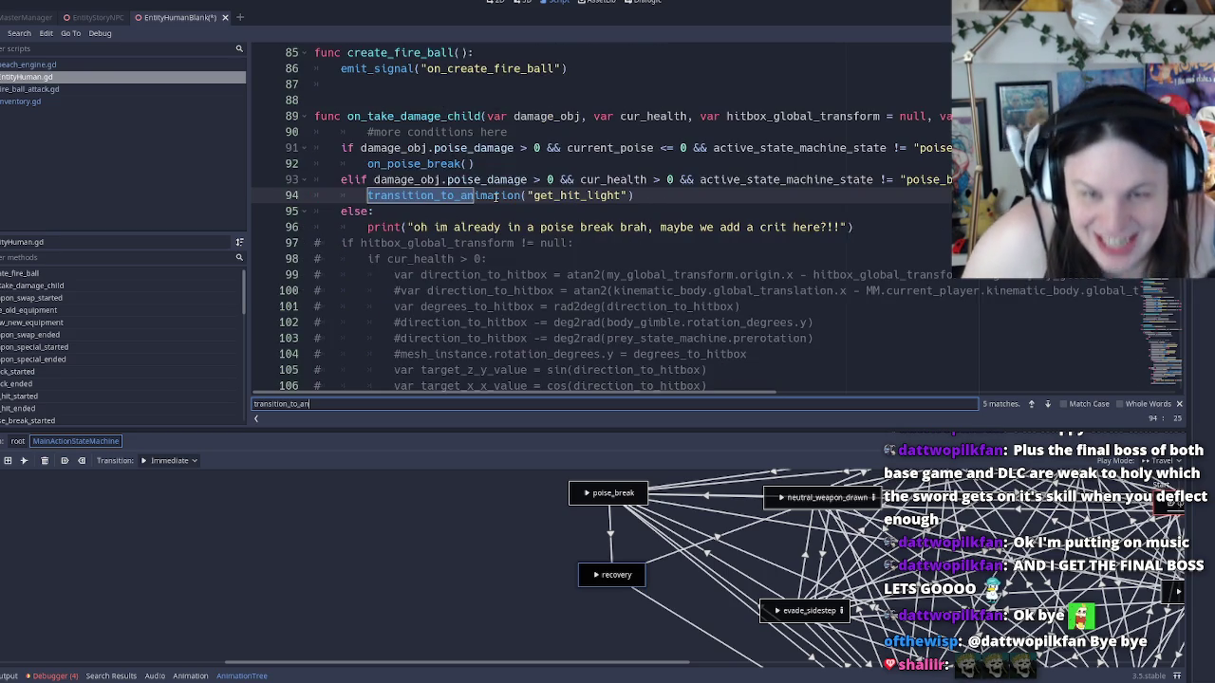
key(Return)
key(Return)
key(Return)
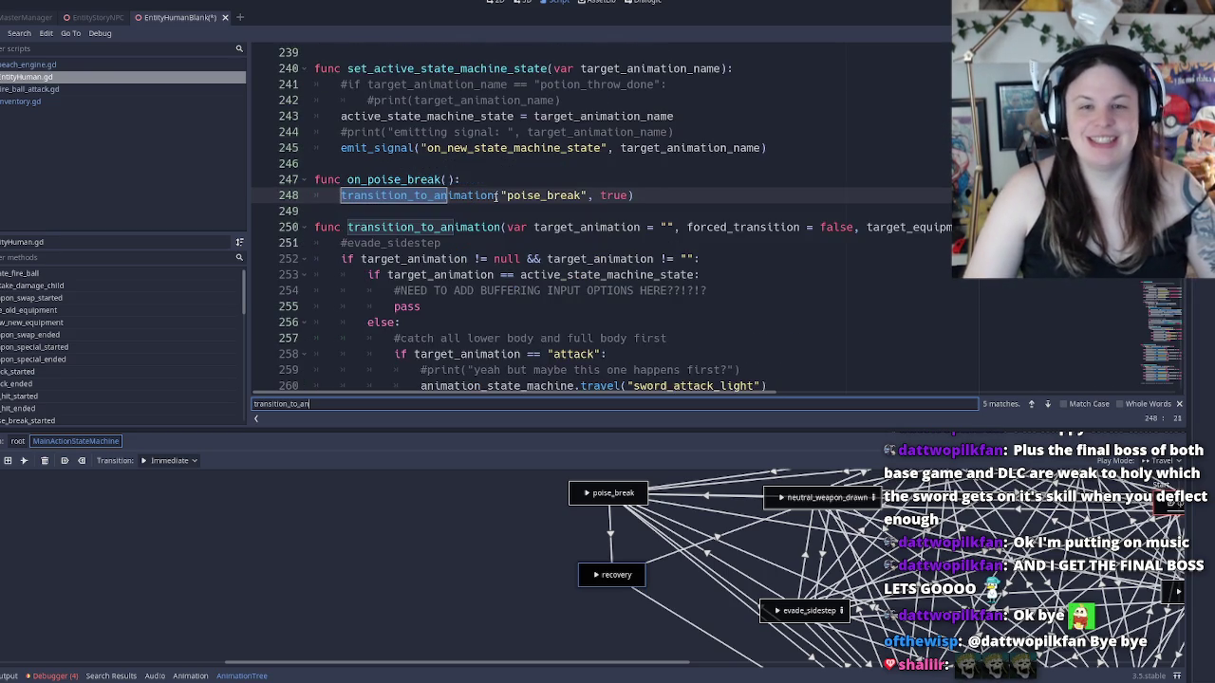
key(Return)
scroll(490, 197, down, 8)
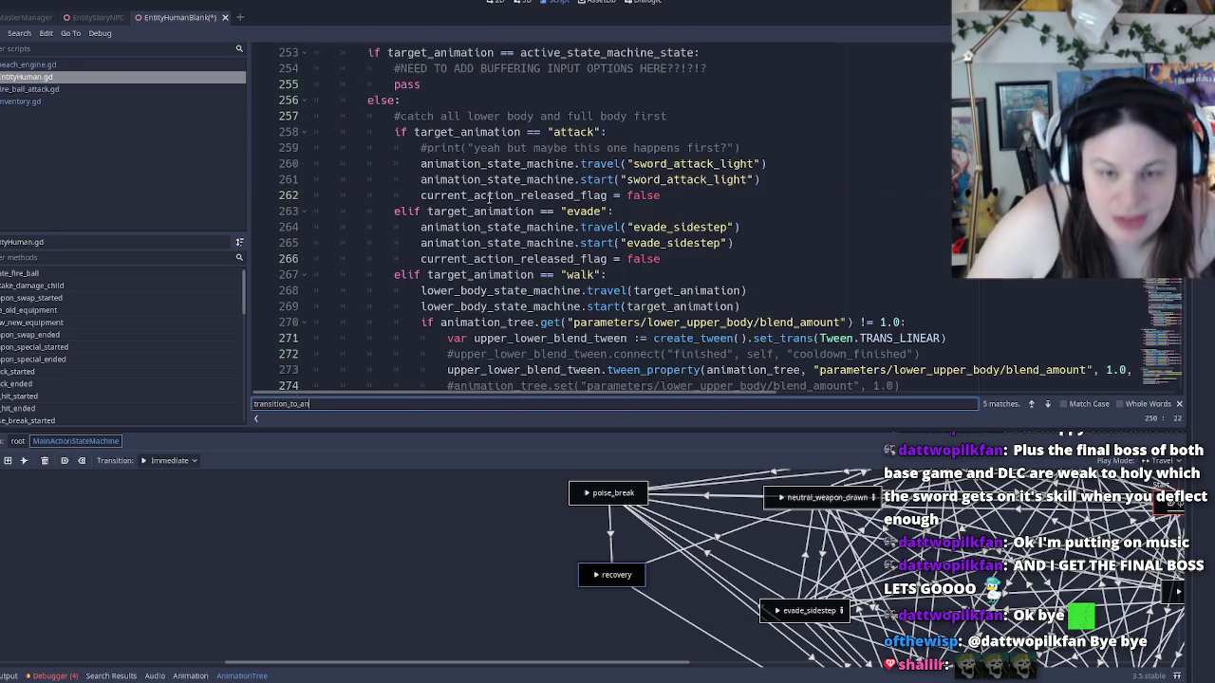
scroll(489, 196, down, 3)
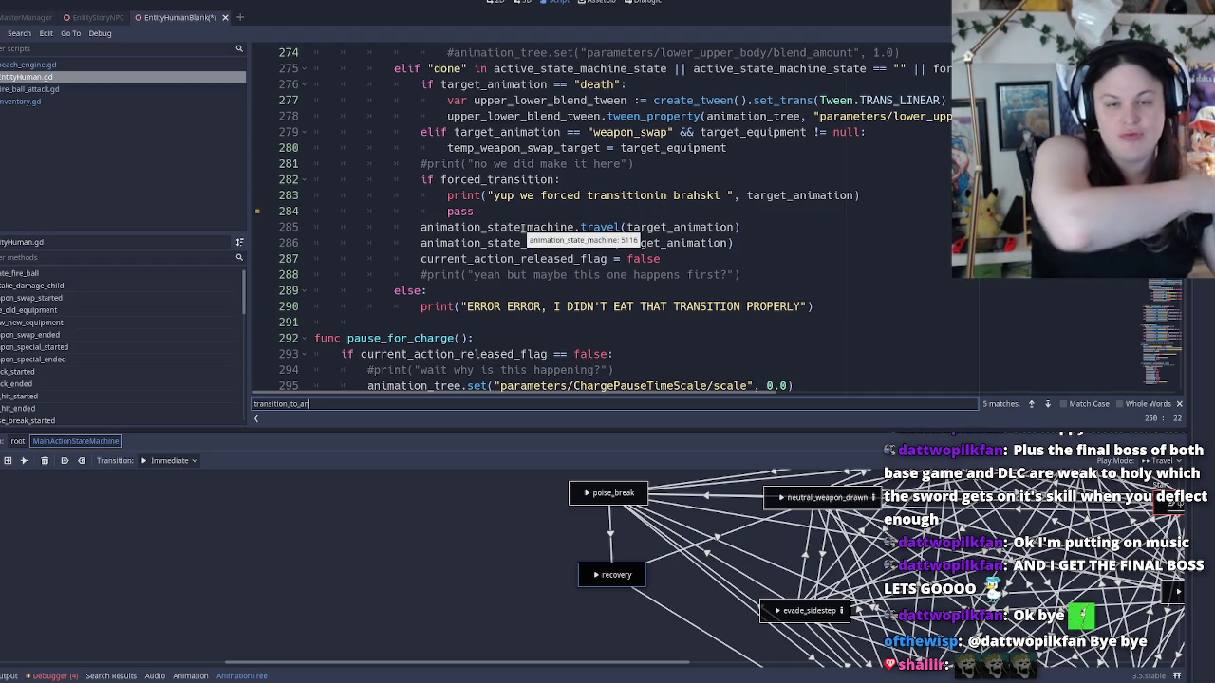
double_click(523, 227)
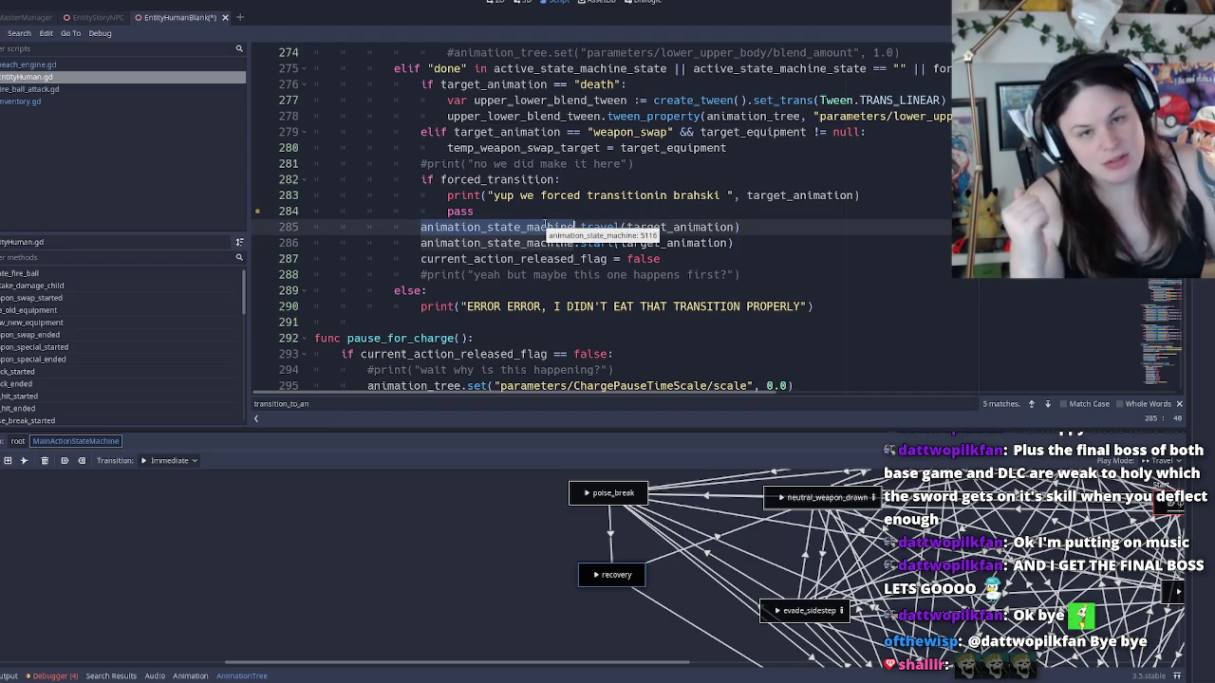
click(593, 228)
double_click(533, 227)
click(532, 227)
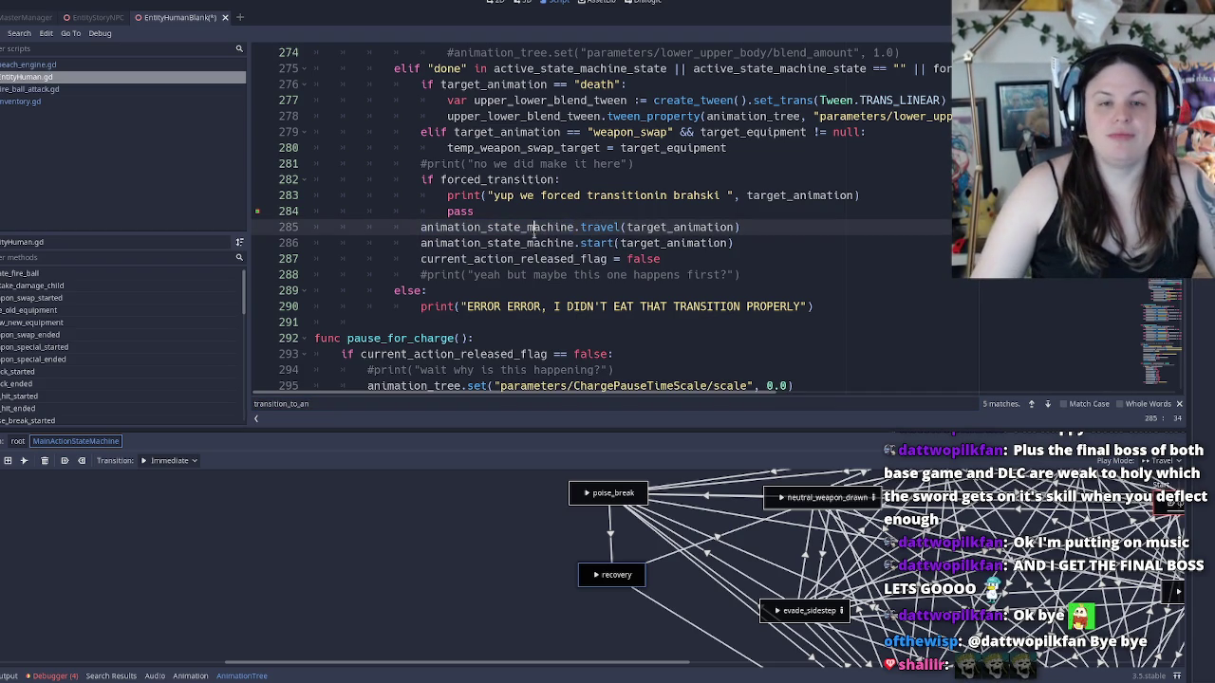
double_click(533, 227)
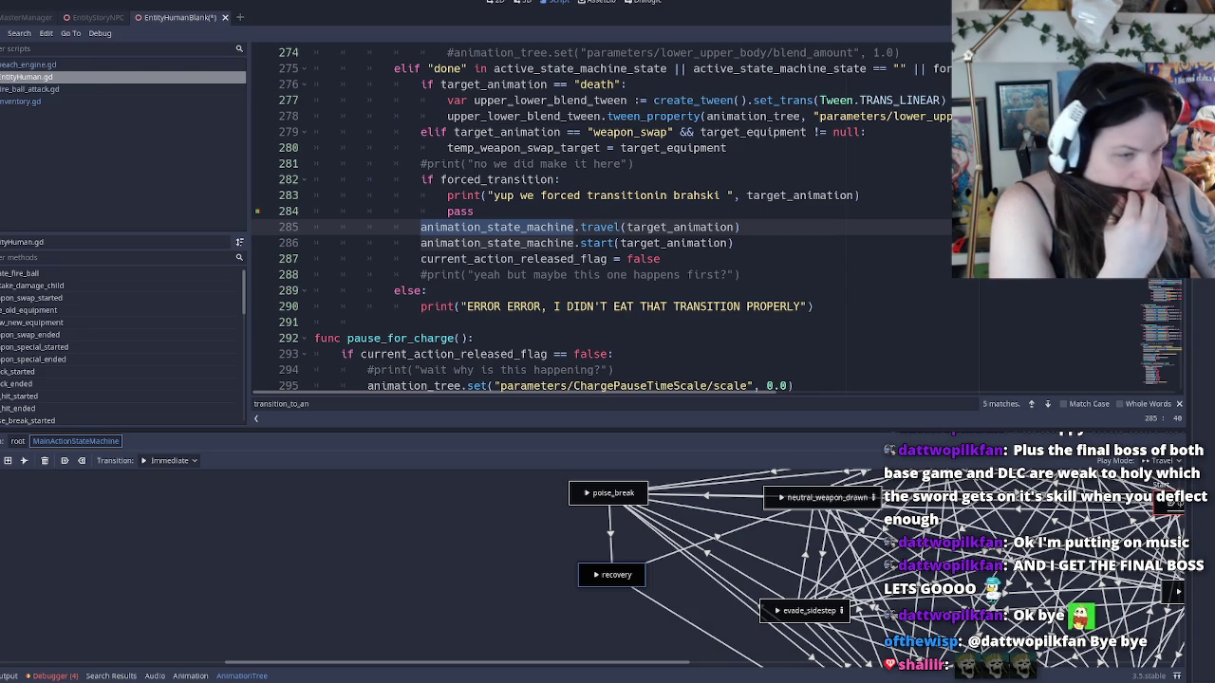
Delete the old recovery state and its transitions from the graph
right_click(625, 571)
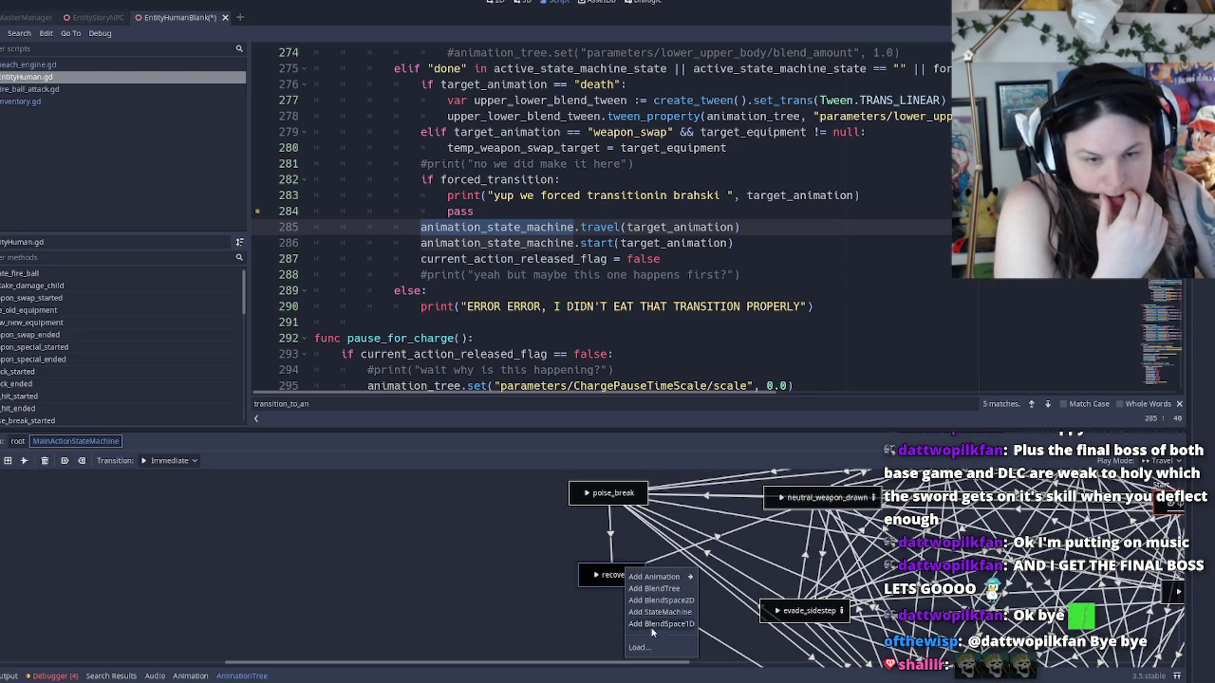
click(584, 603)
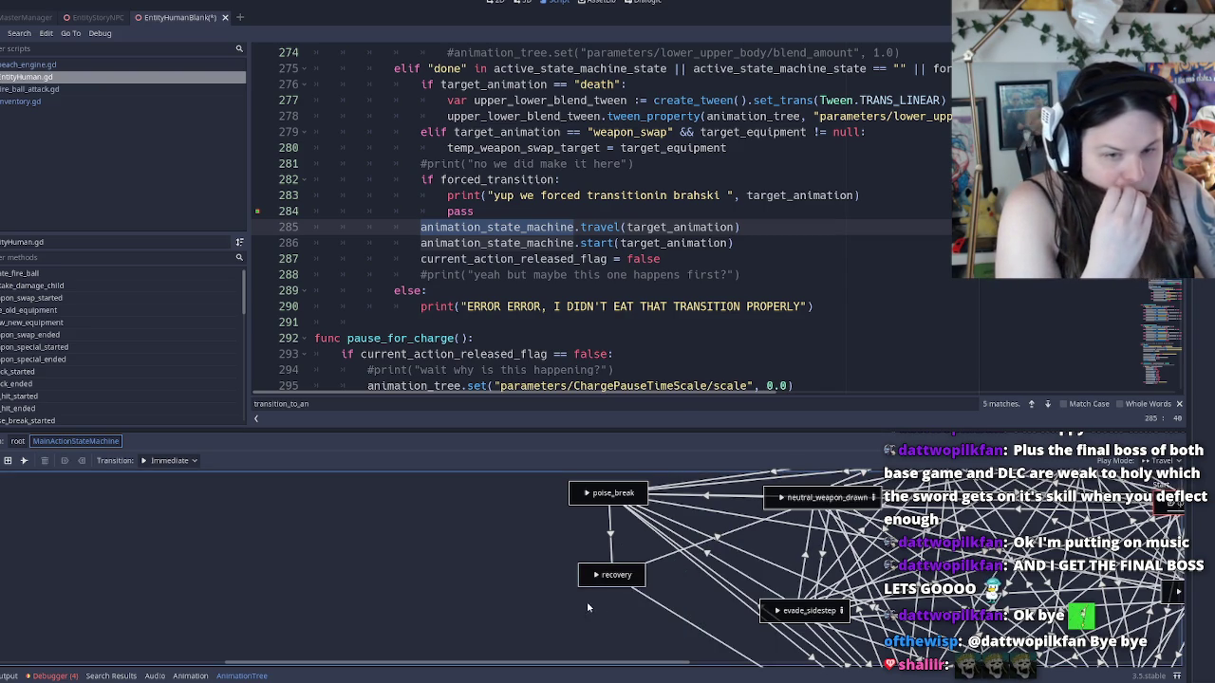
click(637, 579)
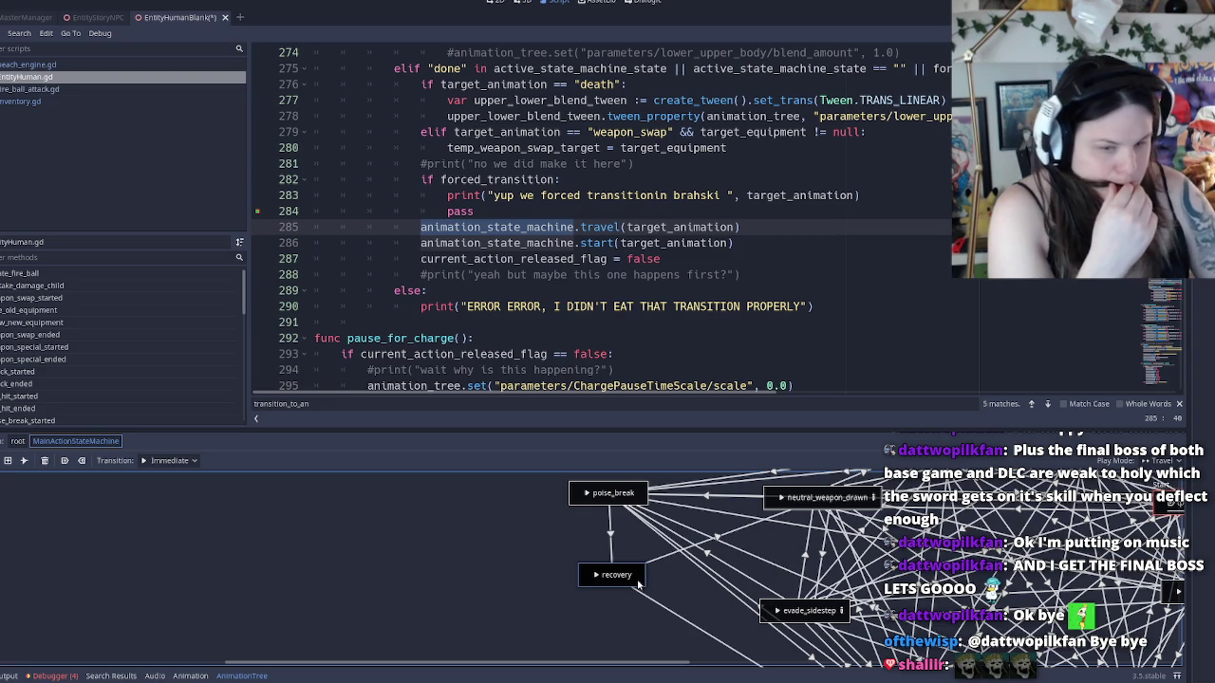
key(Delete)
Add an anim_get_up animation state near poise_break, keeping its name anim_get_up
right_click(638, 583)
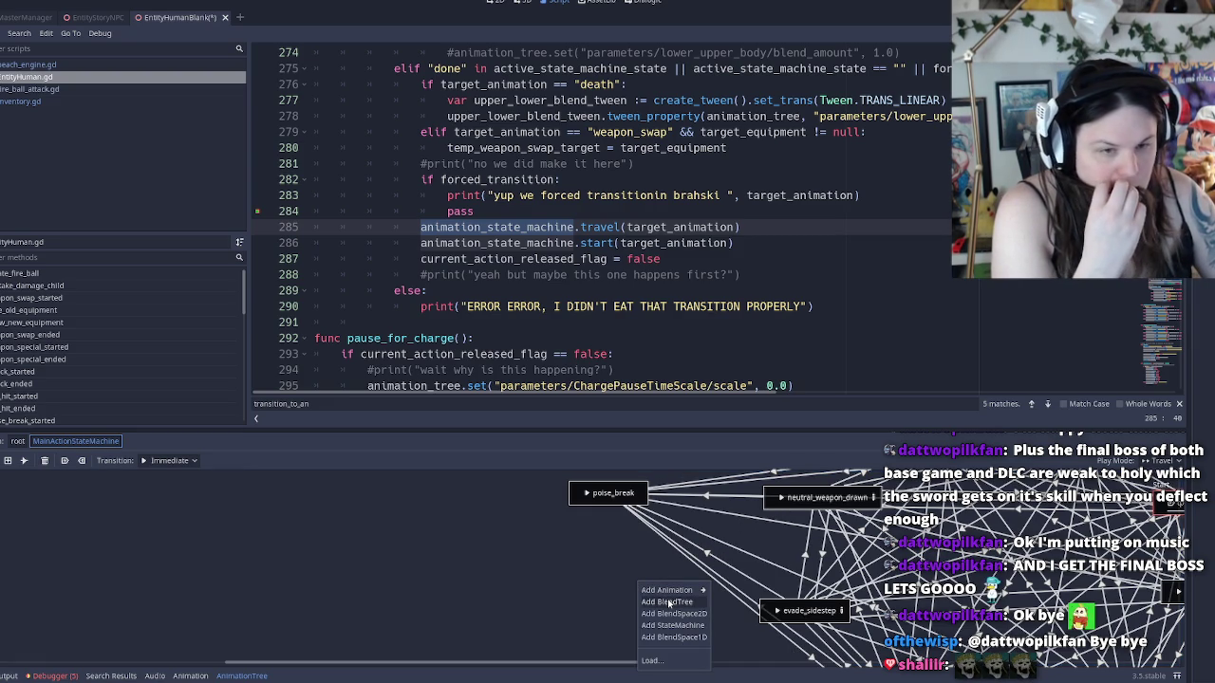
key(Escape)
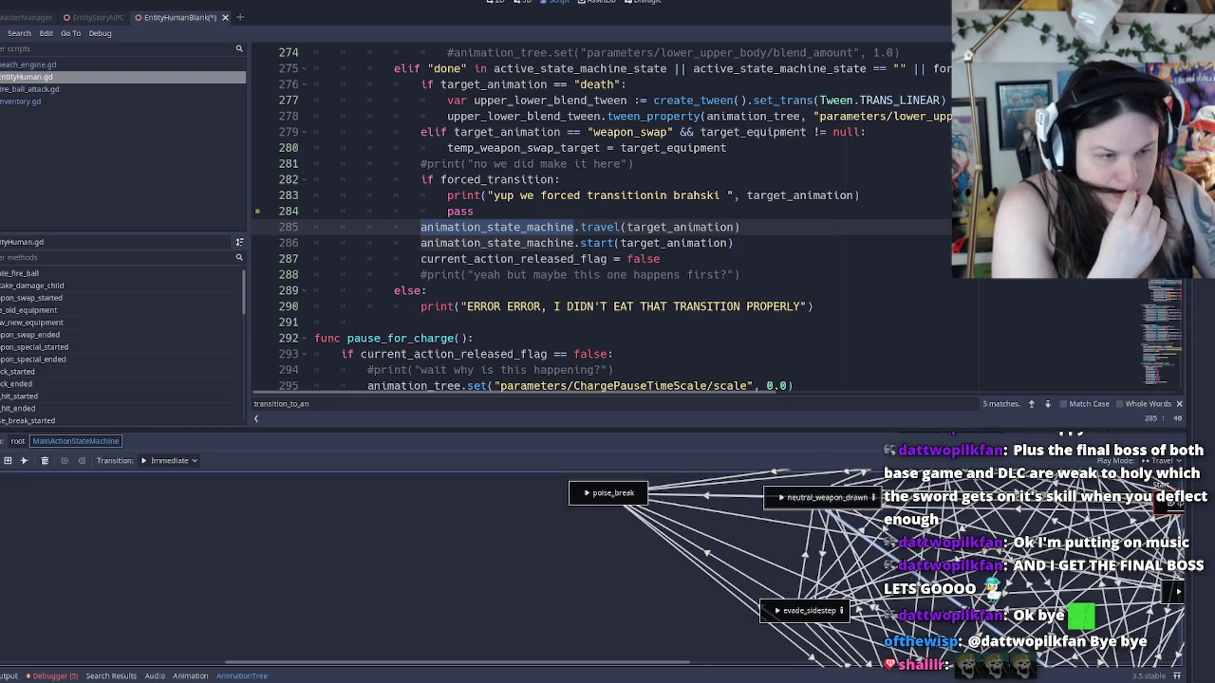
drag(977, 474, 835, 548)
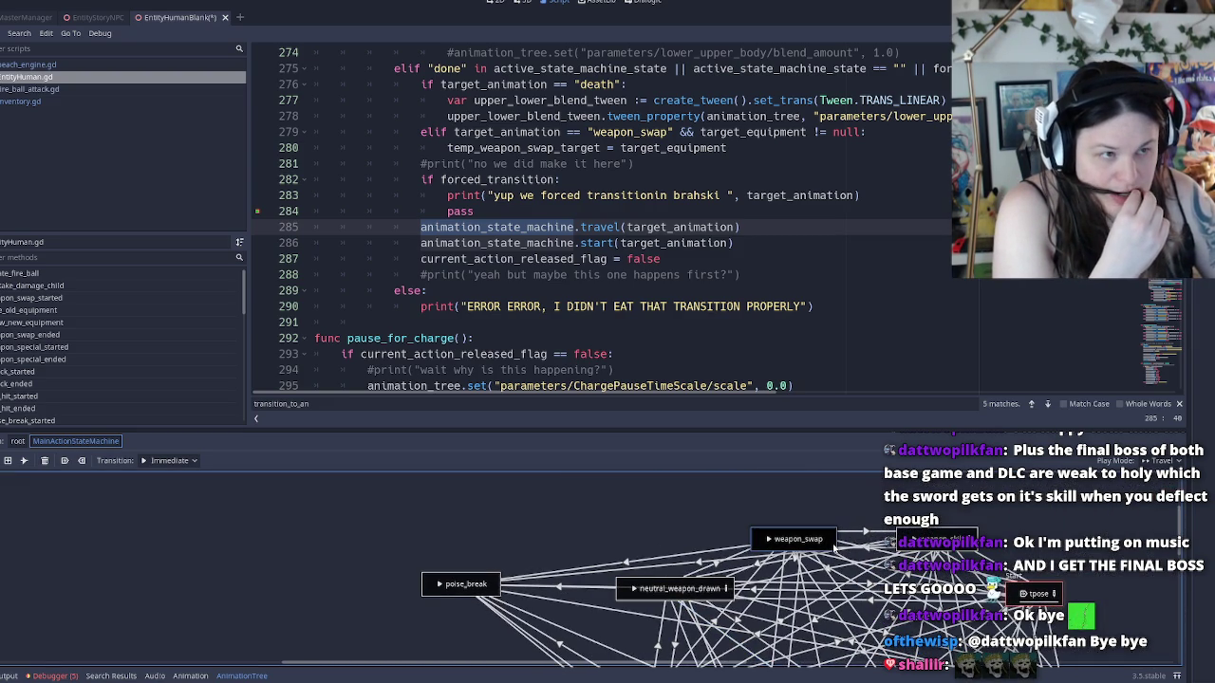
drag(460, 638, 537, 577)
right_click(567, 598)
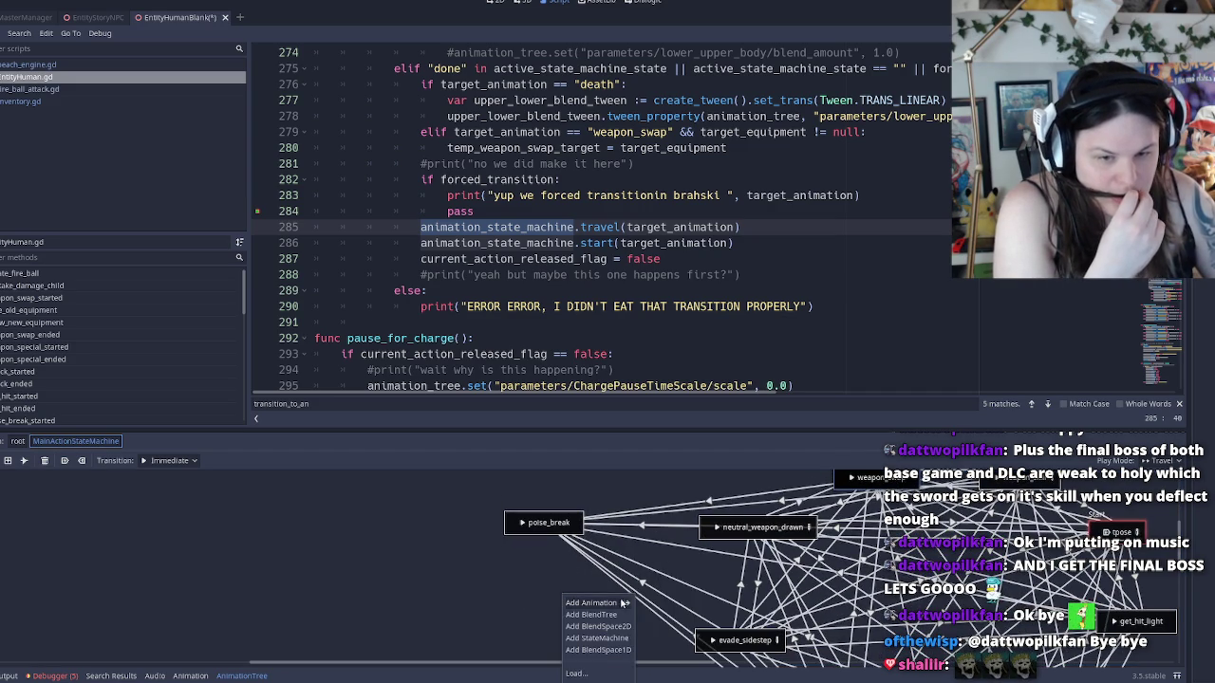
mouse_move(616, 603)
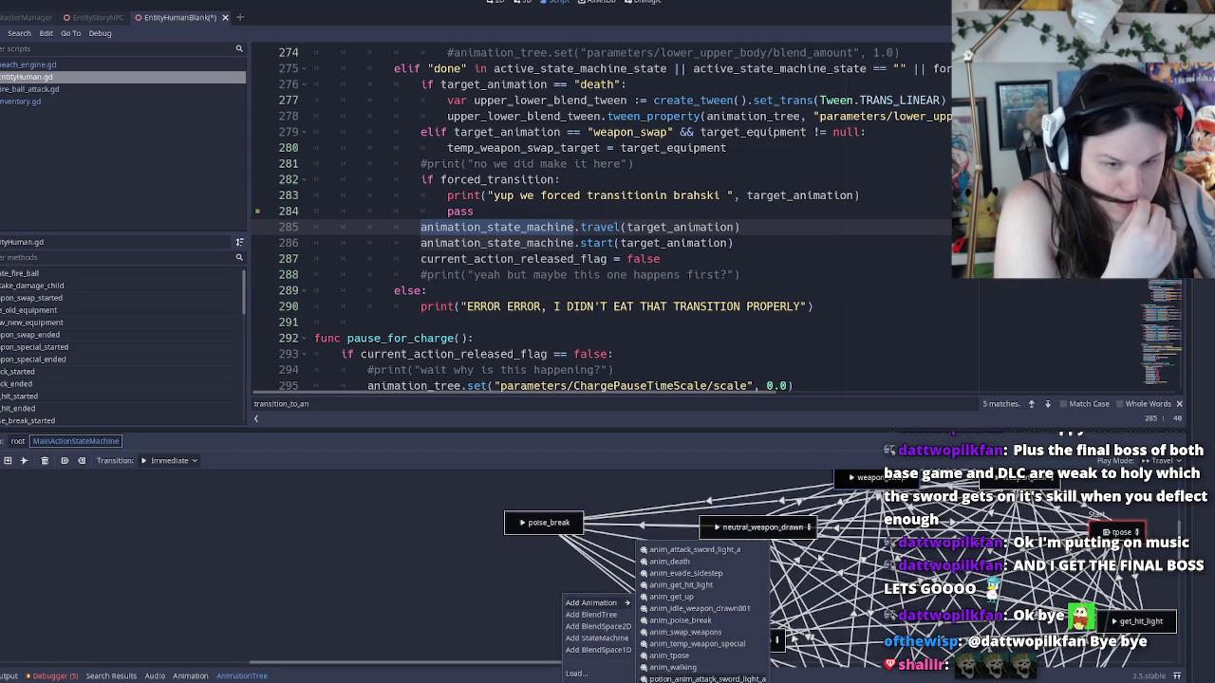
click(710, 599)
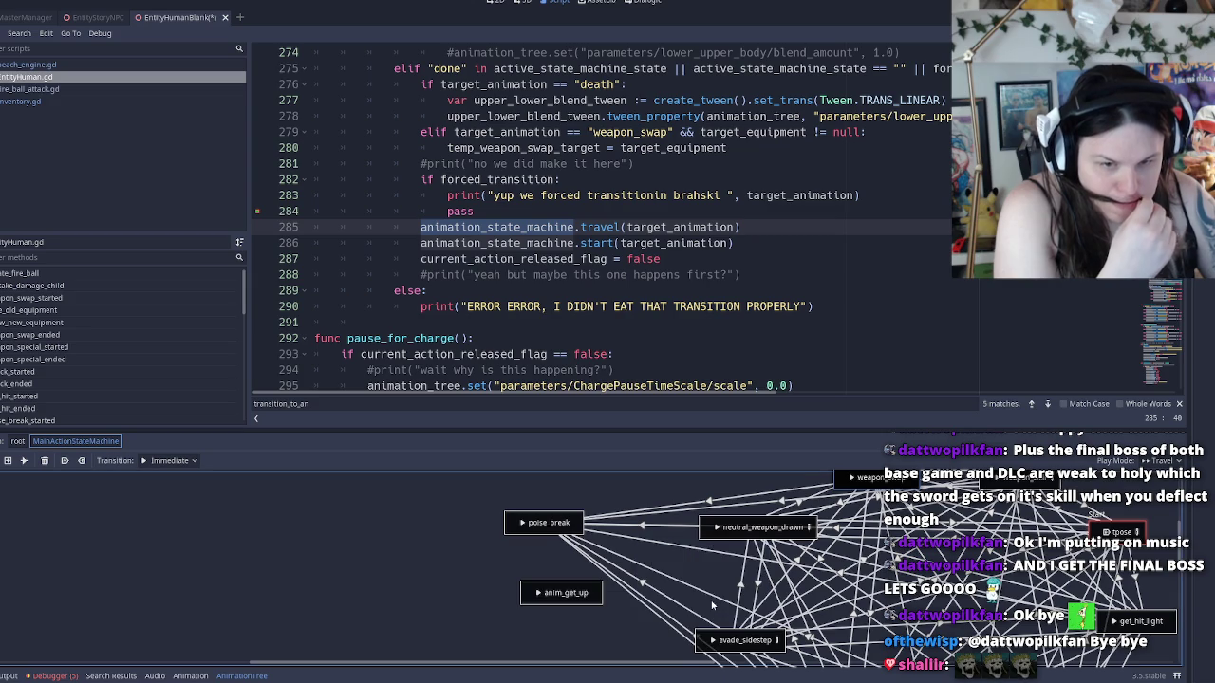
double_click(567, 593)
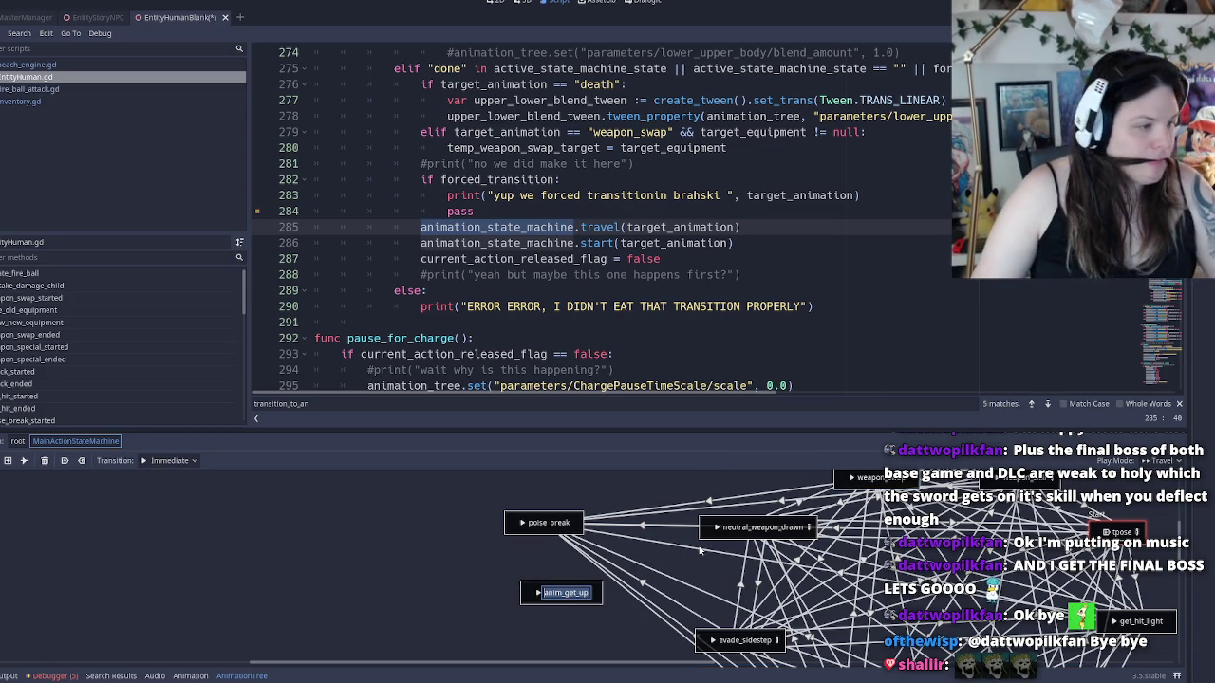
click(547, 535)
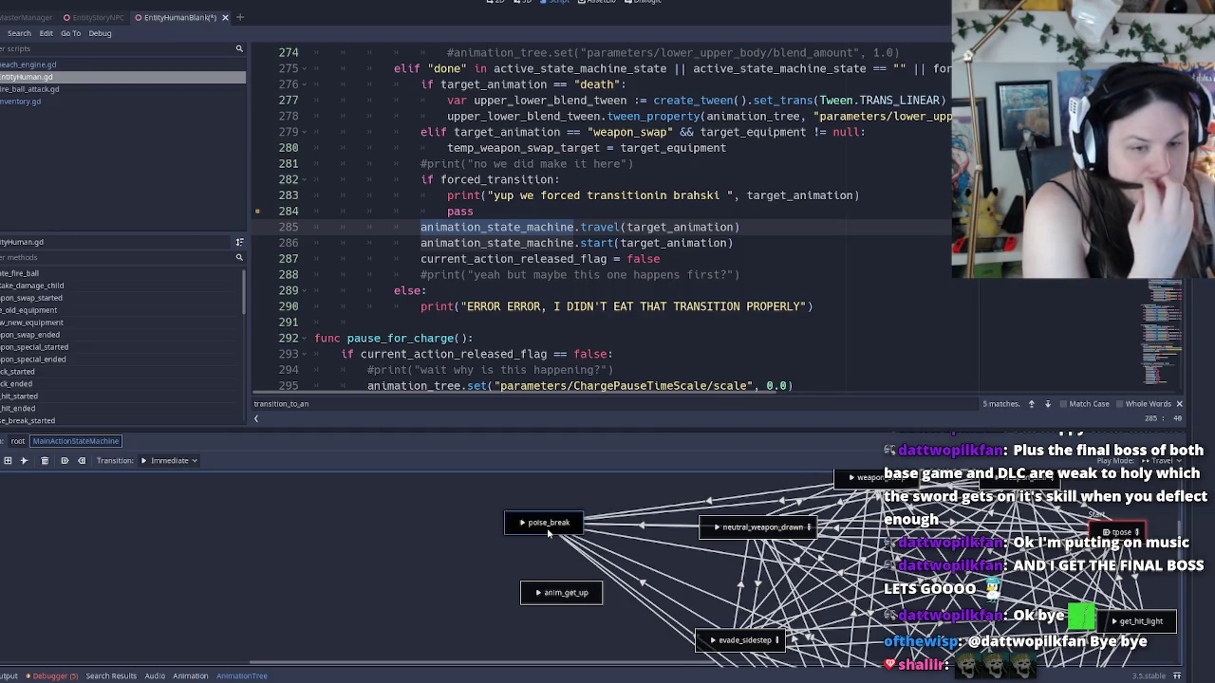
Connect a transition from poise_break to anim_get_up
right_click(548, 535)
key(Escape)
click(24, 461)
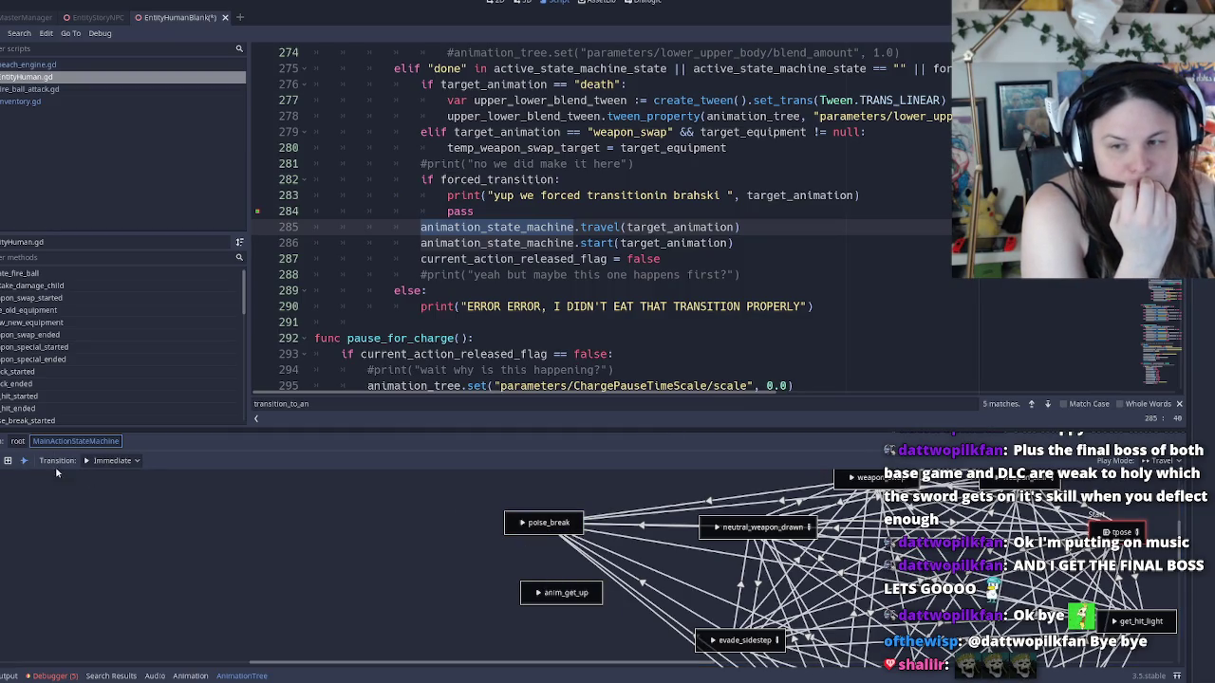
drag(549, 536, 559, 594)
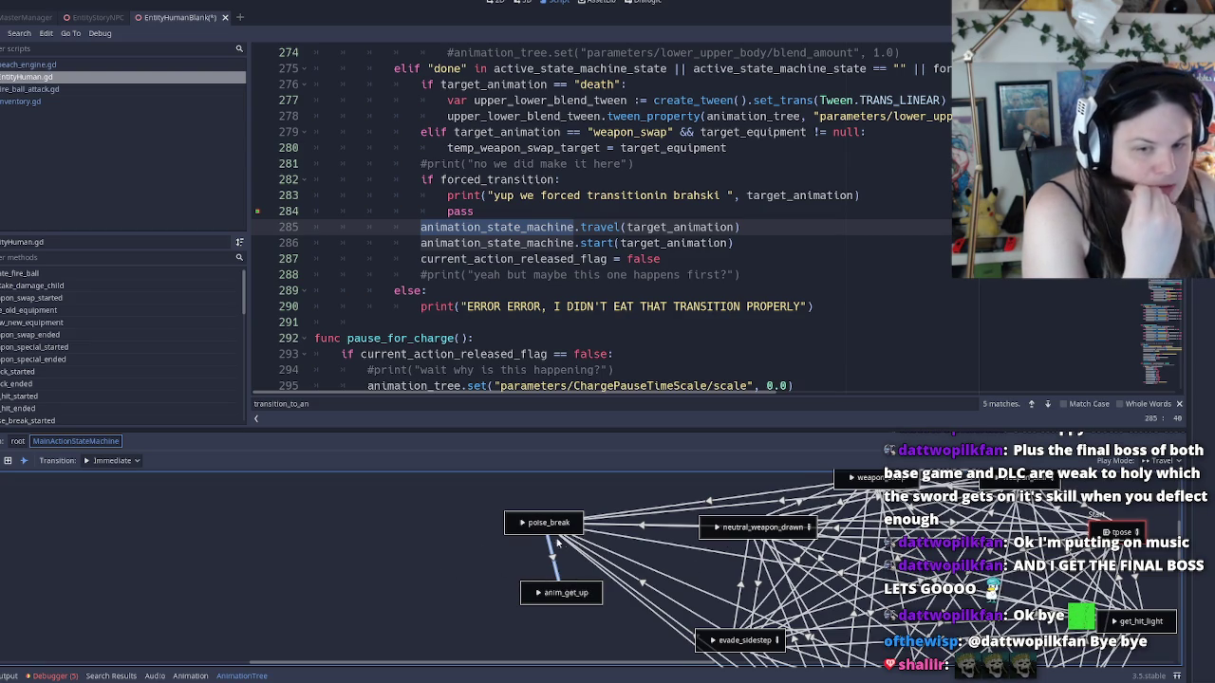
Save, run the game with F5 through to its main menu, then close it
key(ctrl+s)
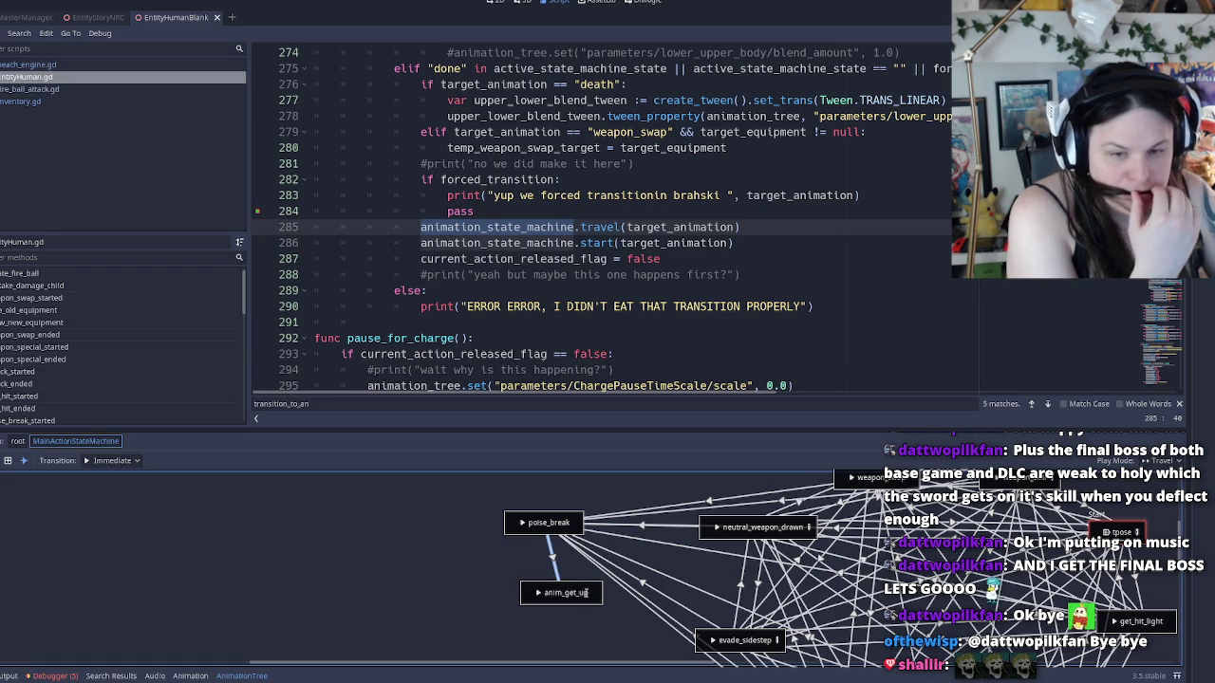
click(5, 462)
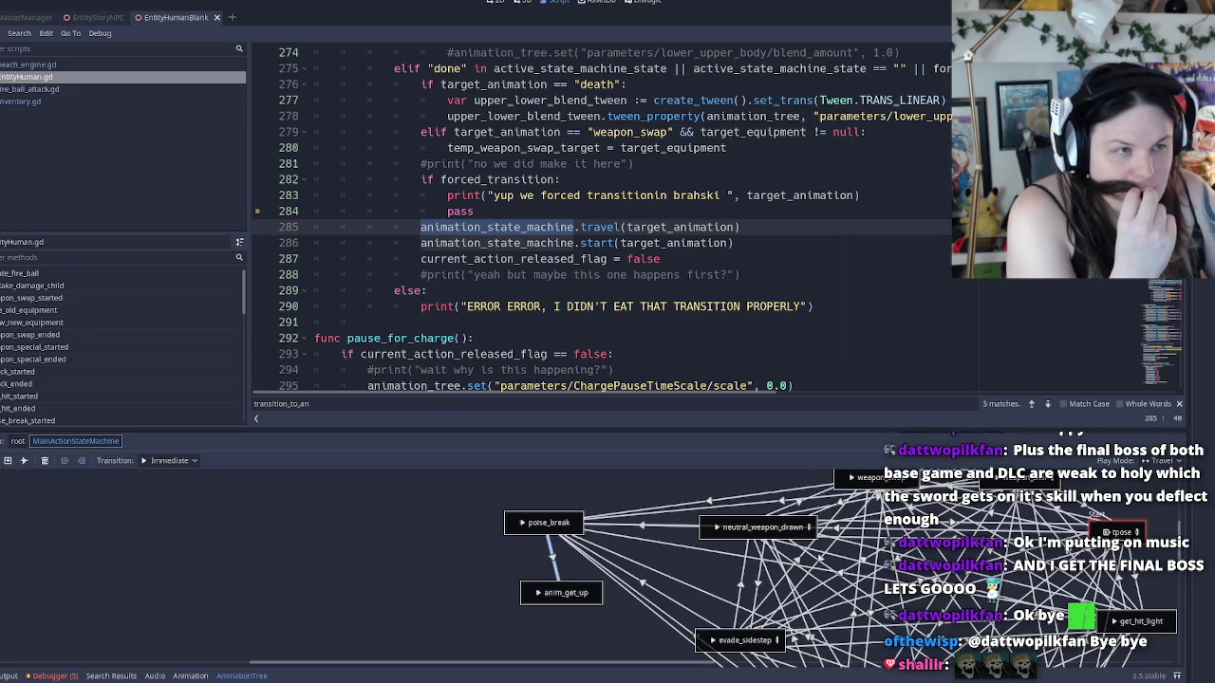
key(F5)
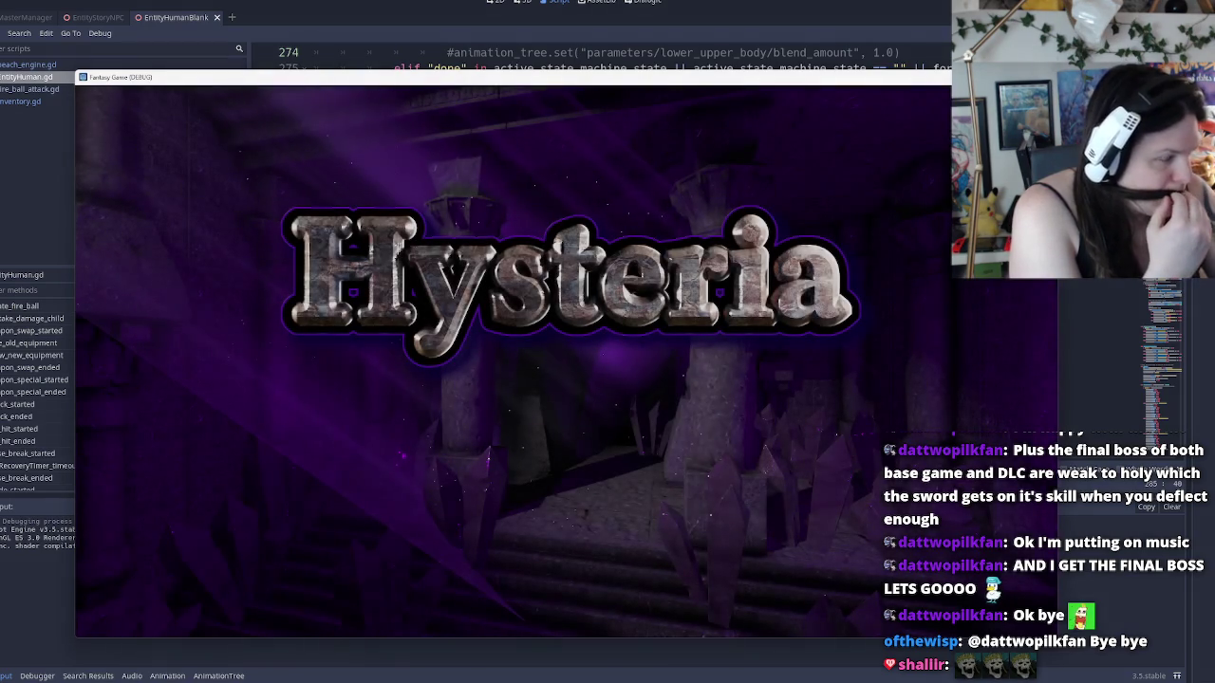
click(617, 424)
click(608, 475)
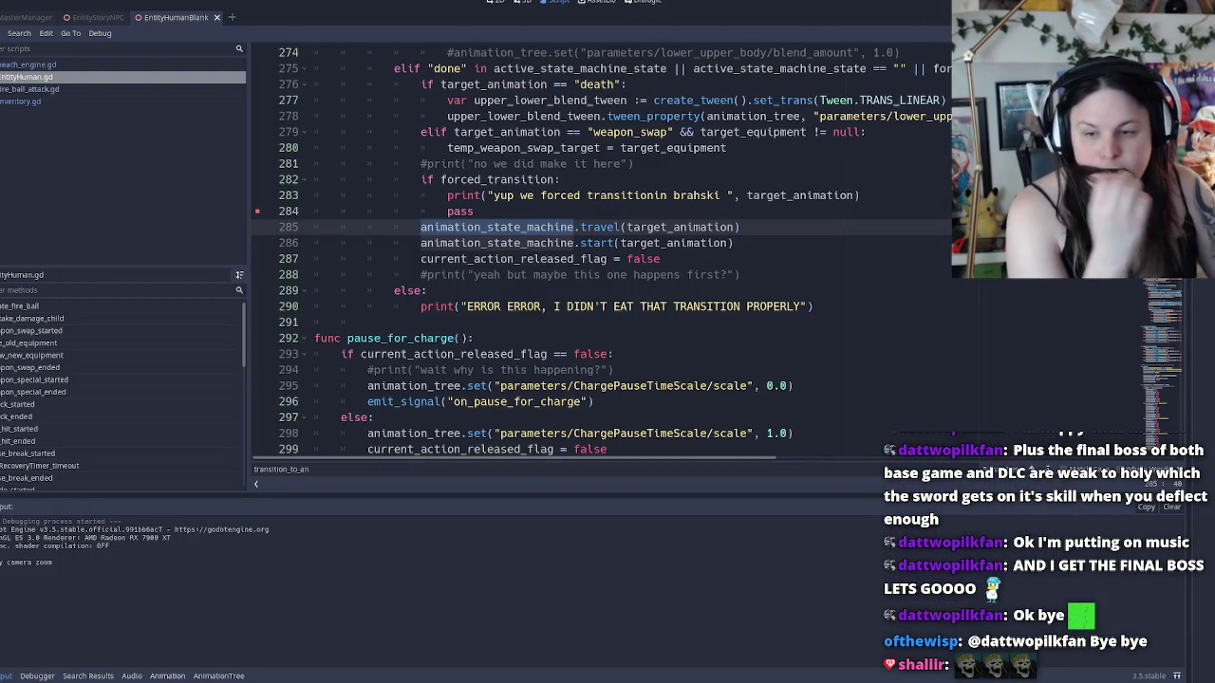
Delete the anim_get_up state from the MainActionStateMachine graph
key(ctrl+F2)
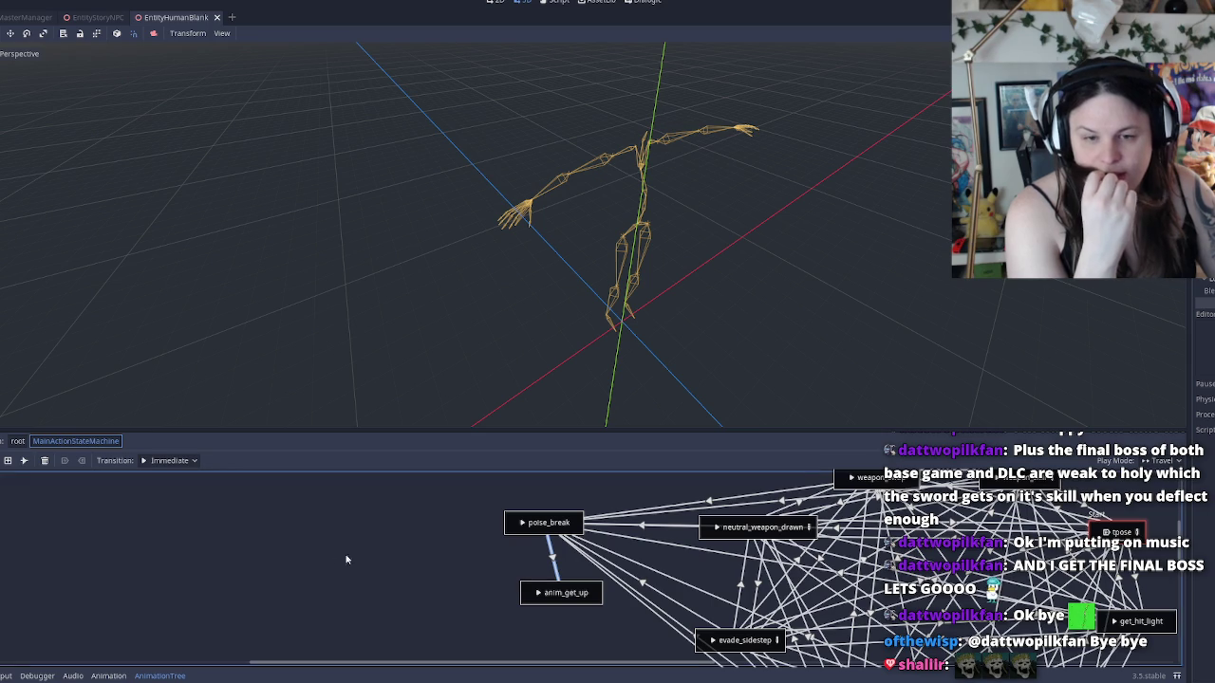
double_click(575, 593)
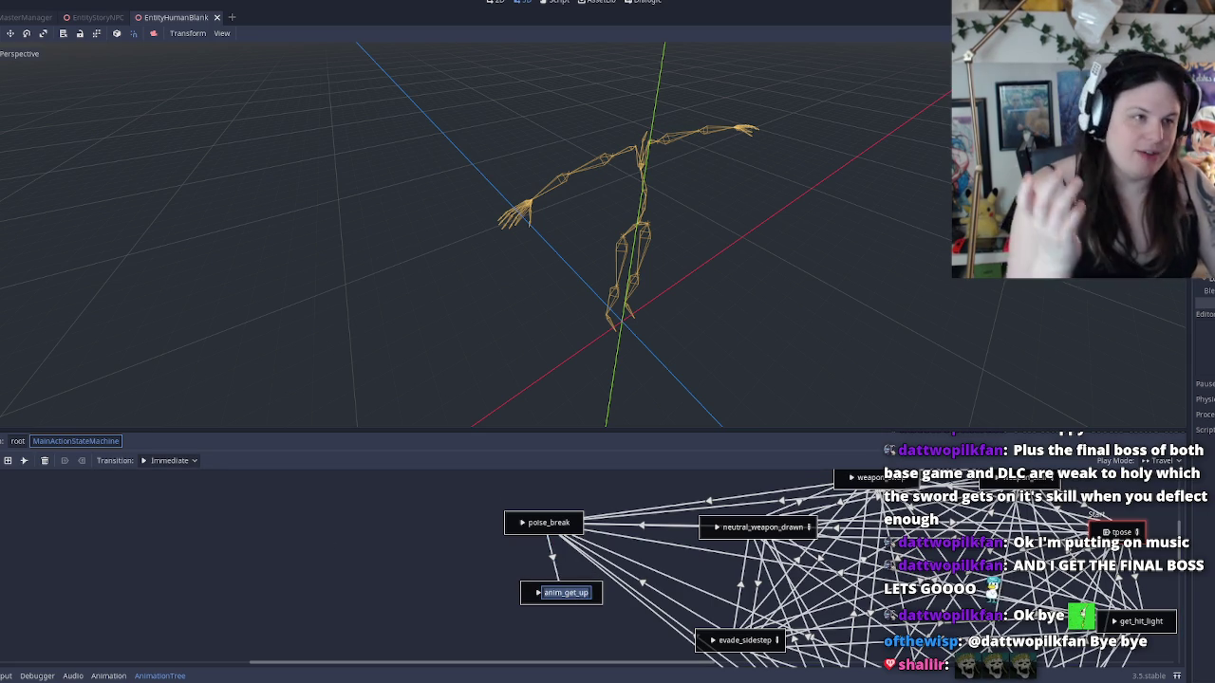
key(Escape)
key(Delete)
Add a new BlendTree state to the graph and begin naming it 'reco'
right_click(582, 585)
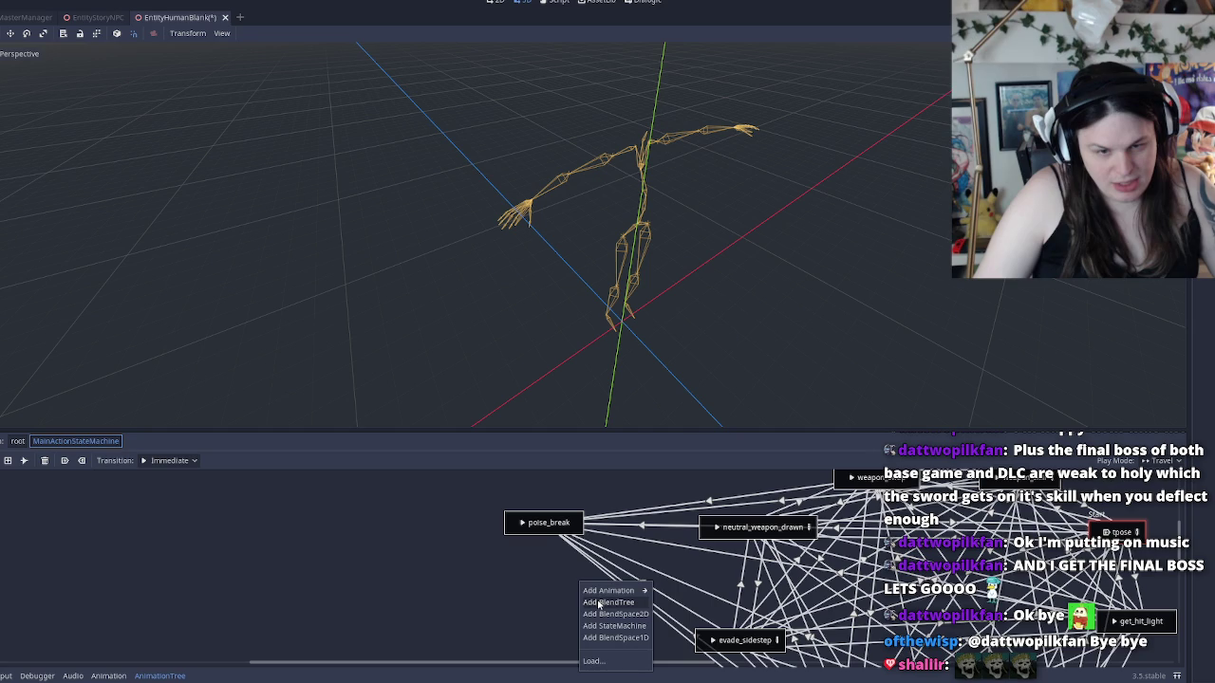
click(612, 603)
double_click(587, 579)
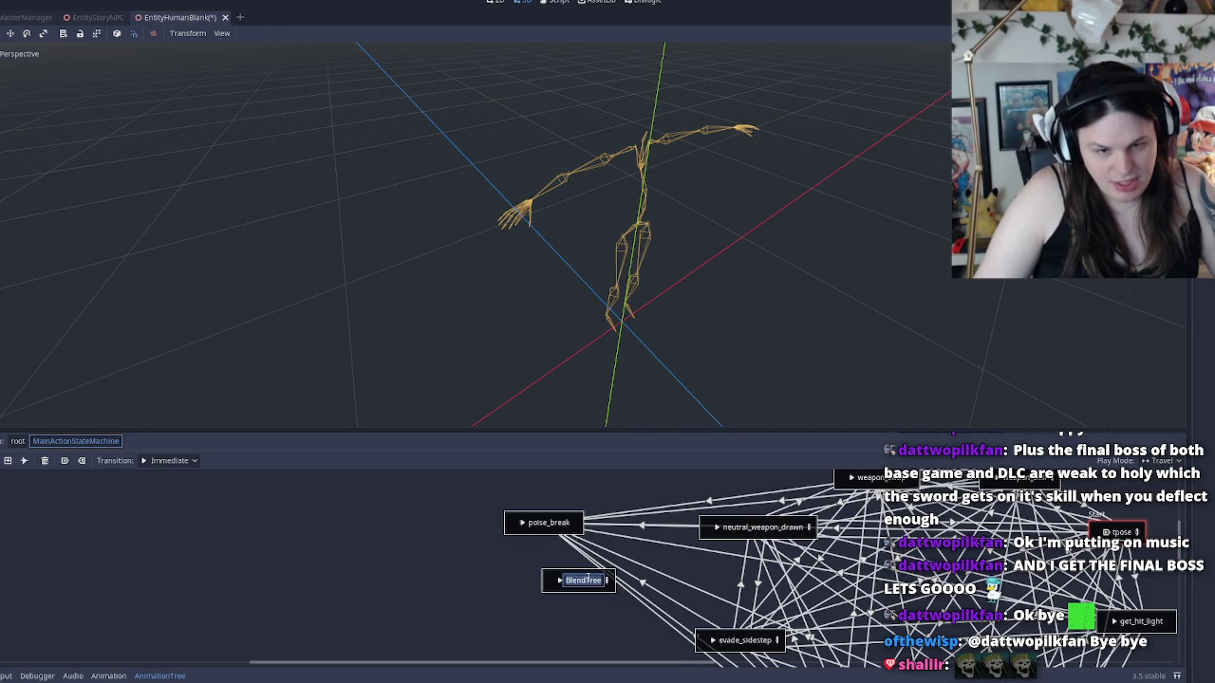
text(reco)
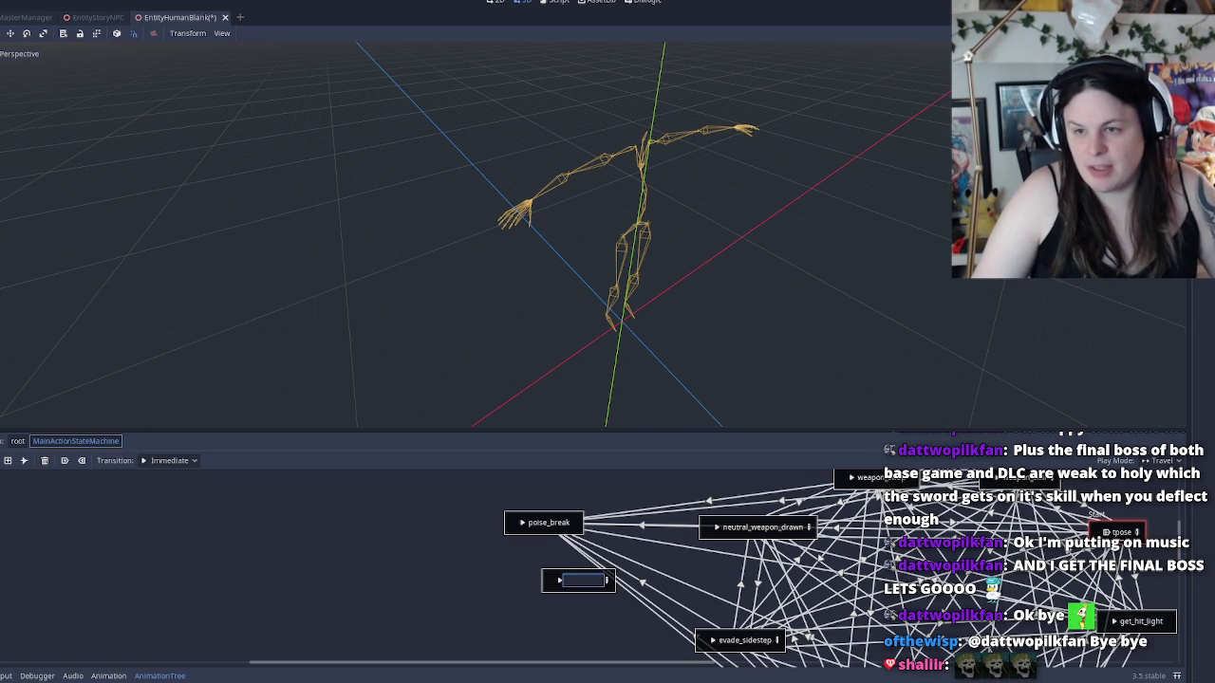
click(512, 216)
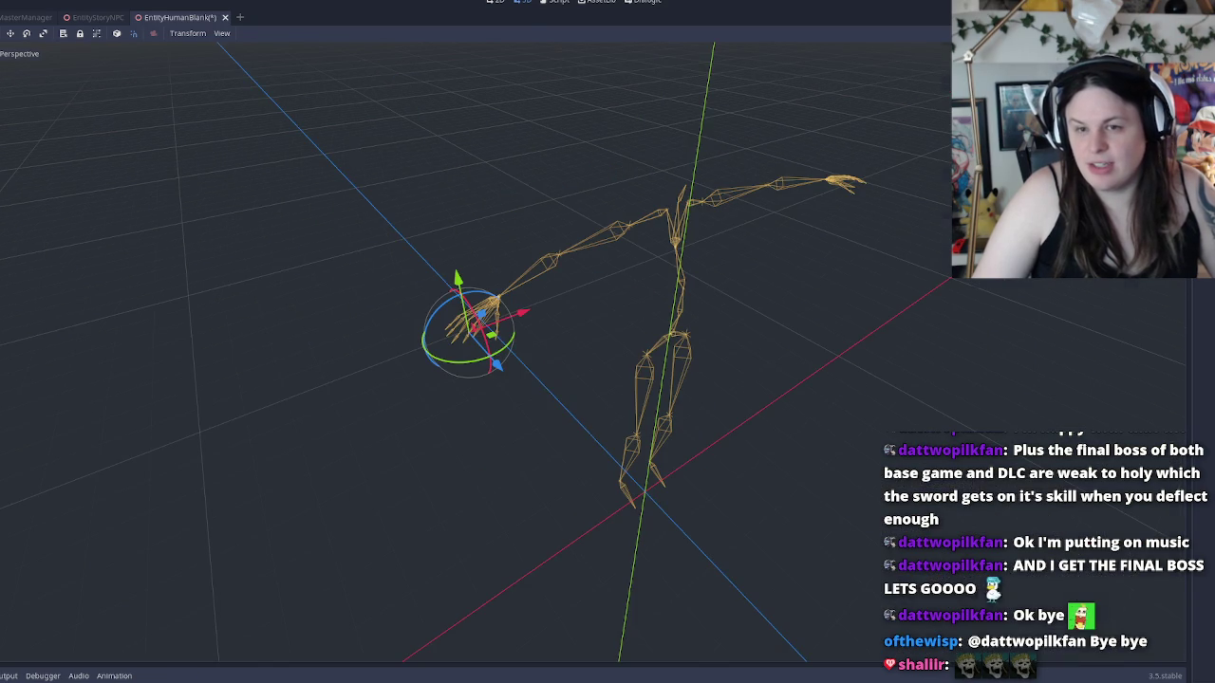
key(ctrl+F3)
scroll(680, 265, up, 10)
Search the script for 'recovery' to confirm the state name used in the timeout call
key(ctrl+f)
text(recovery)
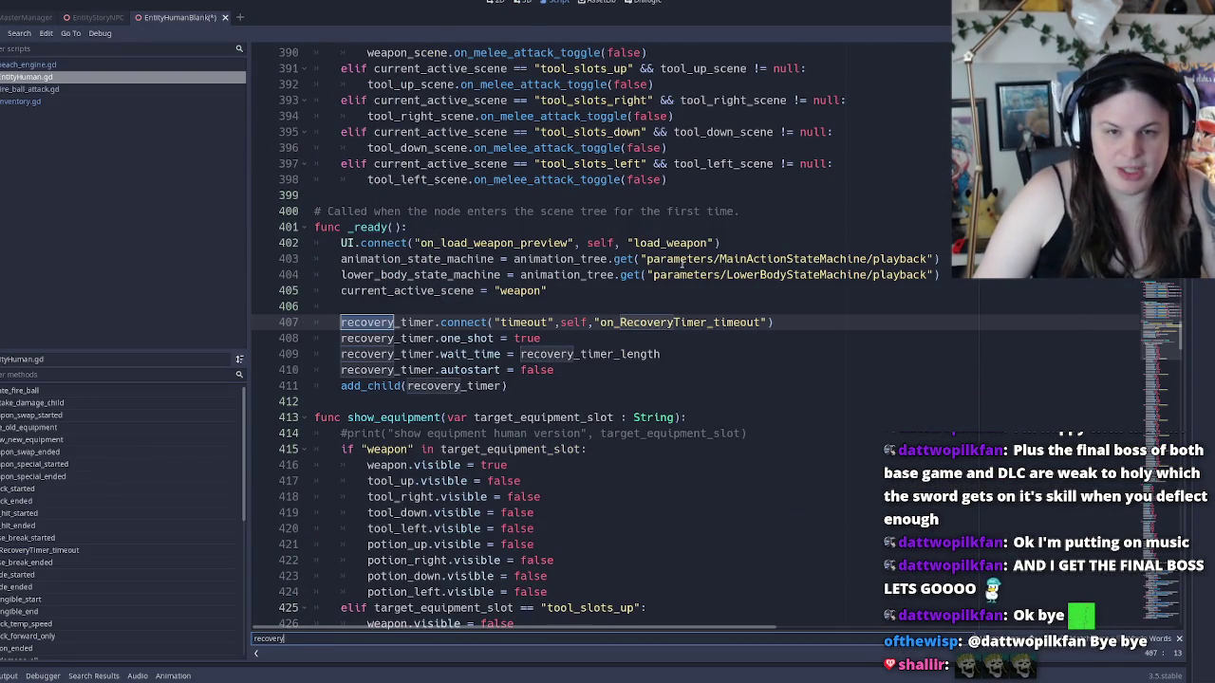
key(Return)
key(Return)
key(Return)
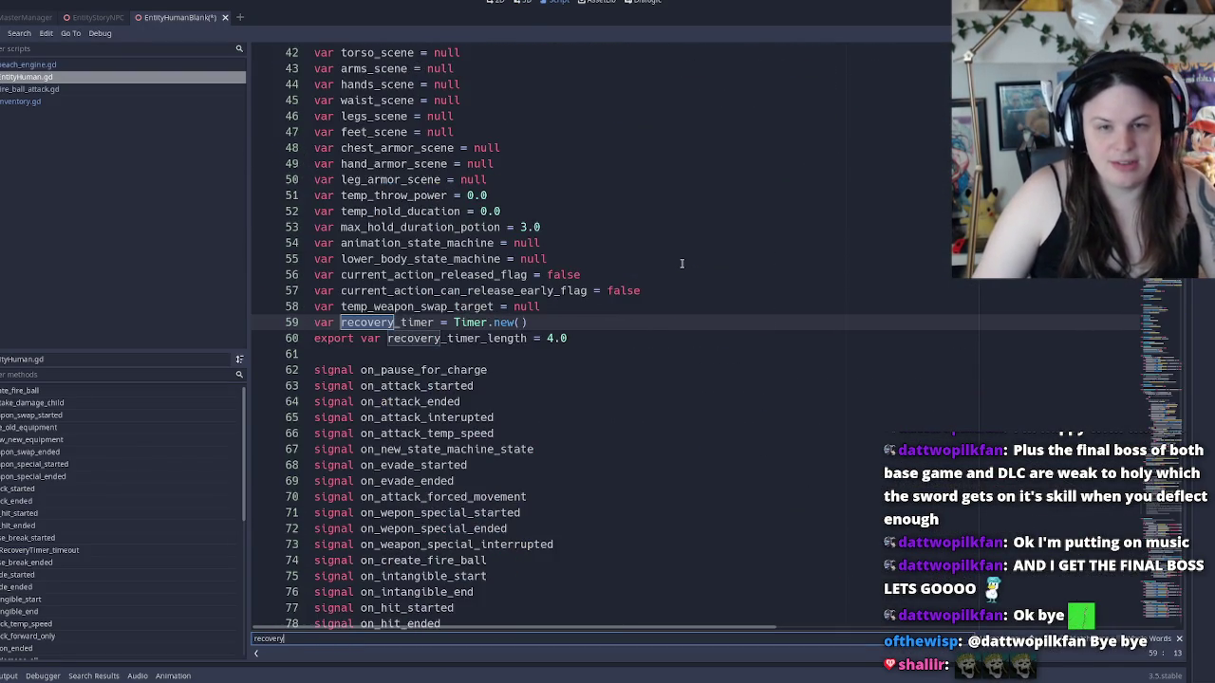
key(Return)
key(Return)
key(Return)
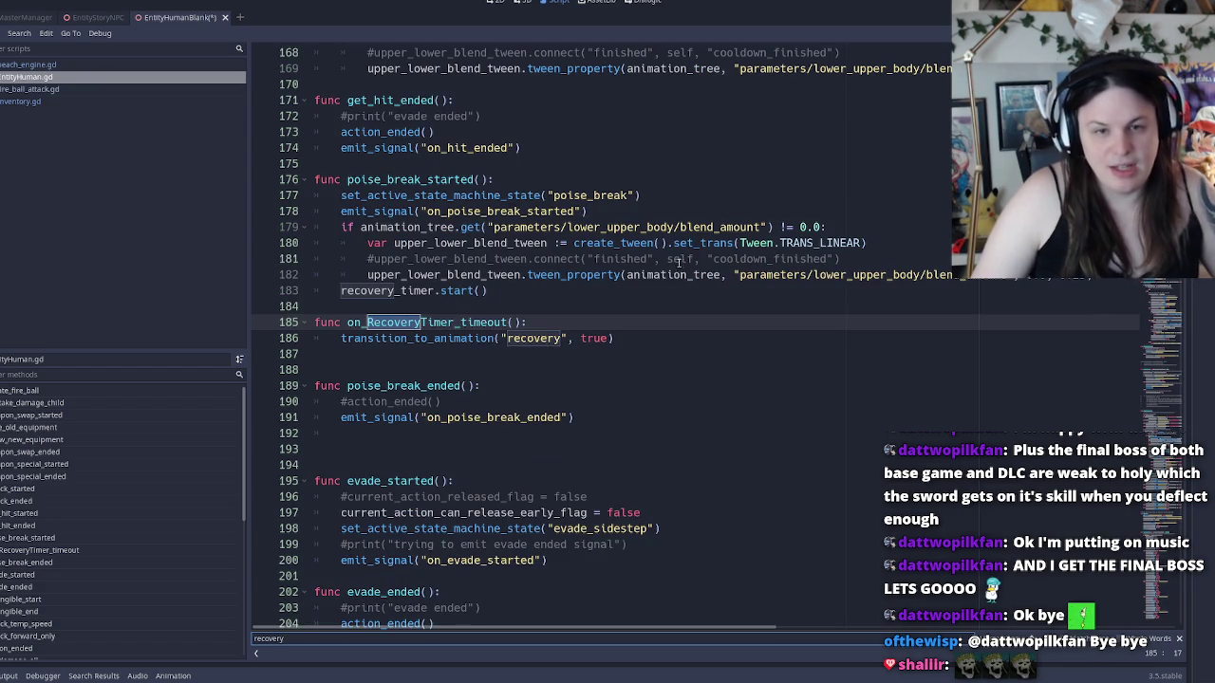
double_click(555, 339)
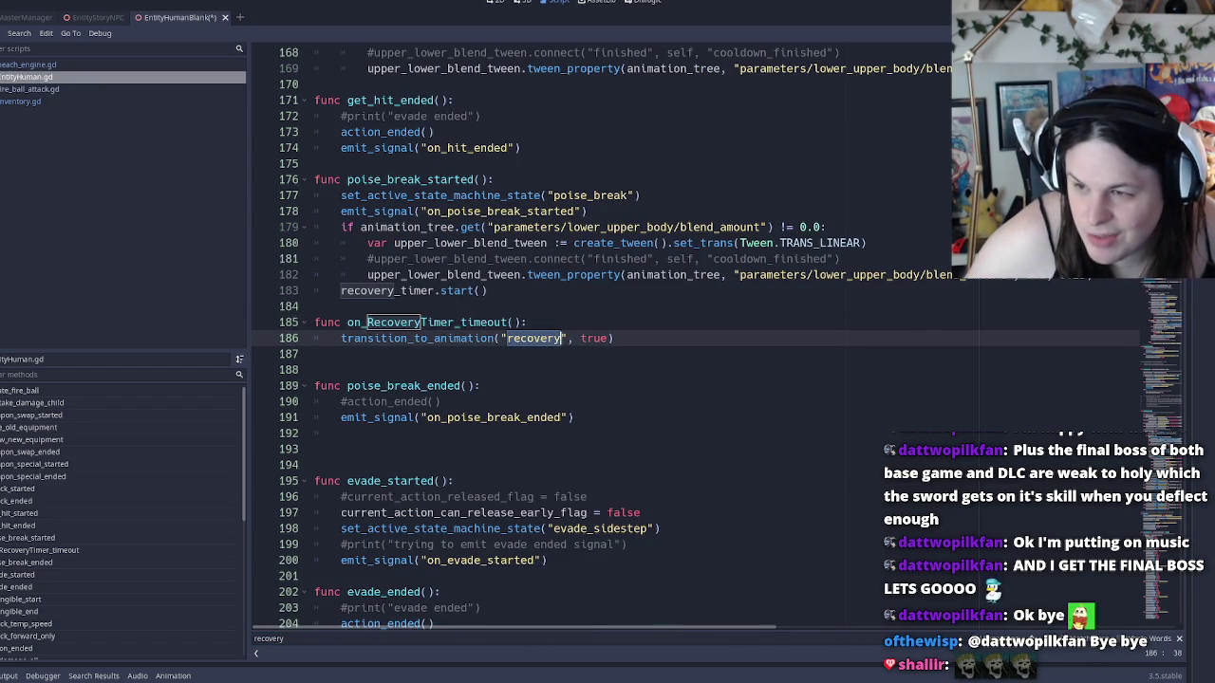
Rename the BlendTree state to 'recovery'
double_click(591, 582)
text(recovery)
key(Return)
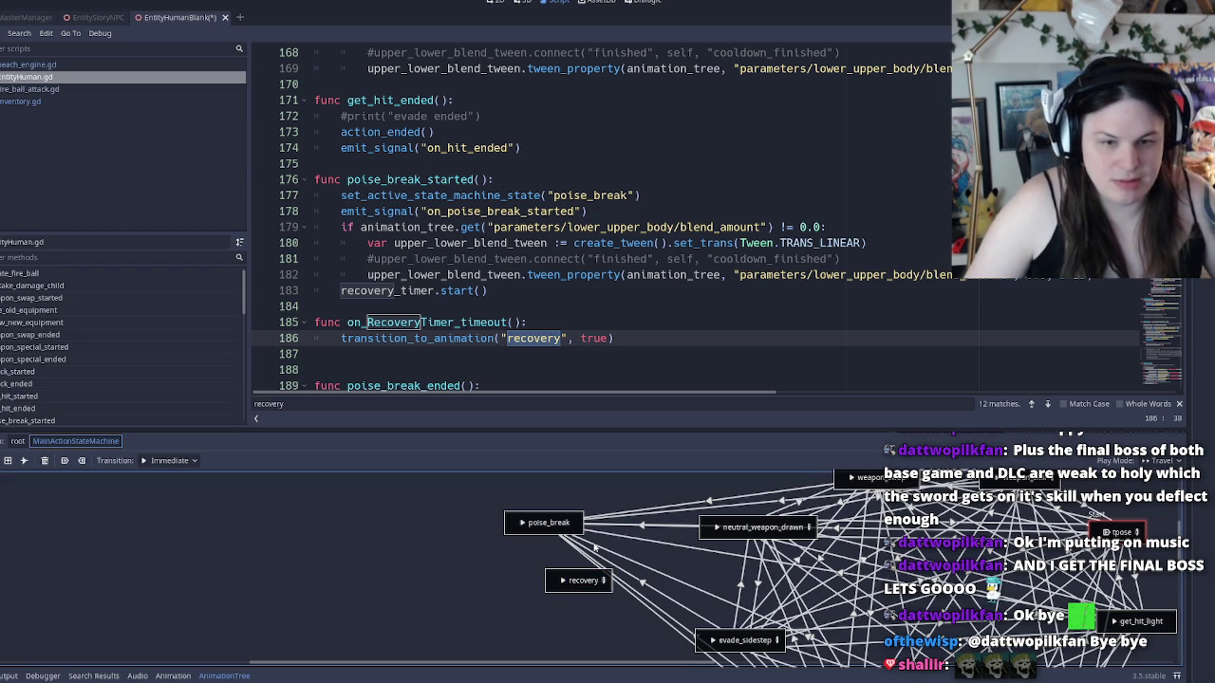
Inside the recovery blend tree, add an Animation node playing anim_get_up, placed left of Output
click(604, 580)
right_click(90, 512)
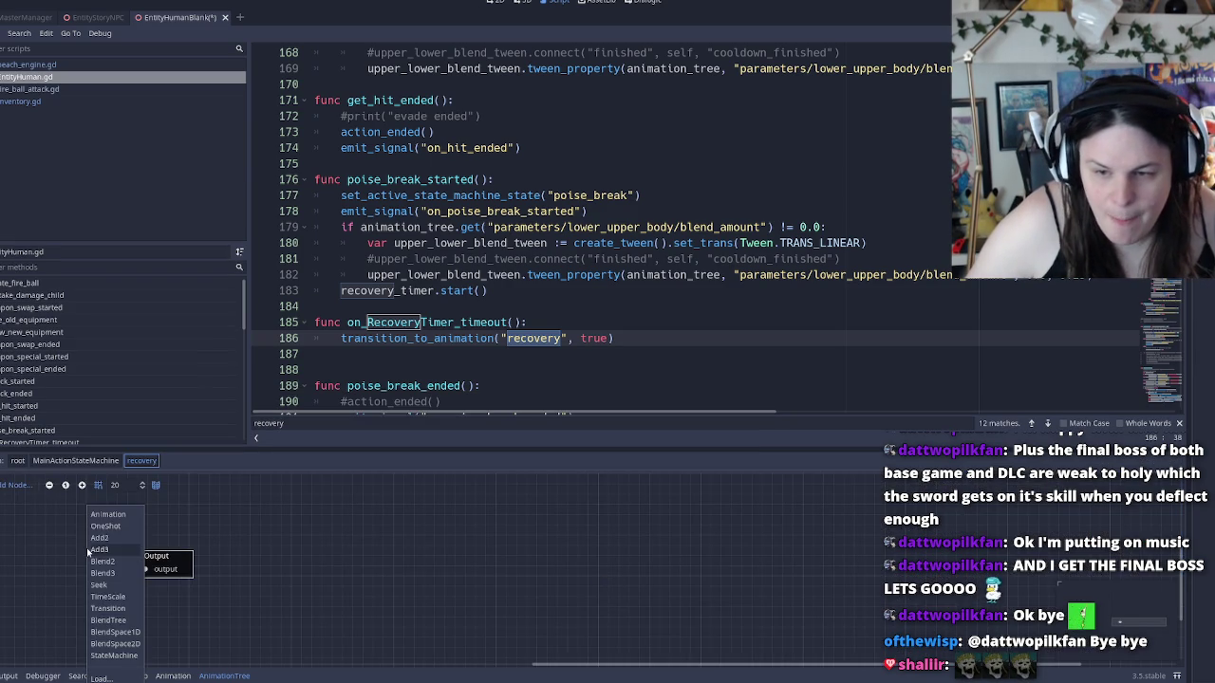
click(92, 515)
click(105, 589)
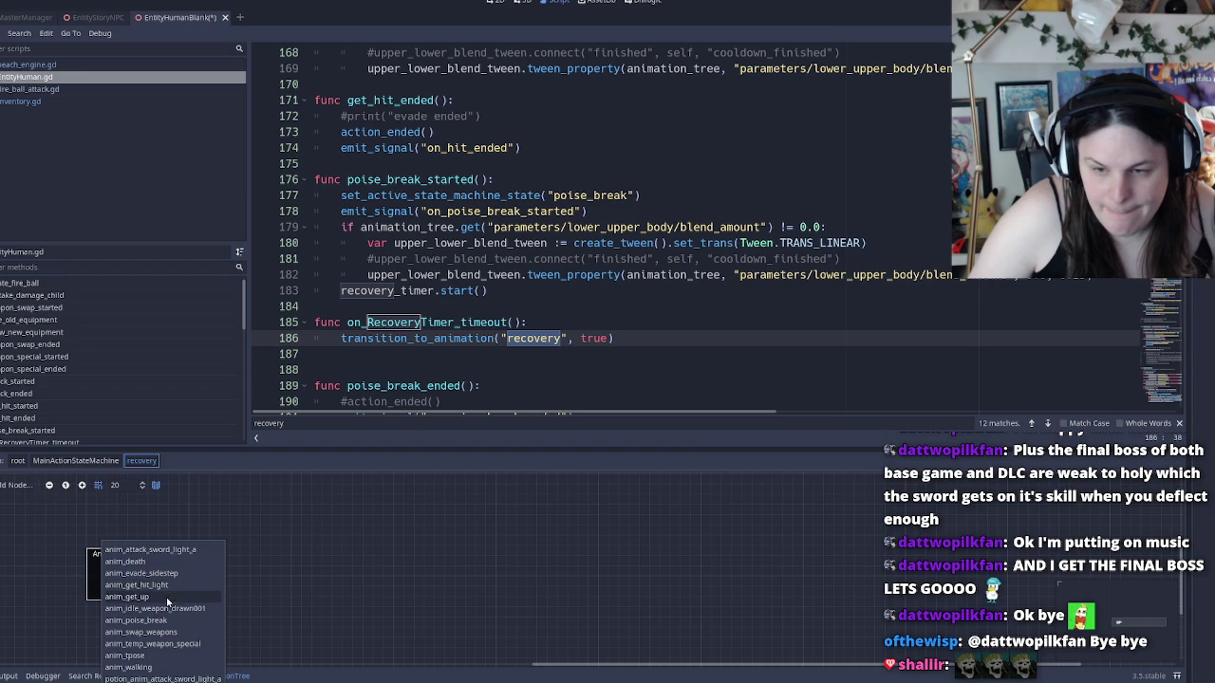
click(169, 596)
drag(203, 555, 454, 583)
mouse_move(370, 589)
mouse_down()
mouse_move(263, 568)
mouse_move(392, 596)
mouse_up()
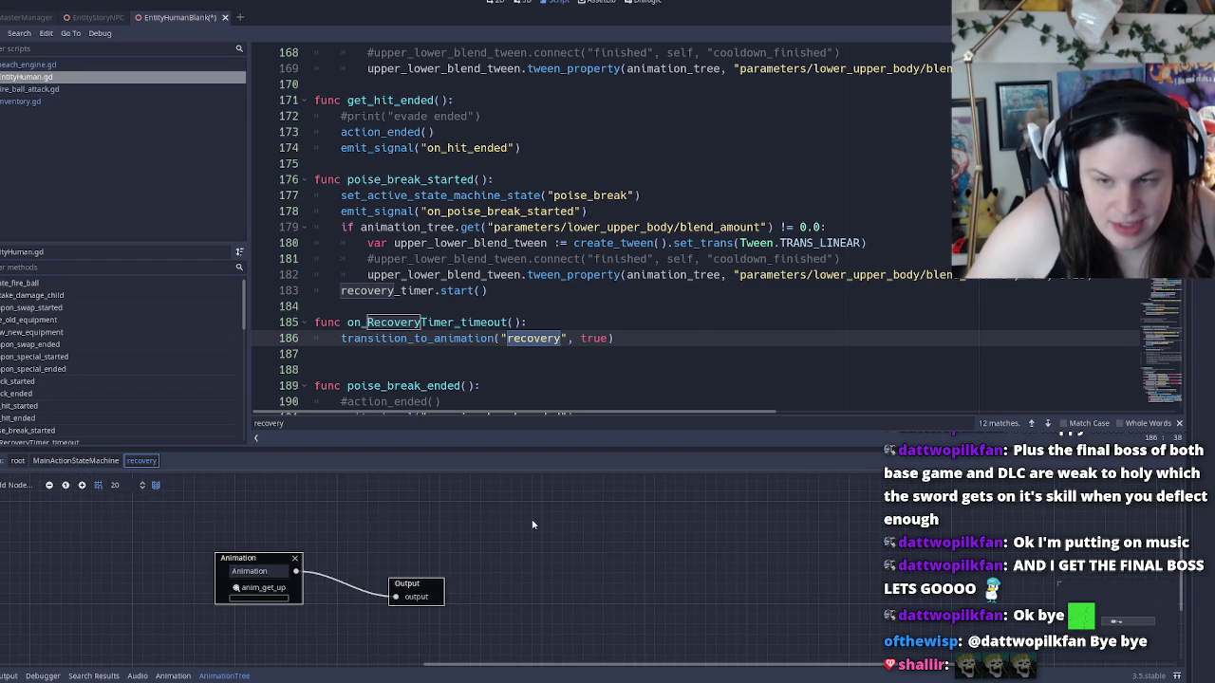
Connect poise_break to recovery in MainActionStateMachine, tidy the node position, and save the scene
click(76, 460)
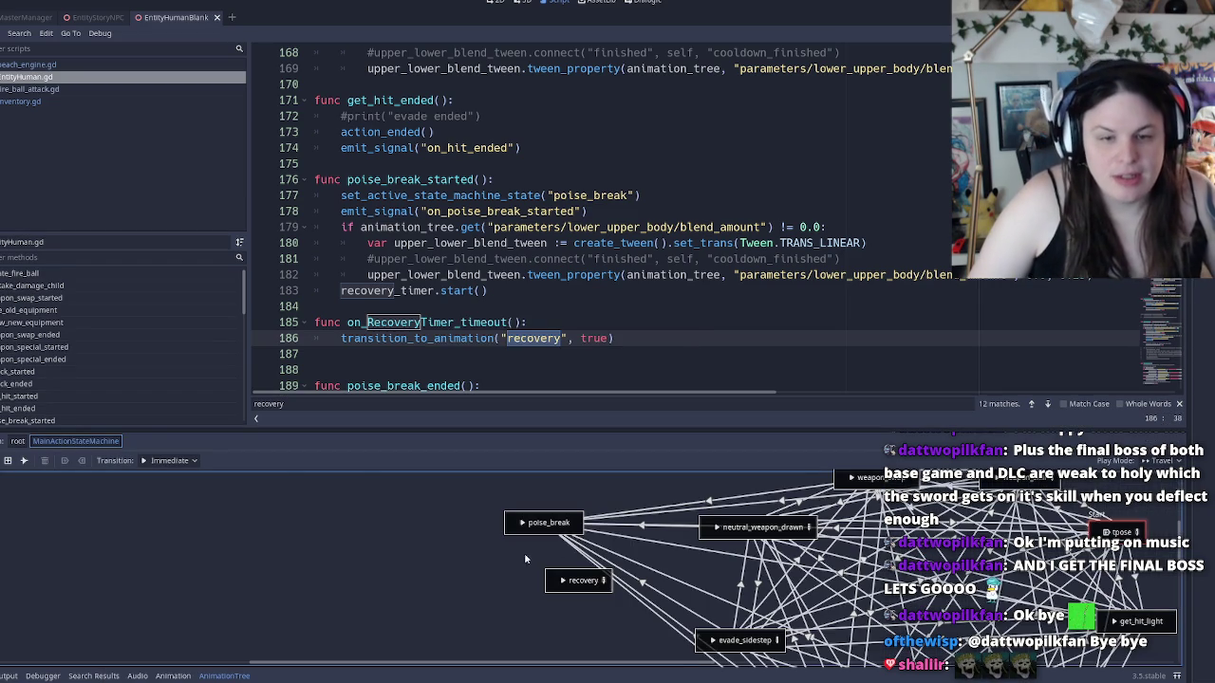
click(25, 461)
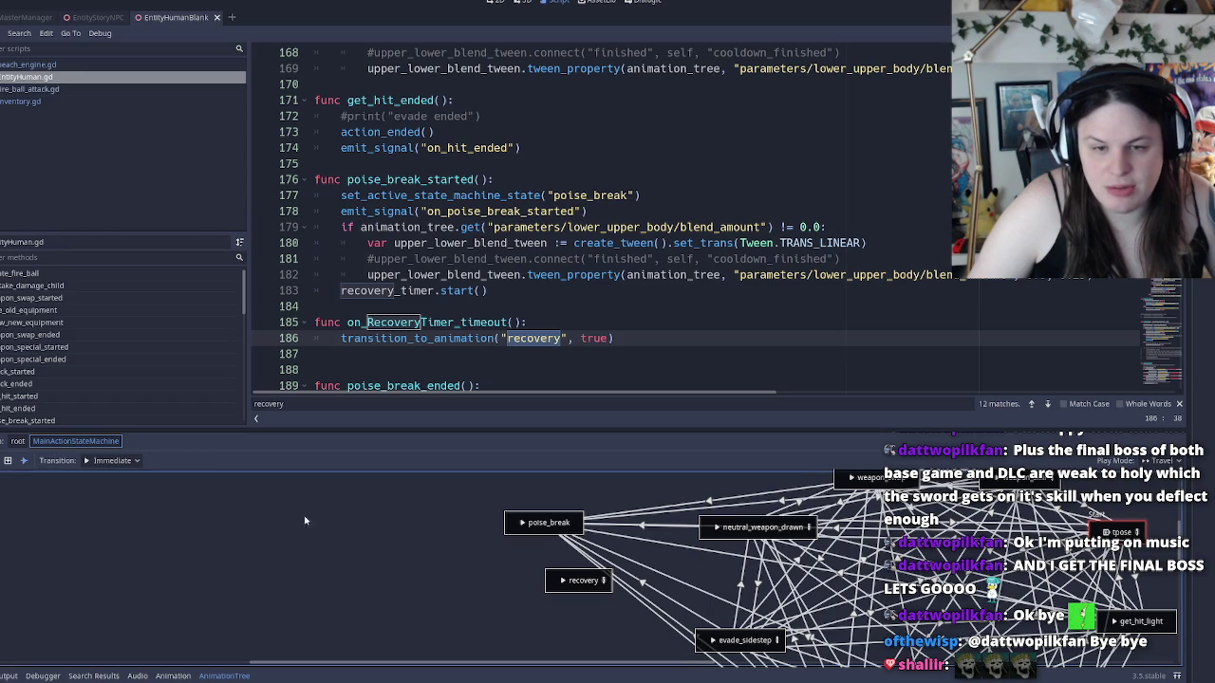
drag(532, 524, 574, 579)
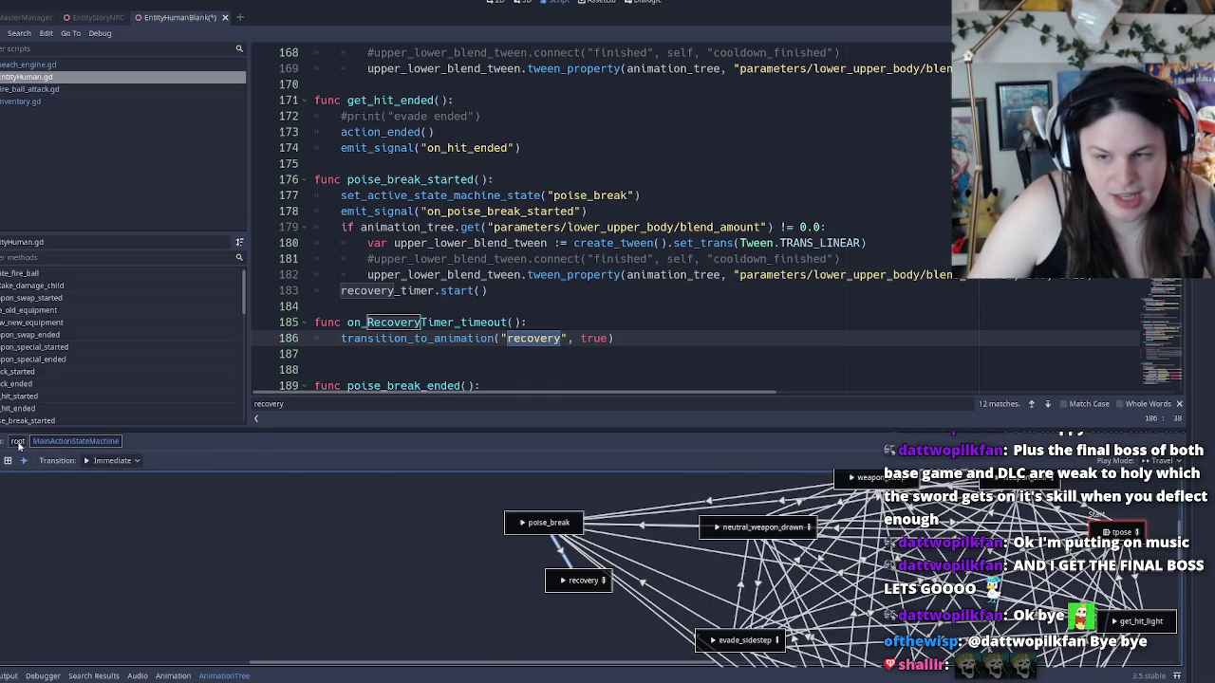
click(17, 442)
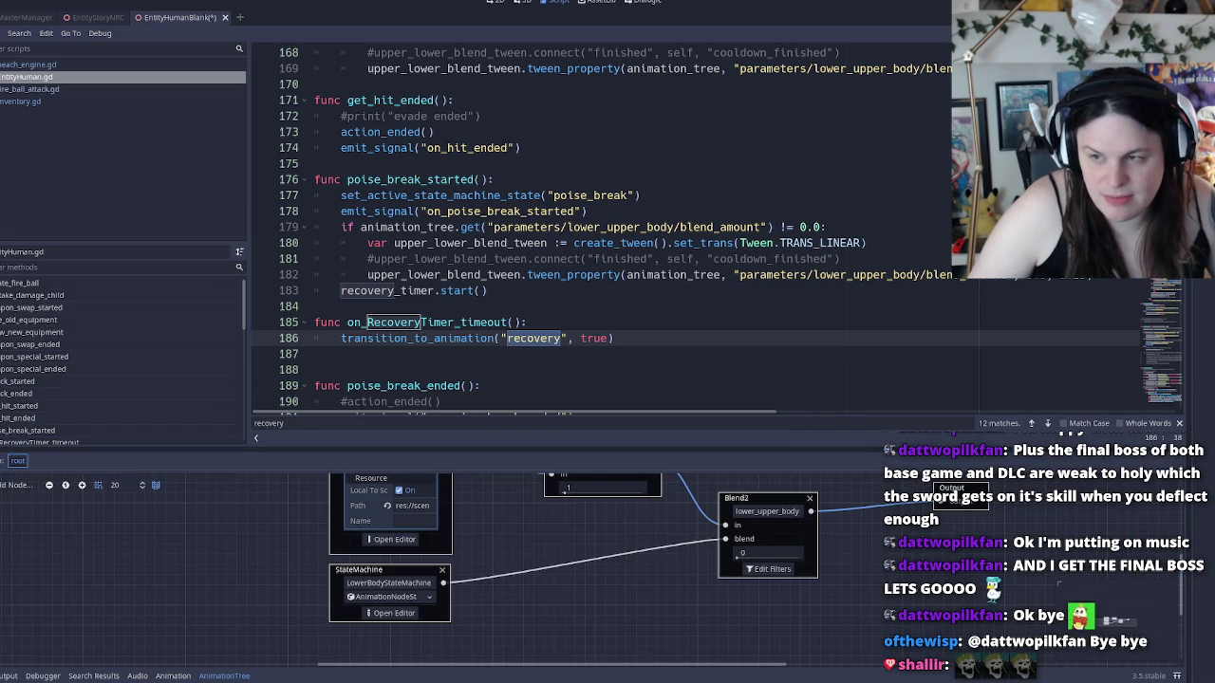
click(391, 539)
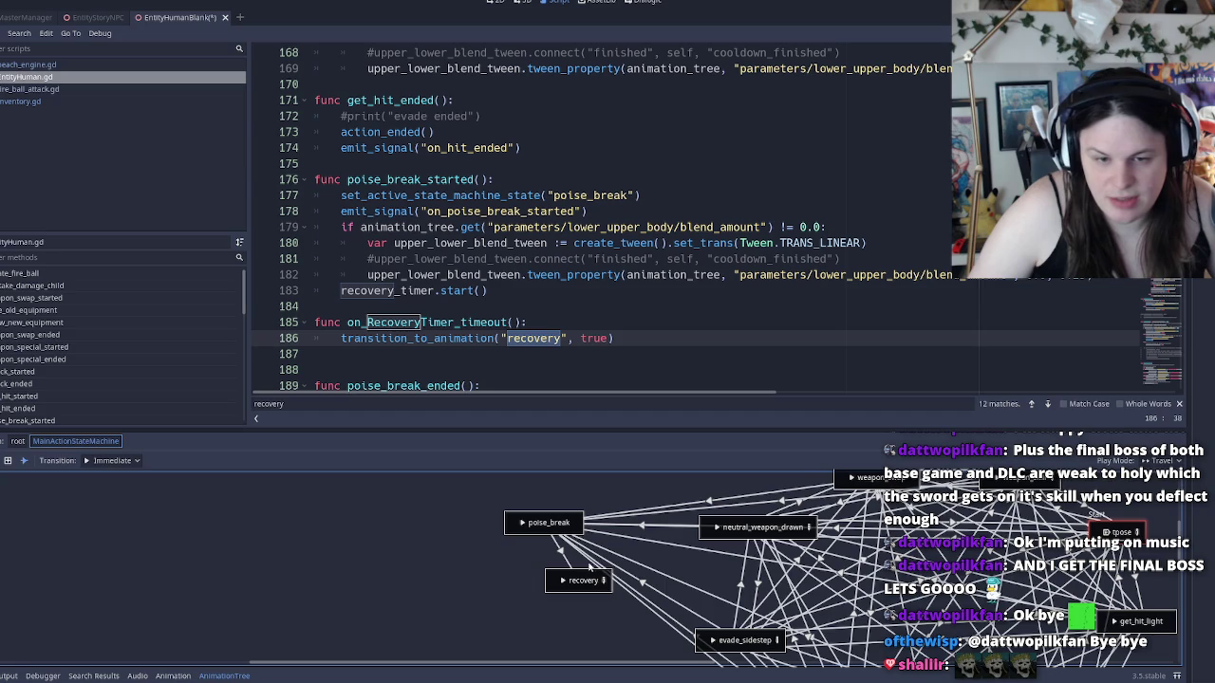
mouse_move(573, 577)
mouse_down()
mouse_move(429, 590)
mouse_move(520, 604)
mouse_up()
click(21, 462)
key(ctrl+s)
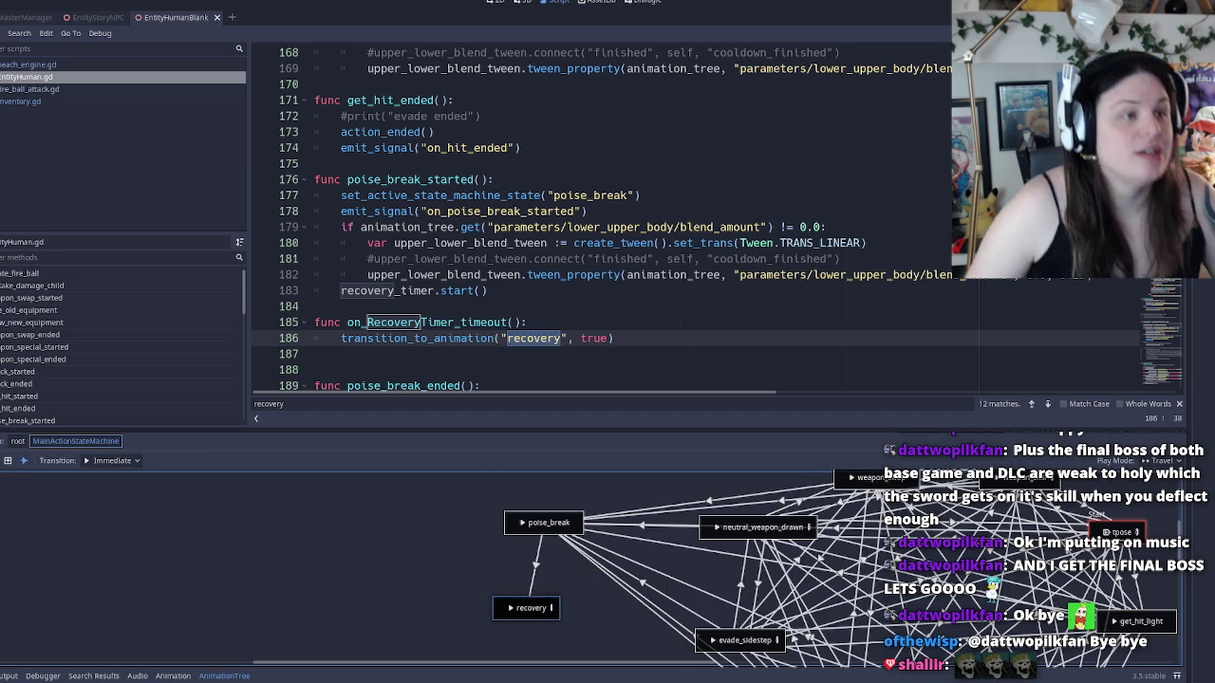
Launch the game again after one restart and load the Test Room level from the main menu
key(F5)
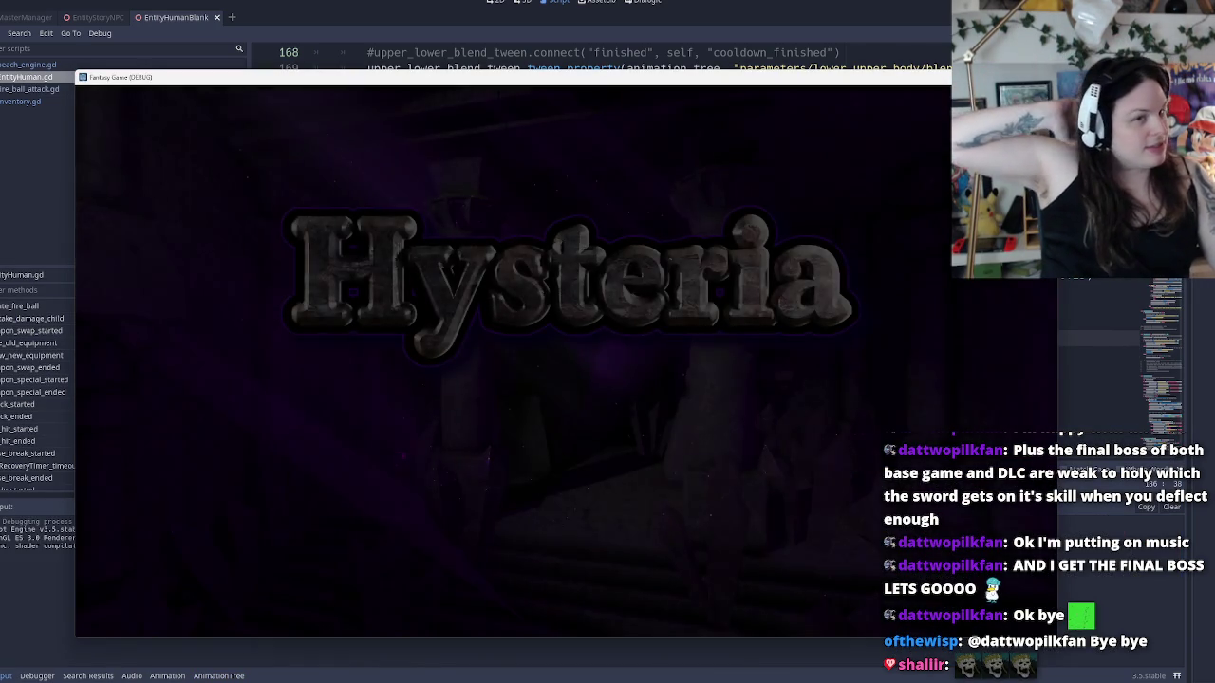
key(F8)
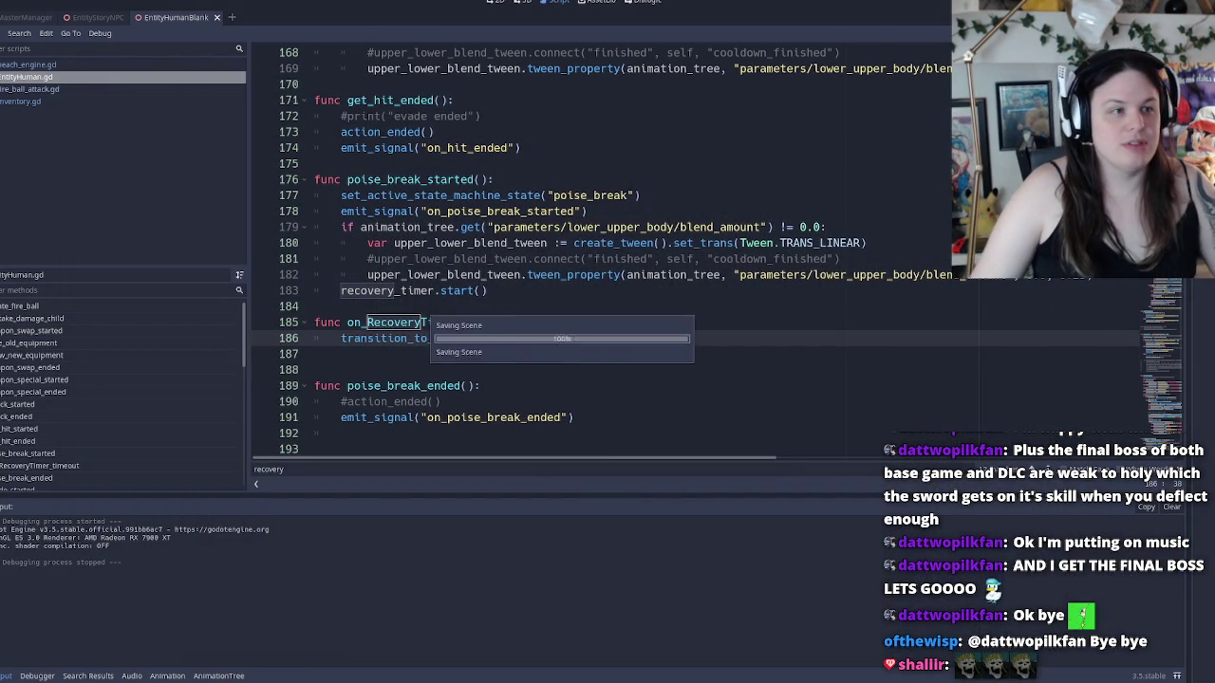
key(F5)
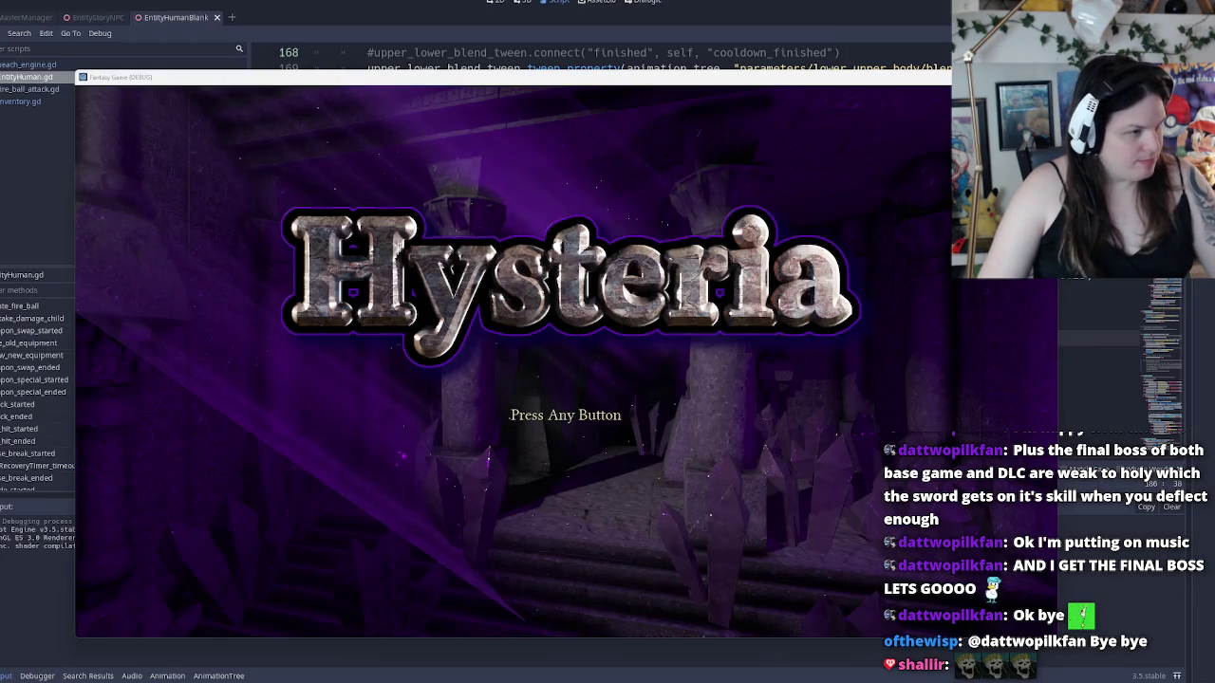
click(635, 440)
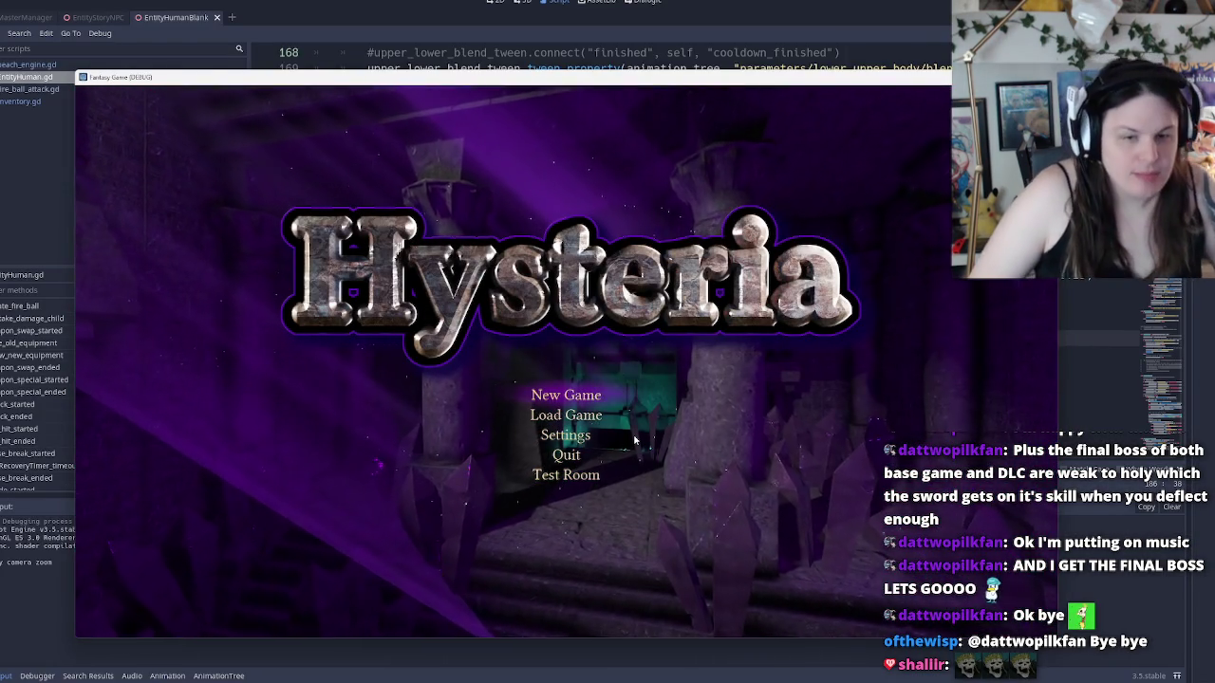
key(Down)
key(Down)
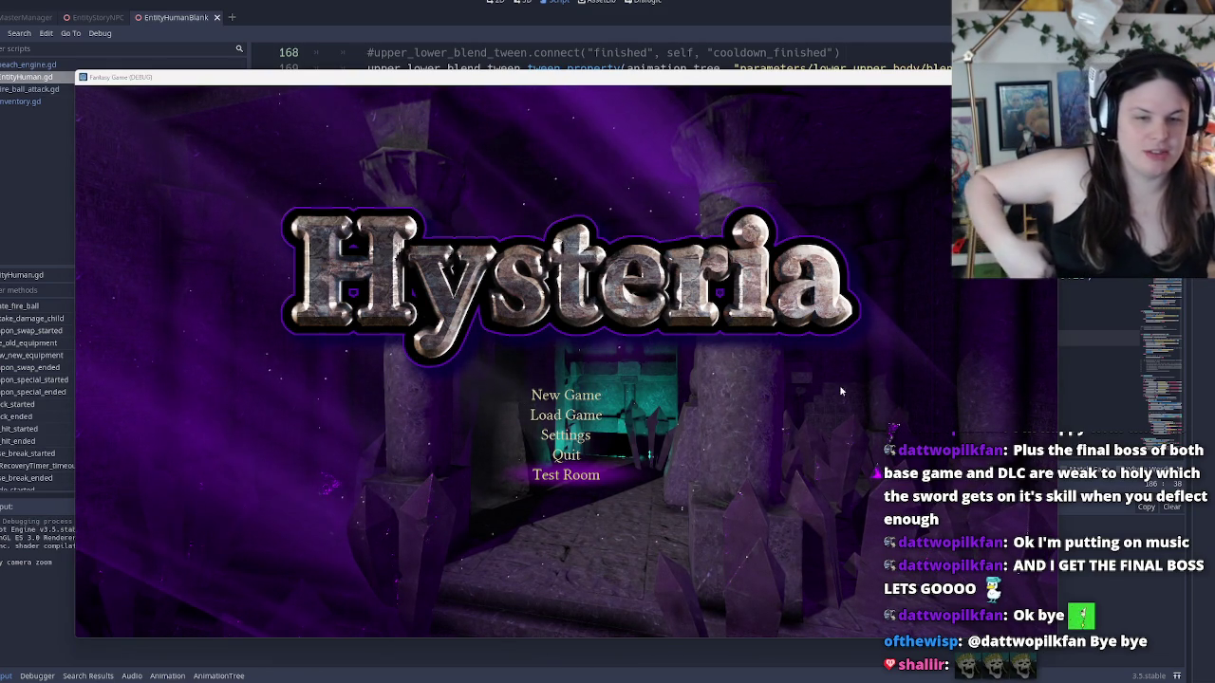
click(569, 476)
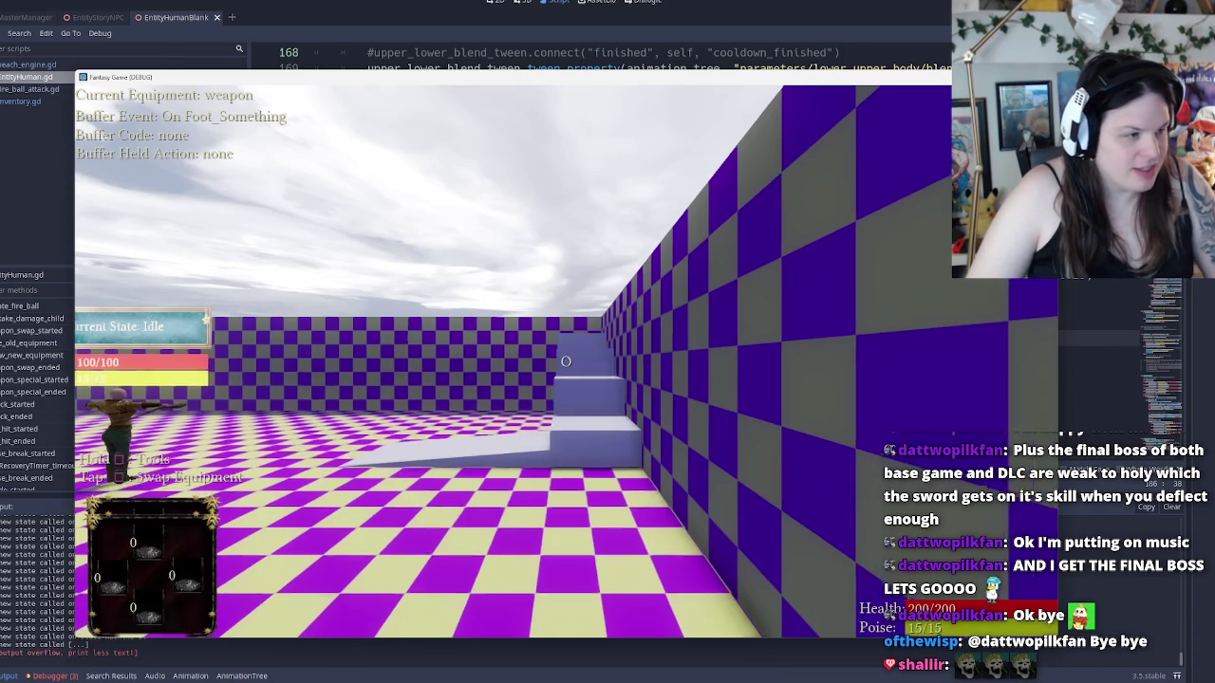
In the Test Room, evade with Space and fire a staff shot
key(space)
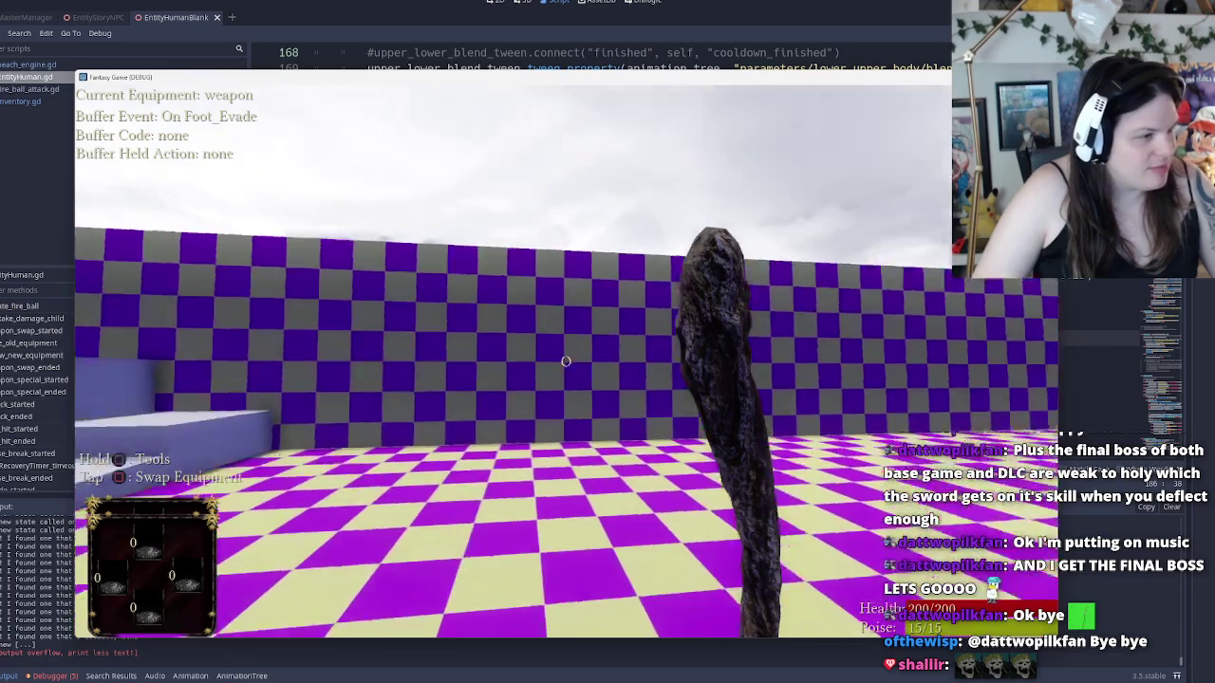
key(alt+Tab)
key(Escape)
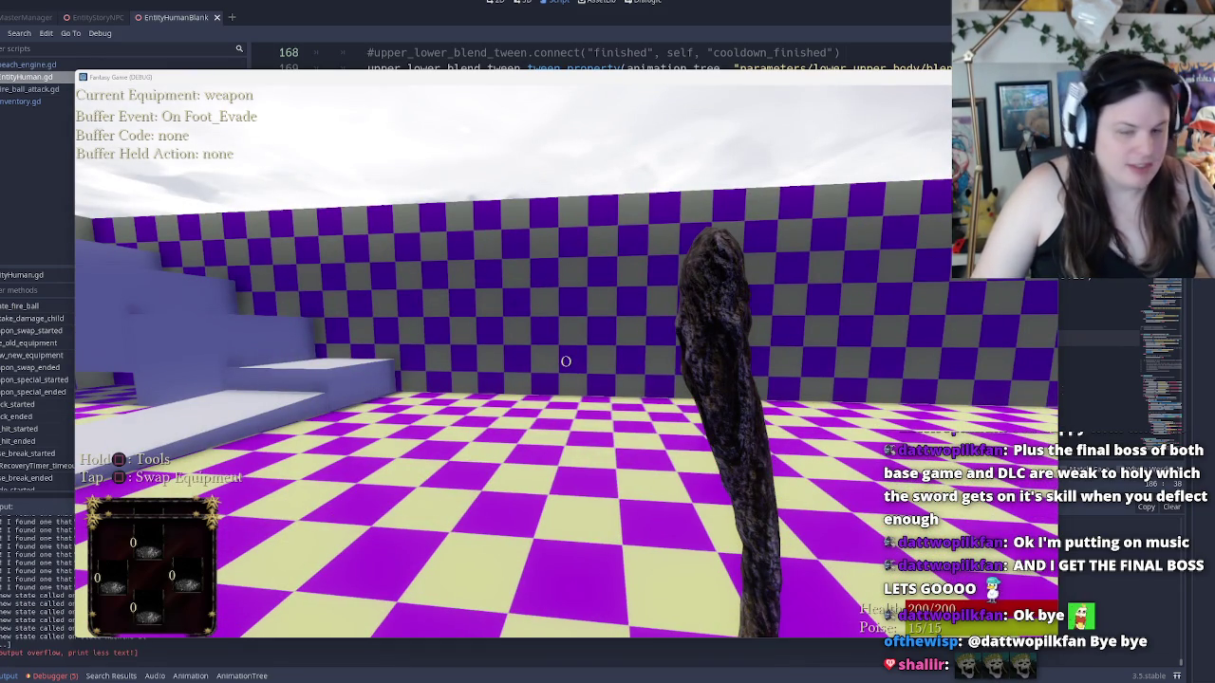
click(566, 360)
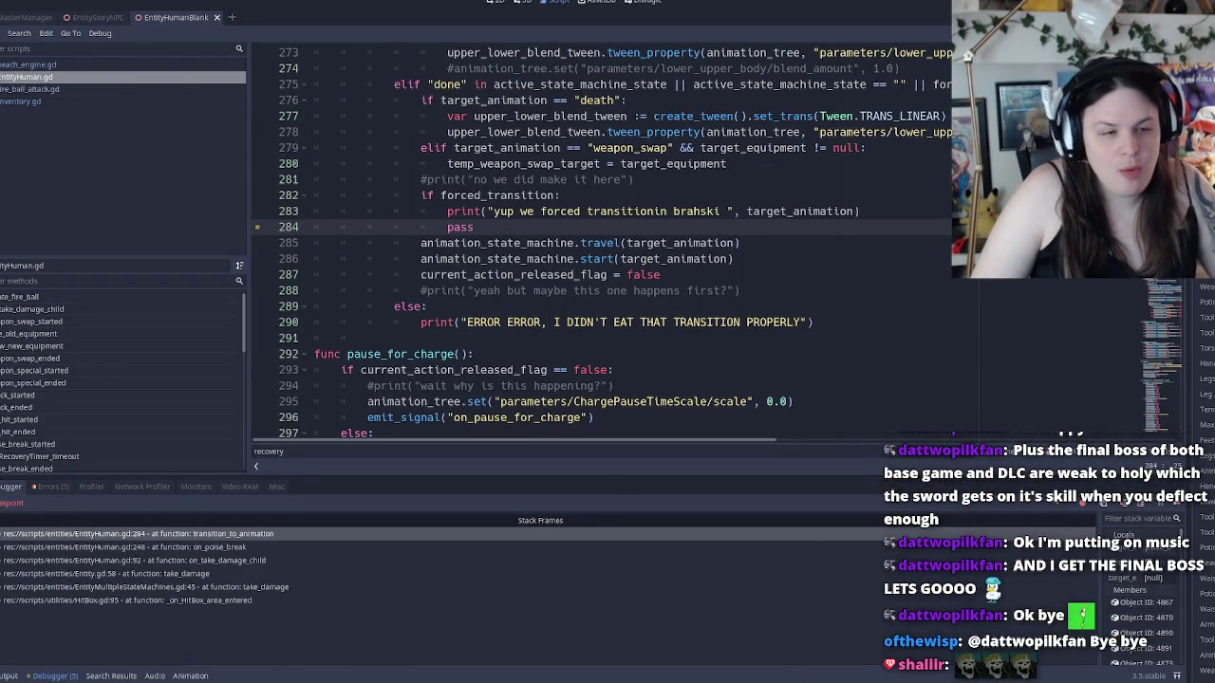
Resume past the breakpoint, verify the forced-transition recovery print in Output, and continue to the next poise break
click(1179, 508)
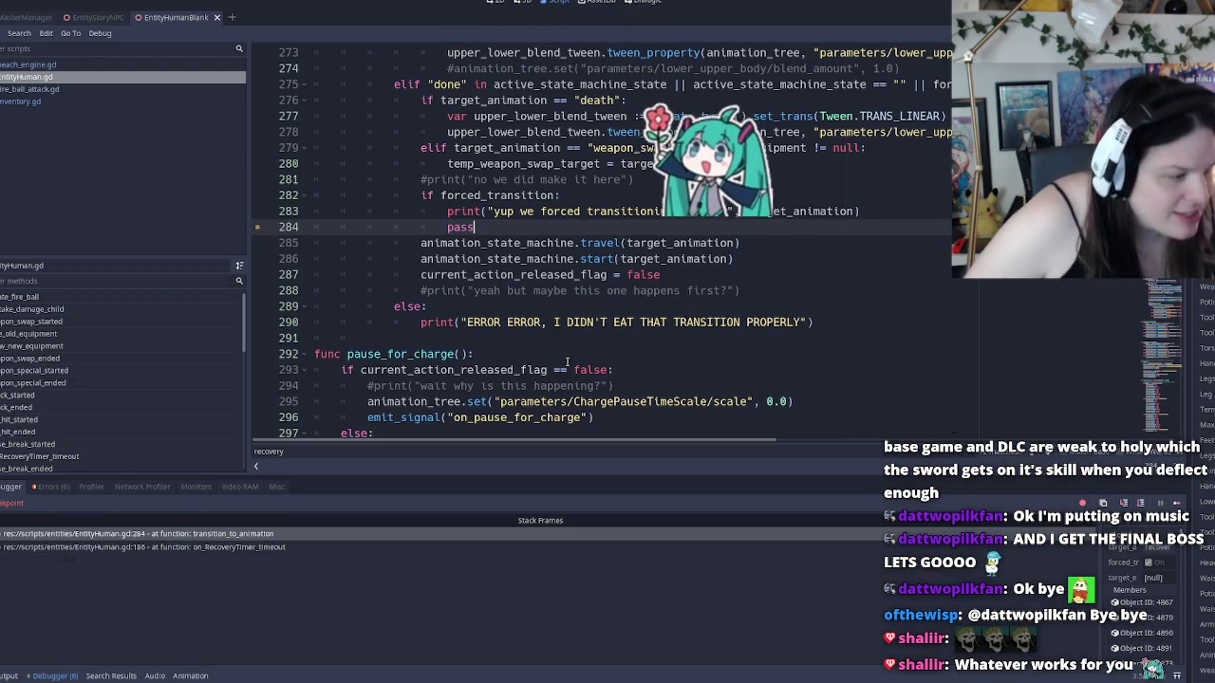
click(6, 672)
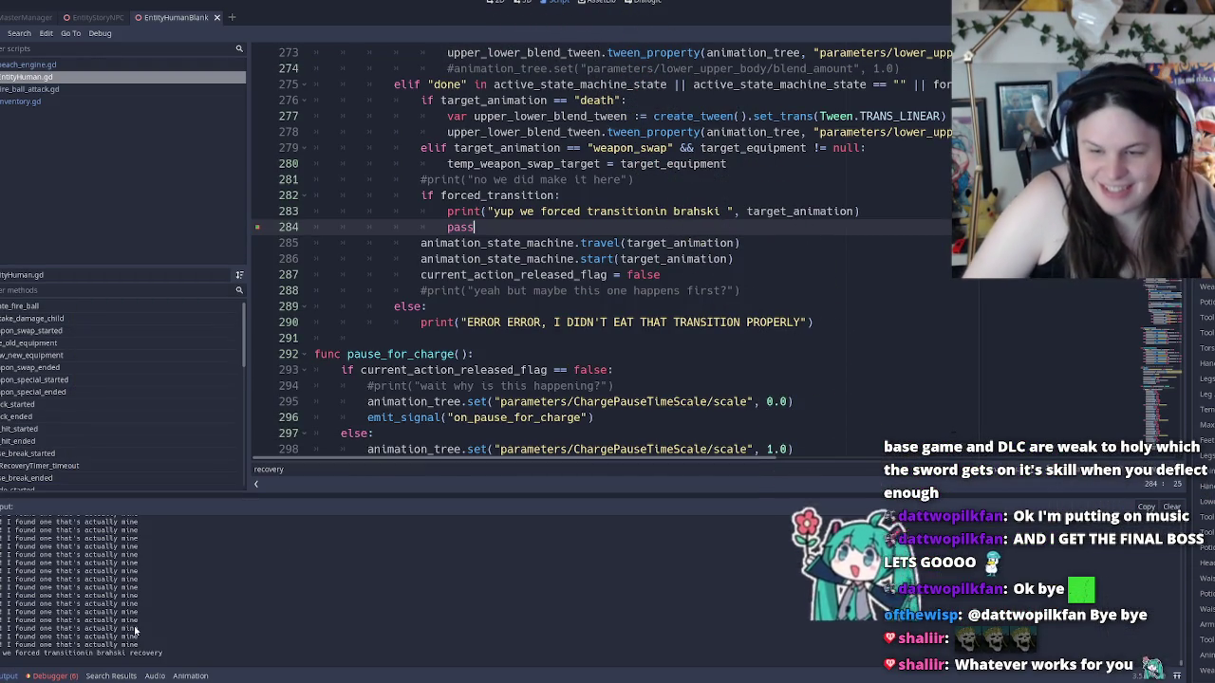
click(53, 676)
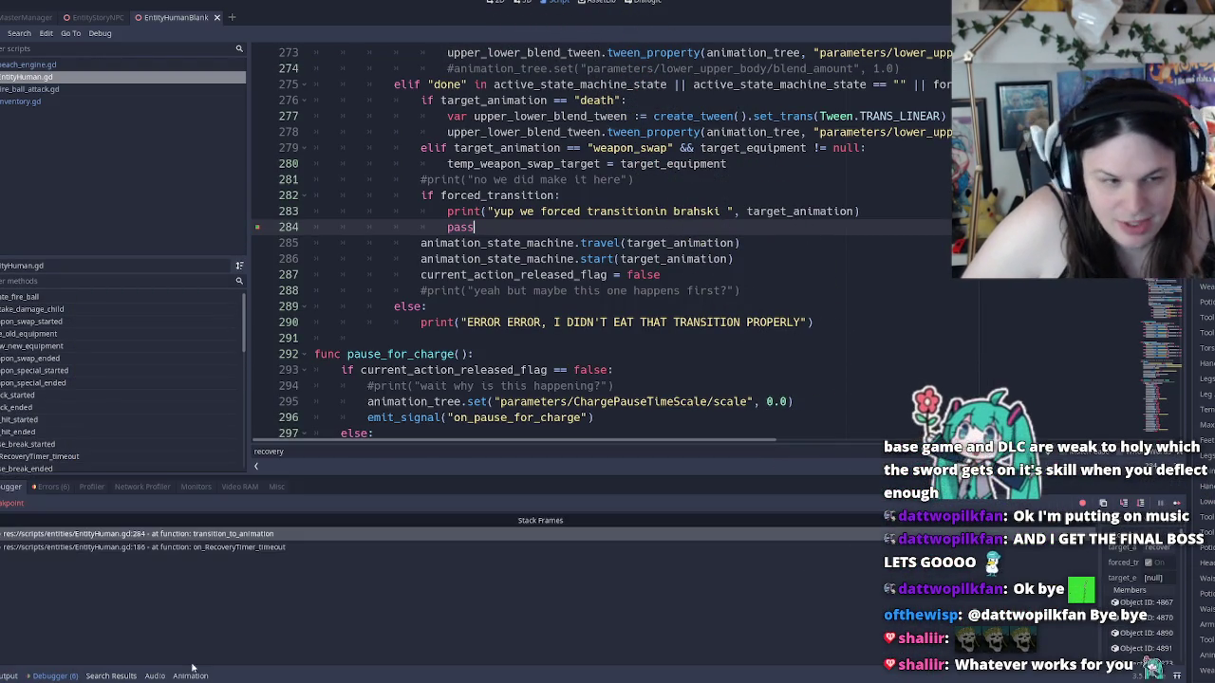
key(F12)
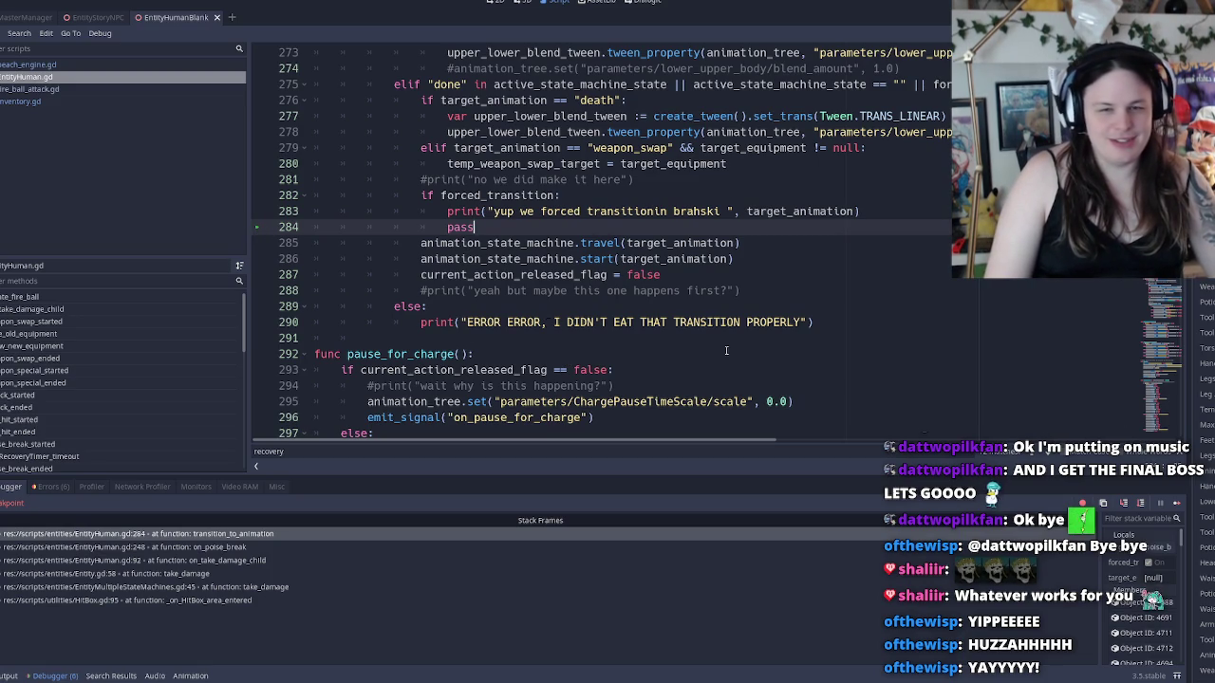
Resume the run until the NPC returns to SeekPlayer, then quit to desktop via the pause menu
key(F12)
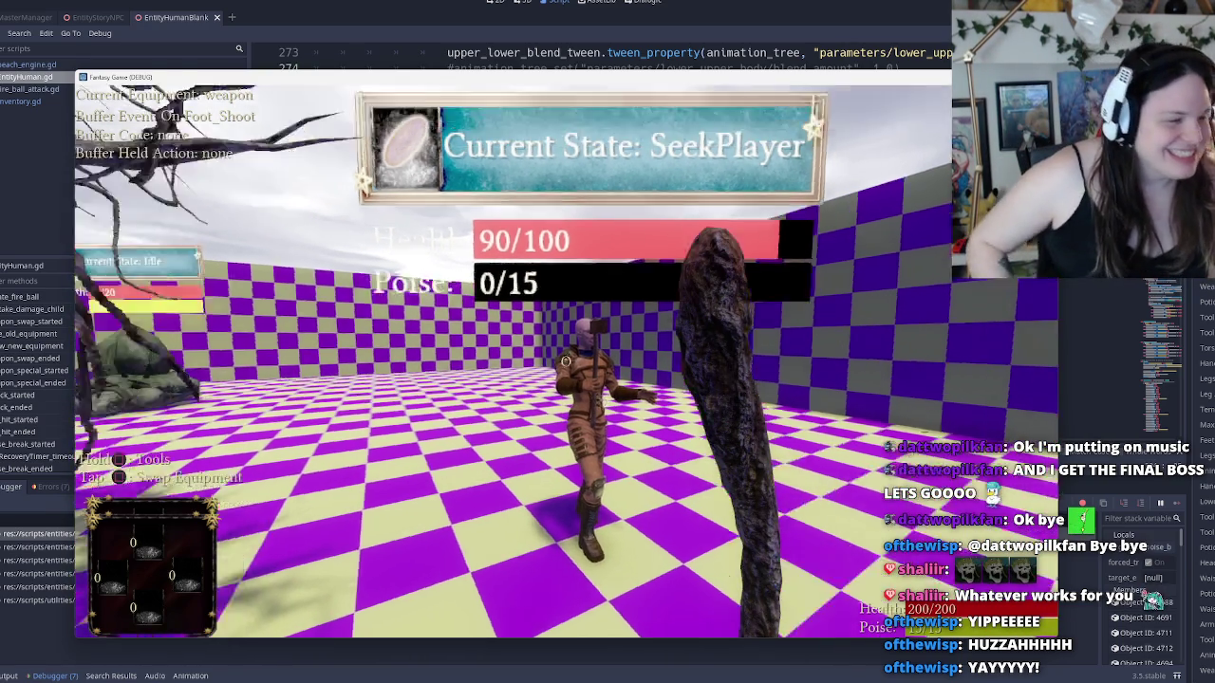
key(Escape)
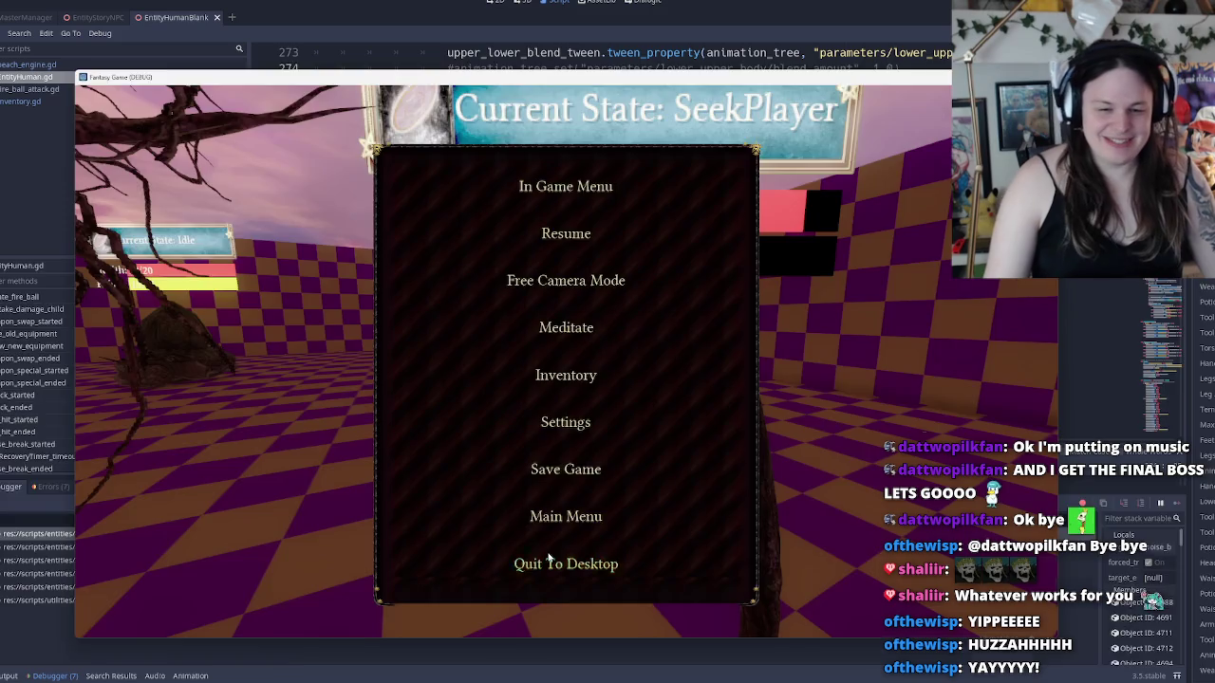
click(550, 562)
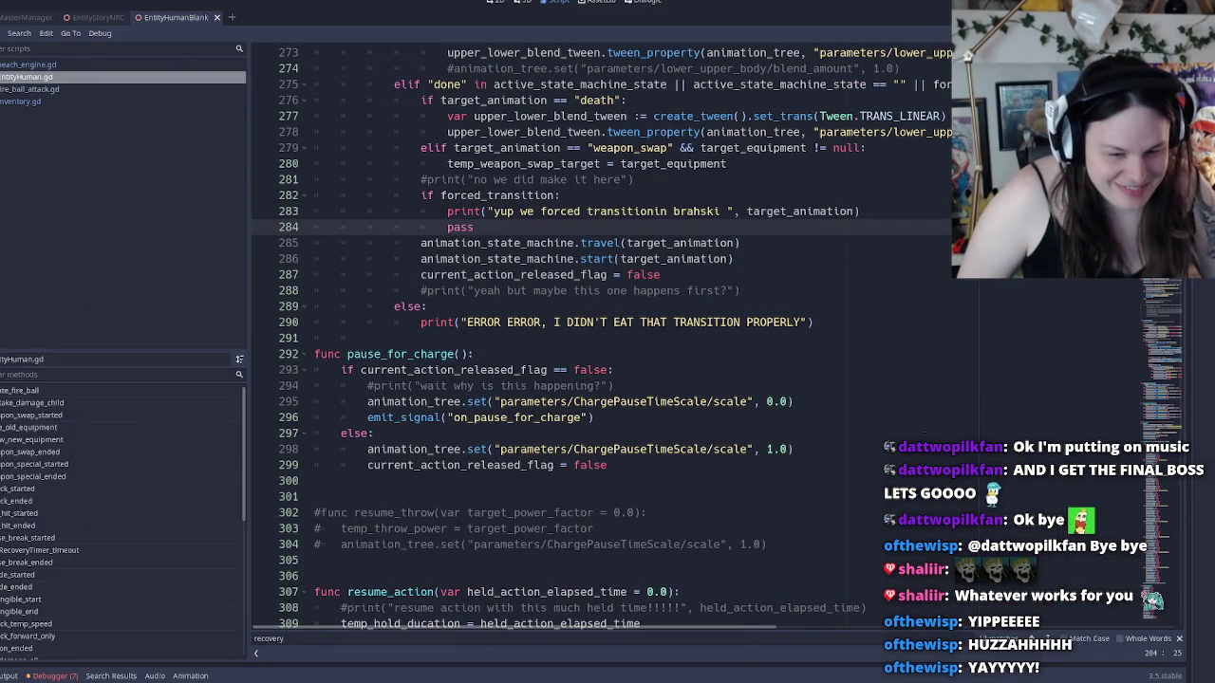
mouse_move(608, 682)
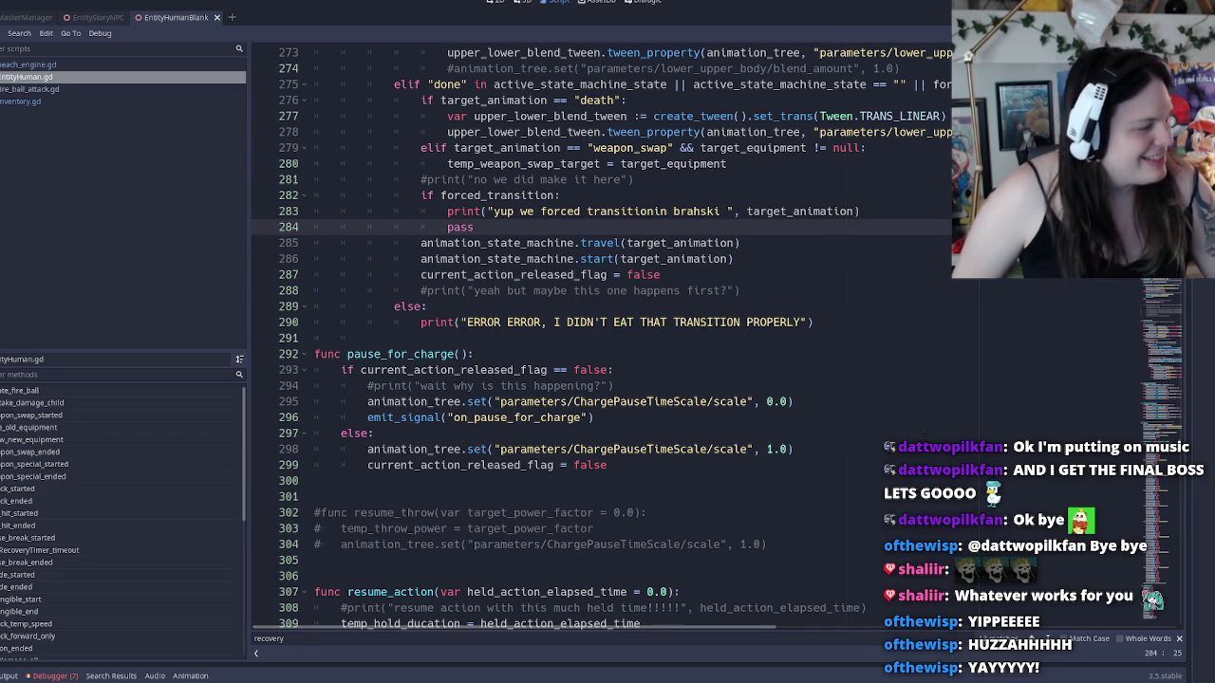
mouse_move(676, 682)
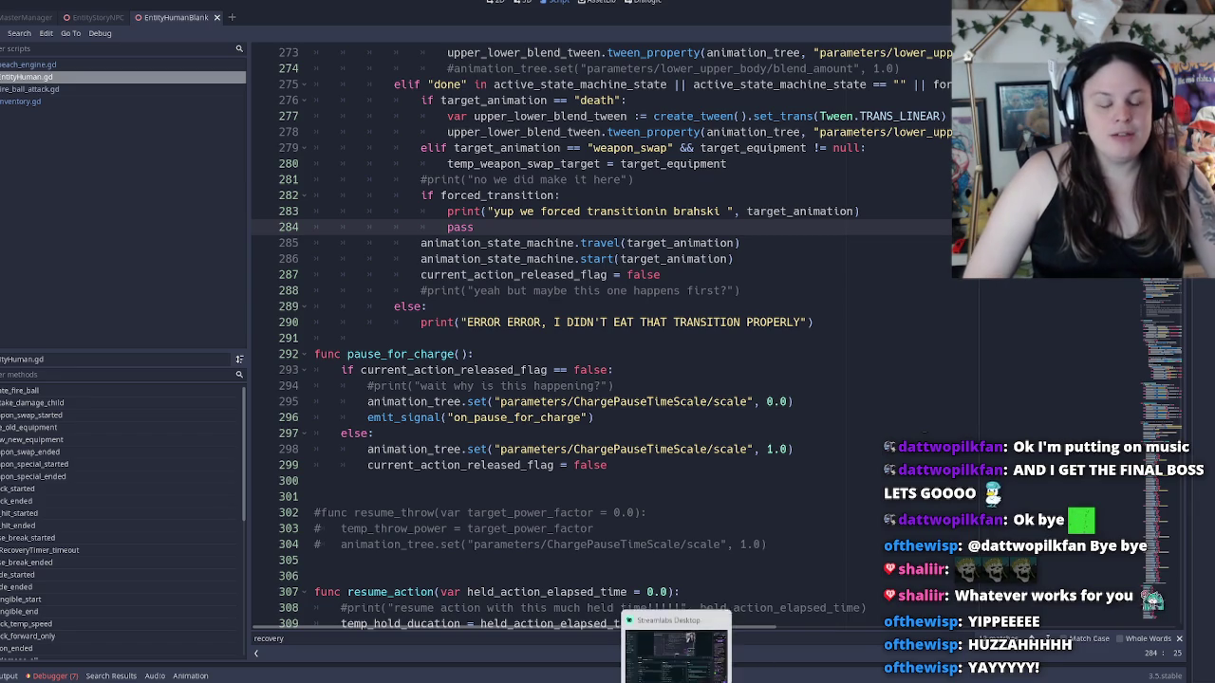
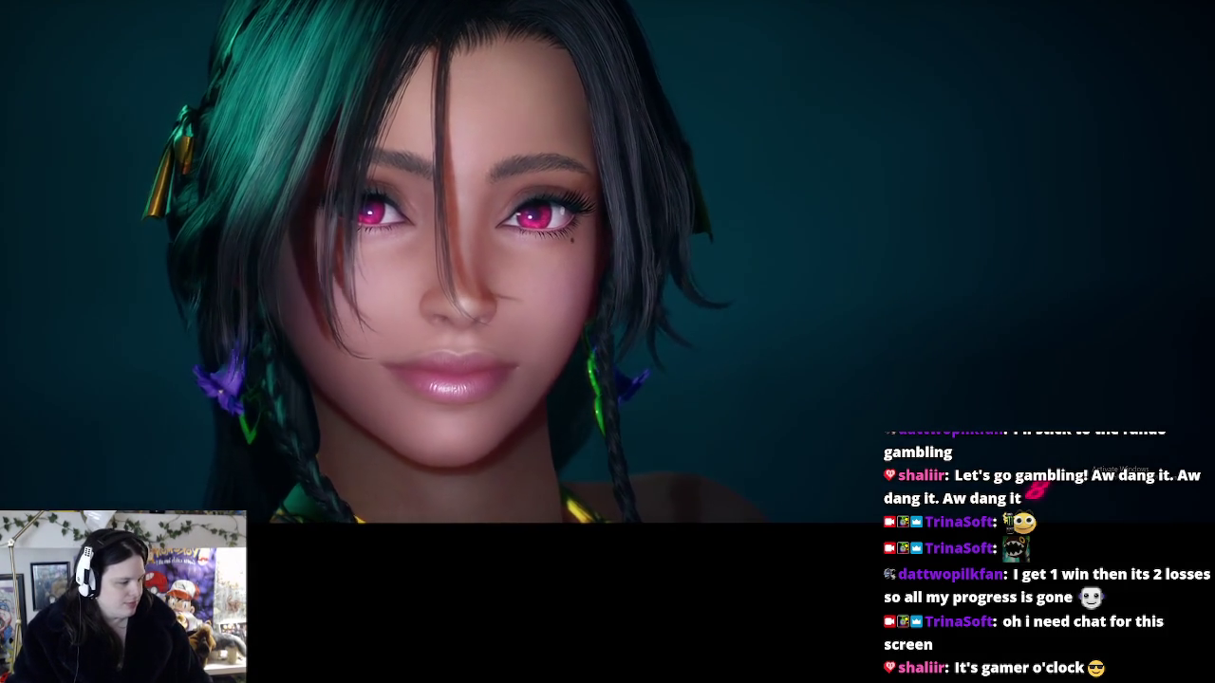
Confirm on the title screen so the game connects and loads the Menu principal
key(Return)
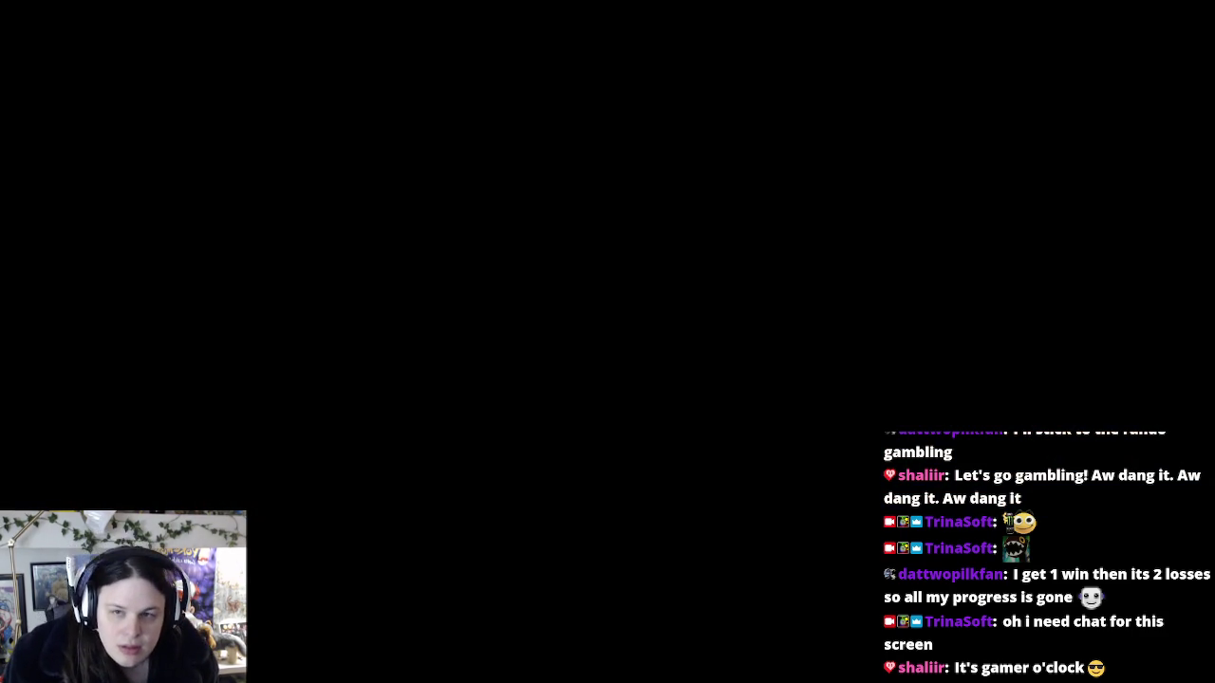
From the En ligne tab, create a Matchmaking d'amis session with the default settings
key(y)
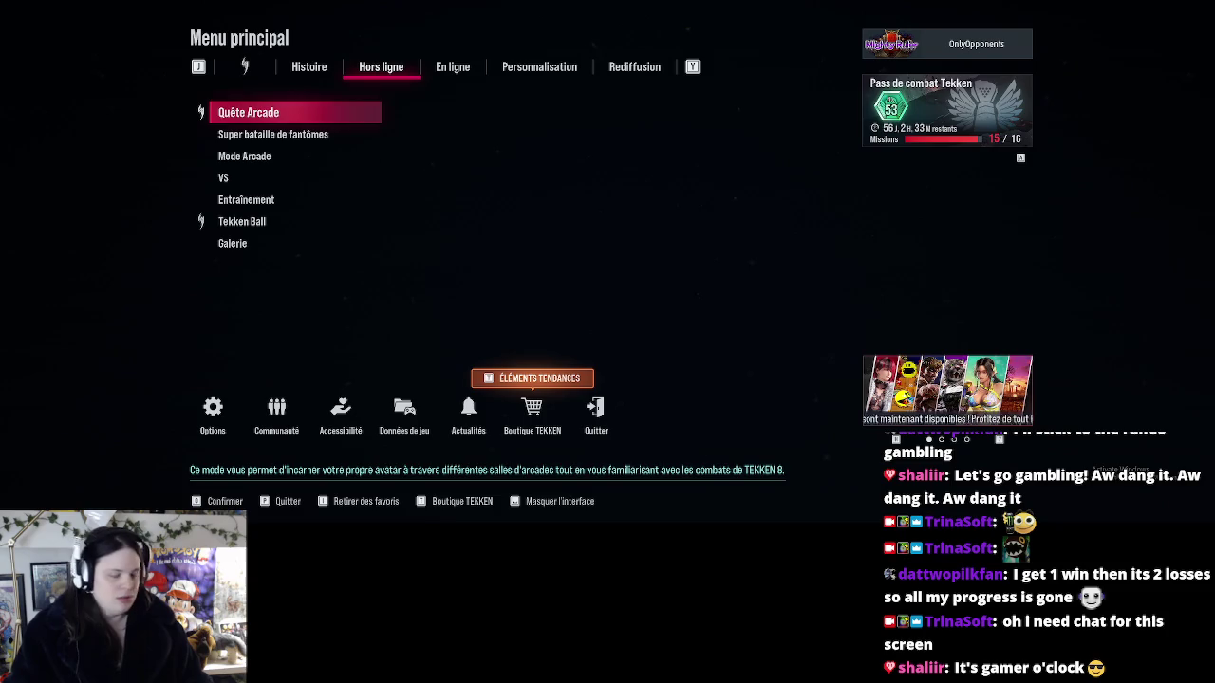
key(Down)
key(Down)
key(Down)
key(y)
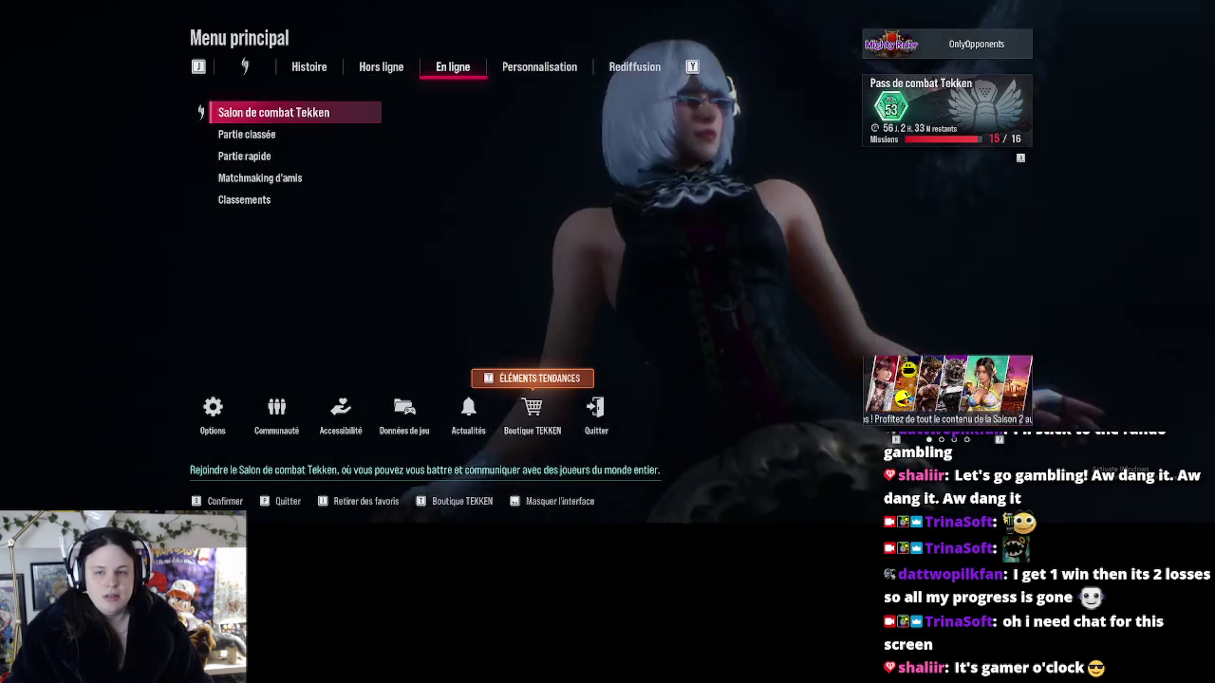
key(Down)
key(Down)
key(Down)
key(Return)
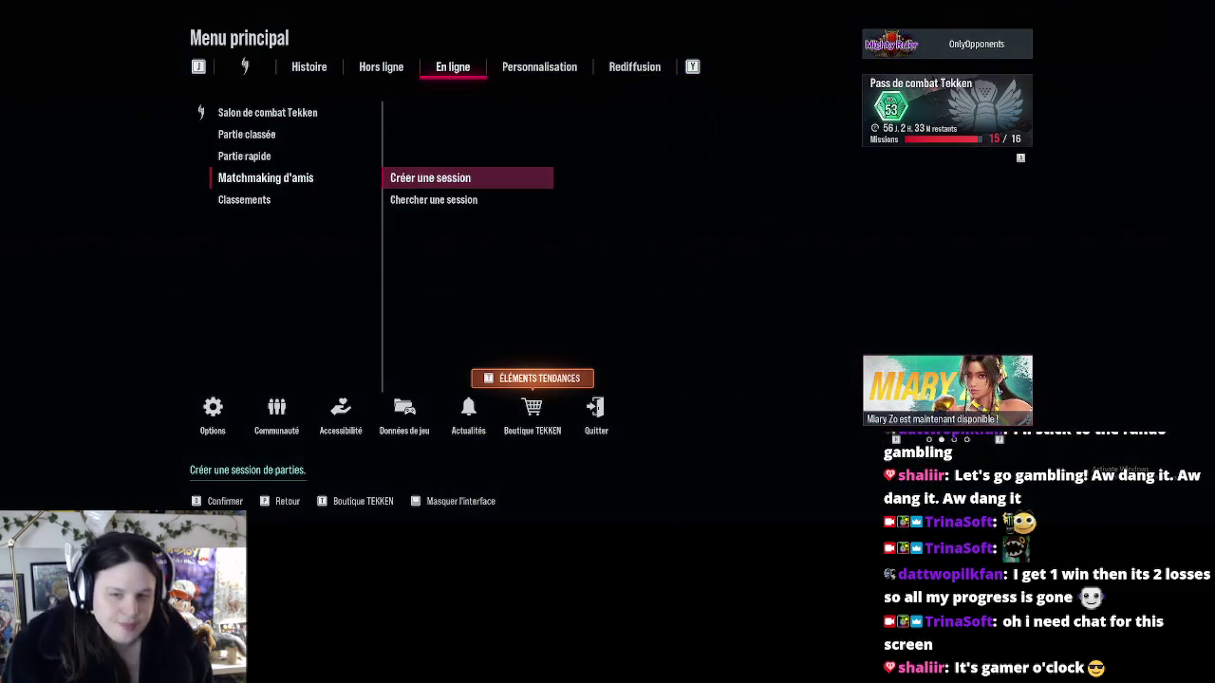
key(Return)
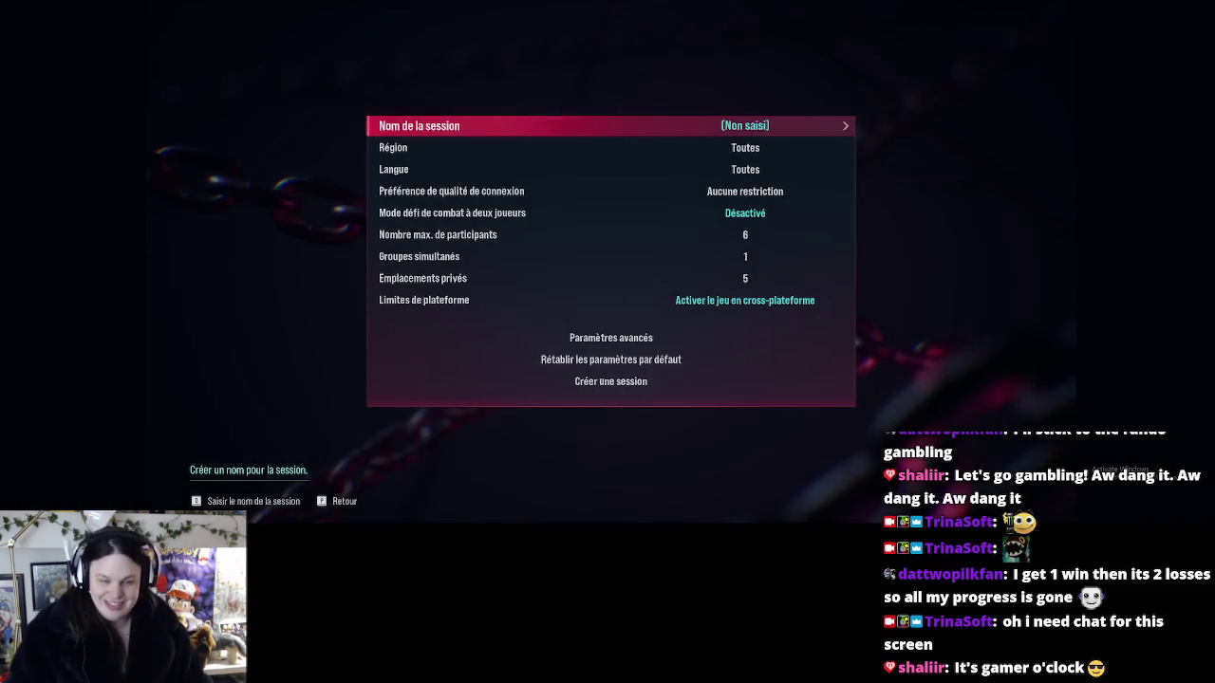
key(Down)
key(Down)
key(Down)
key(Down)
key(Down)
key(Down)
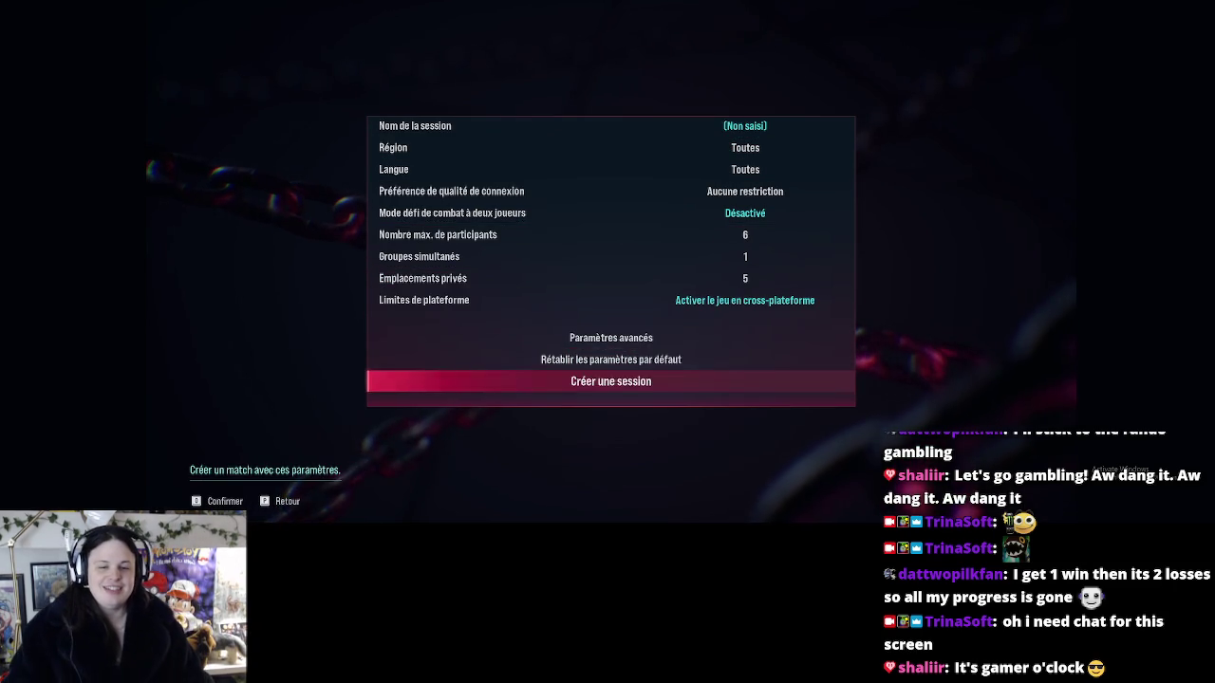
key(Return)
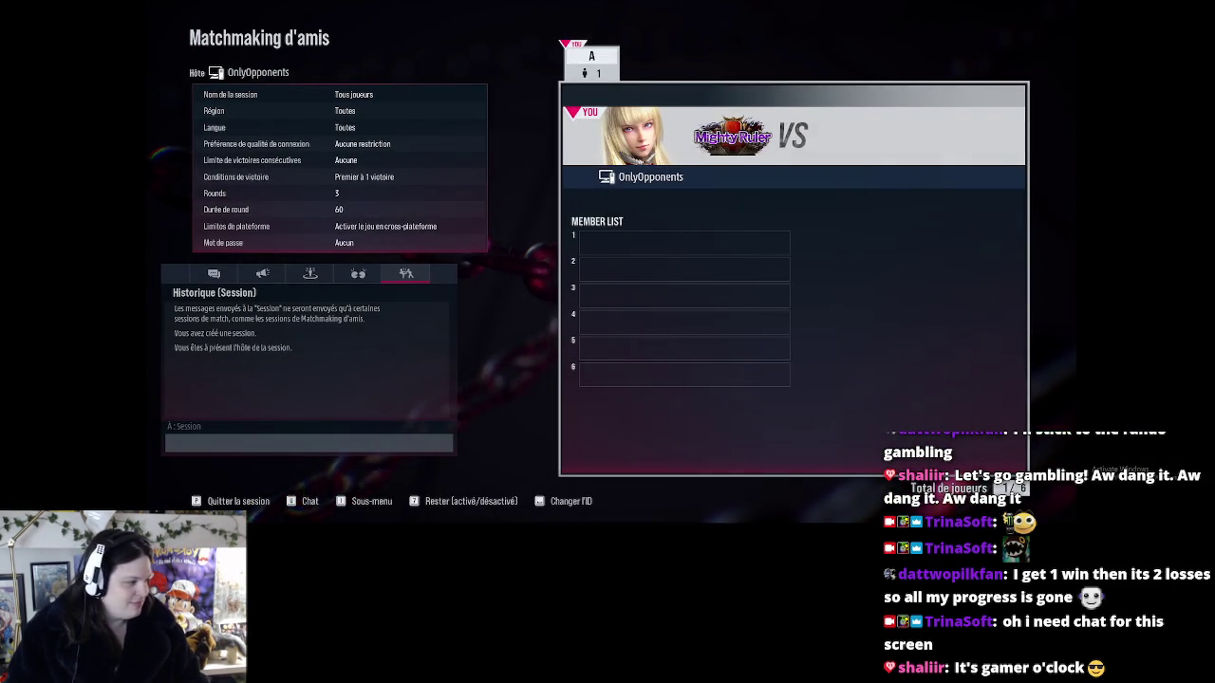
Invite the first online player from the Amis TEKKEN 8 list, answer Oui, and close the list
key(1)
key(Return)
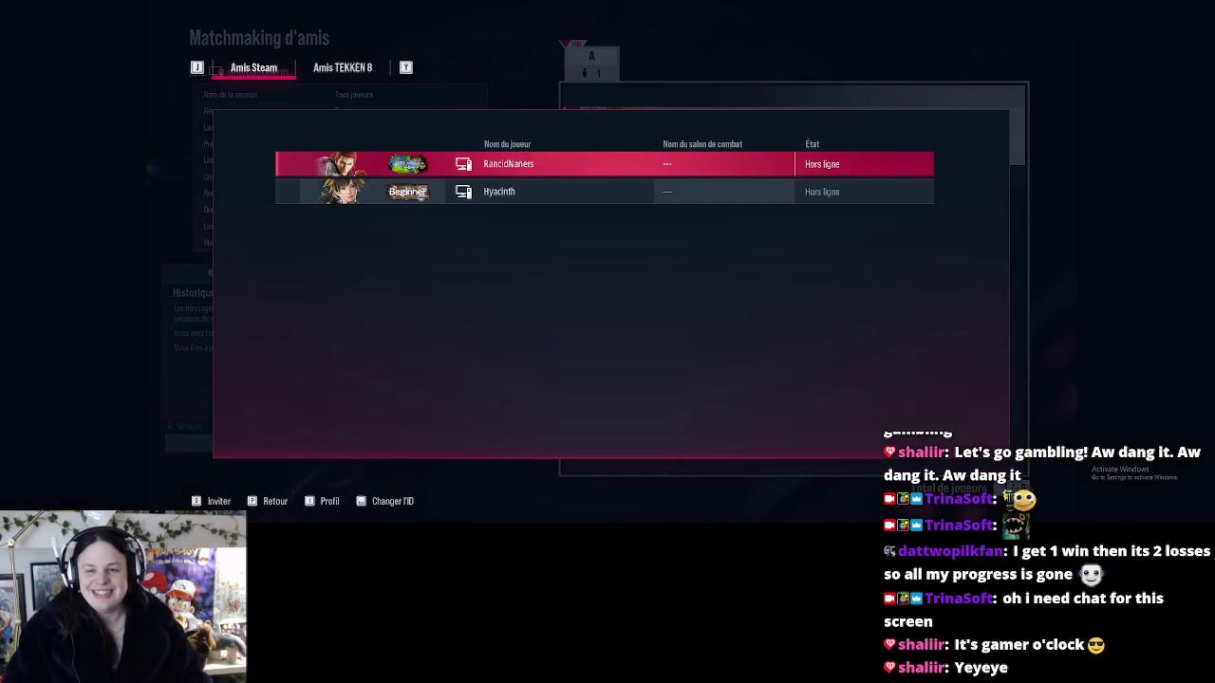
key(y)
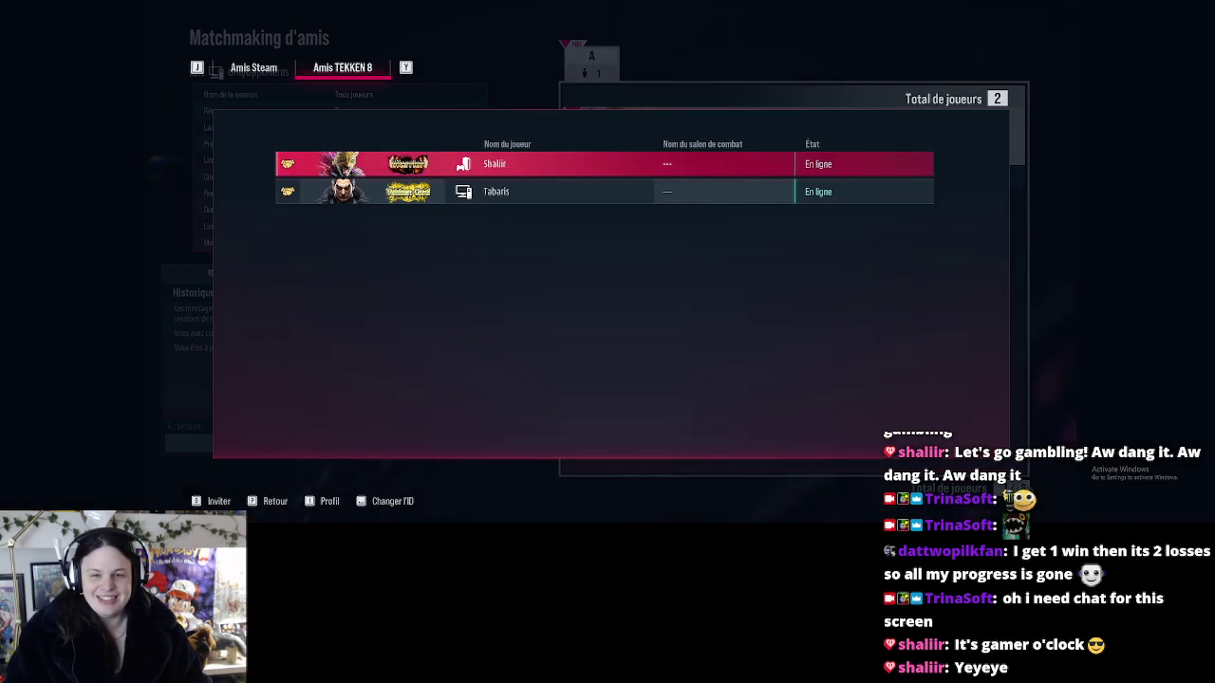
key(Return)
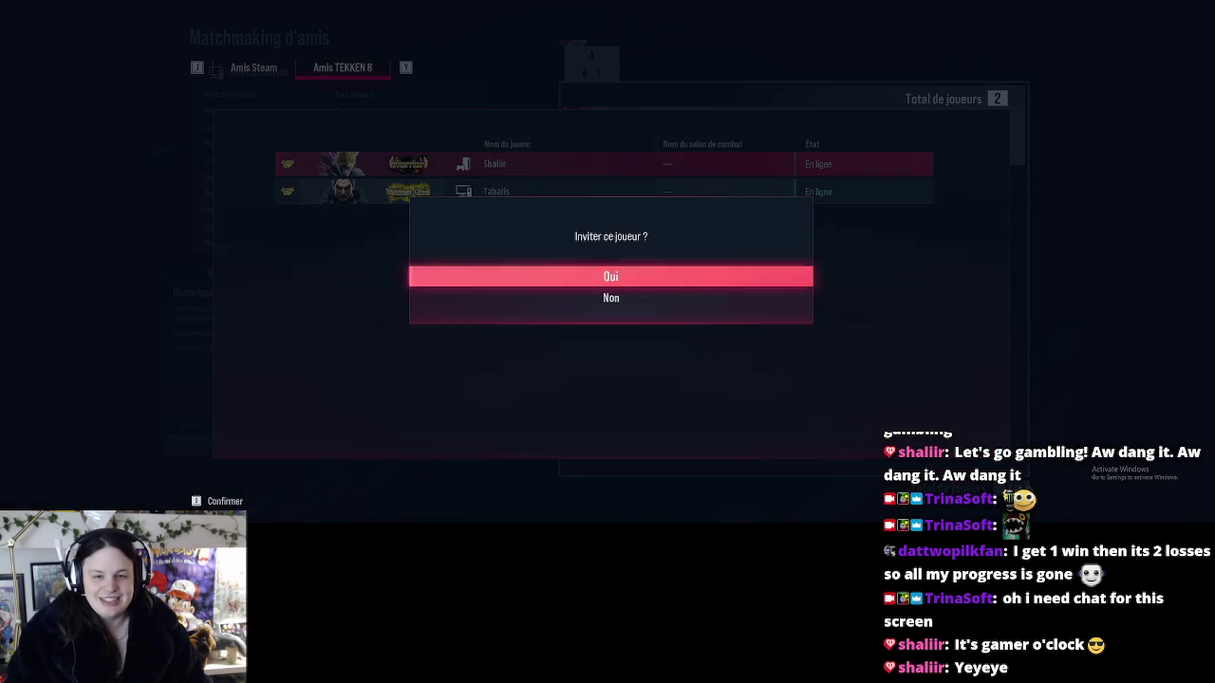
key(Return)
key(Escape)
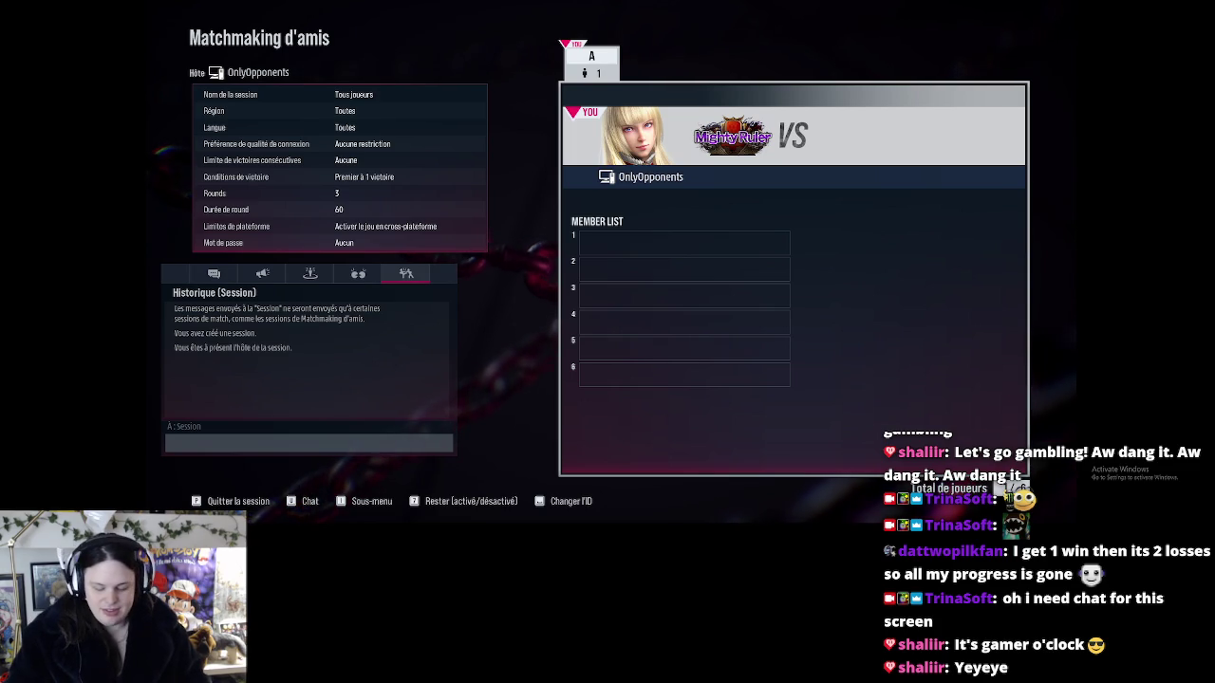
Re-invite the online Amis TEKKEN 8 friend, then select Rejoindre le combat once they join
key(r)
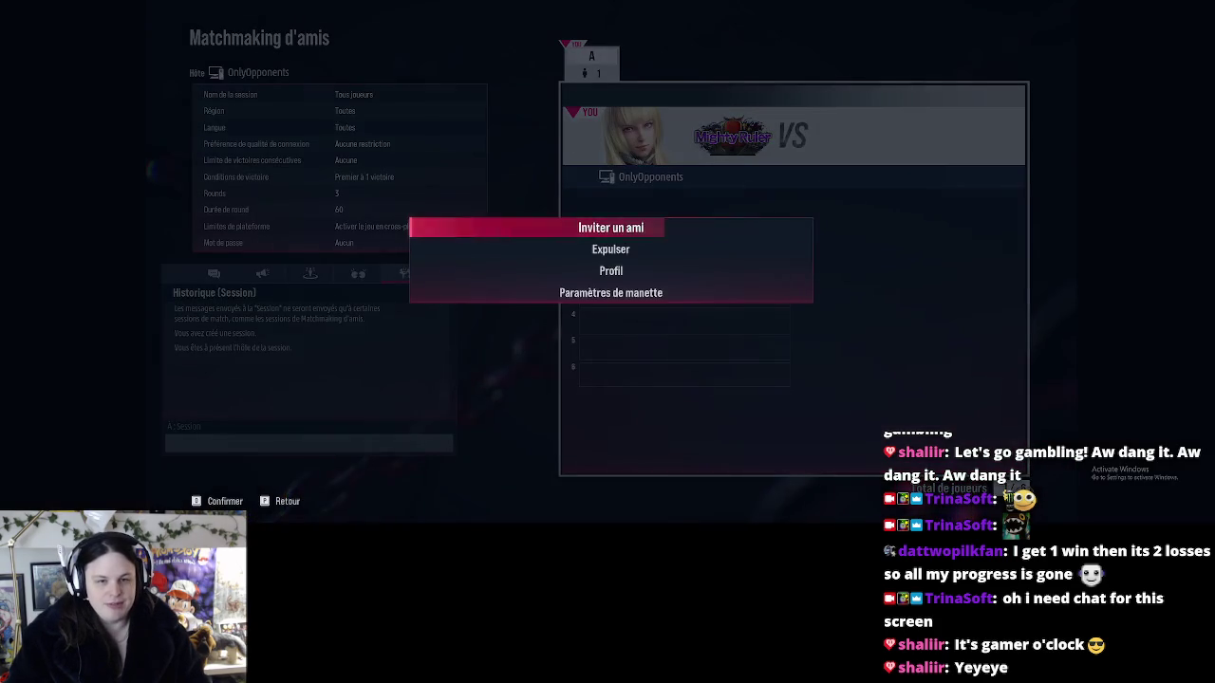
key(Return)
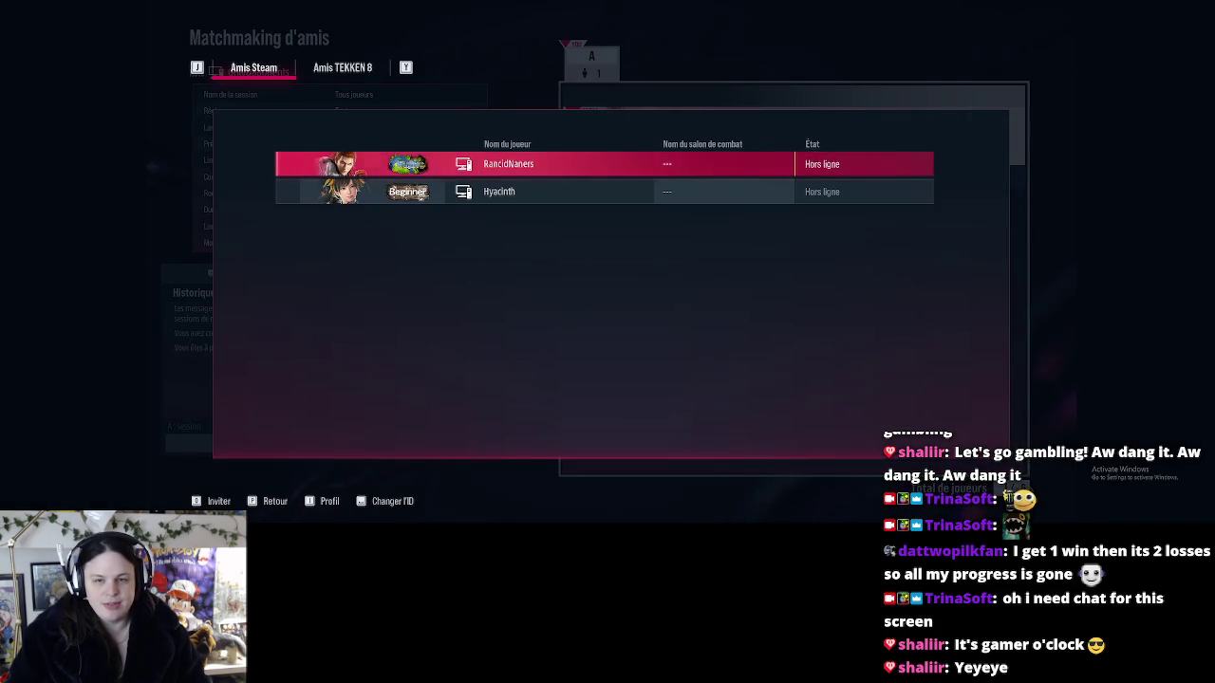
key(y)
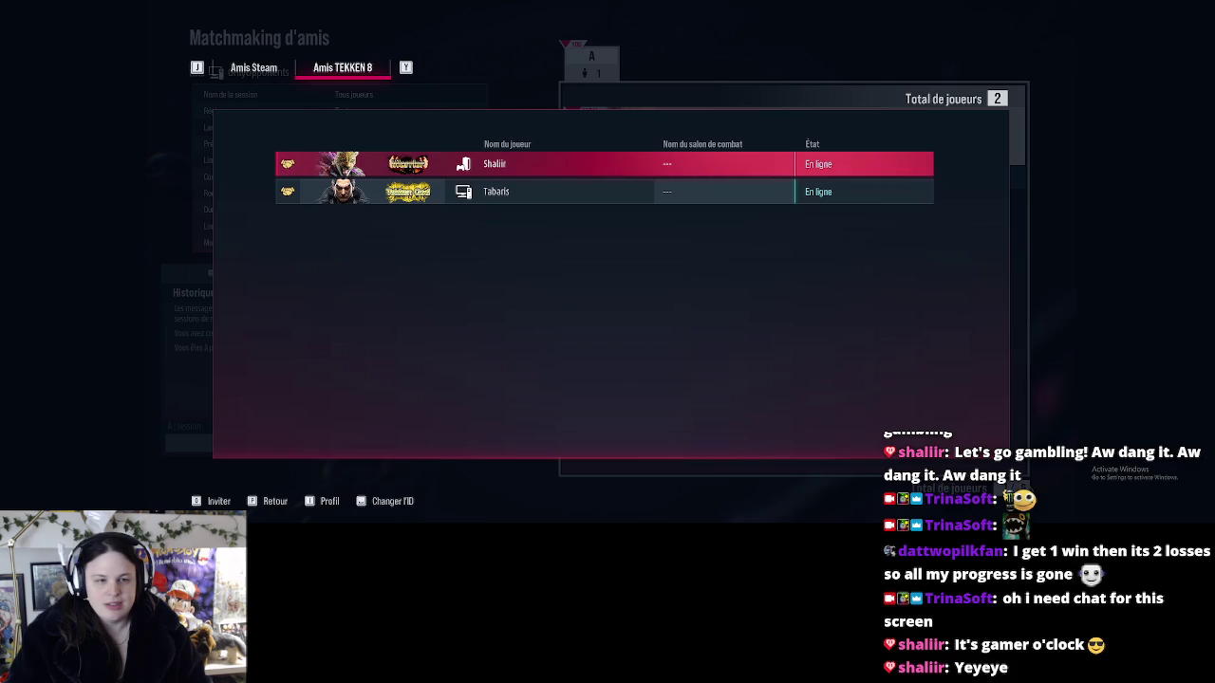
key(Return)
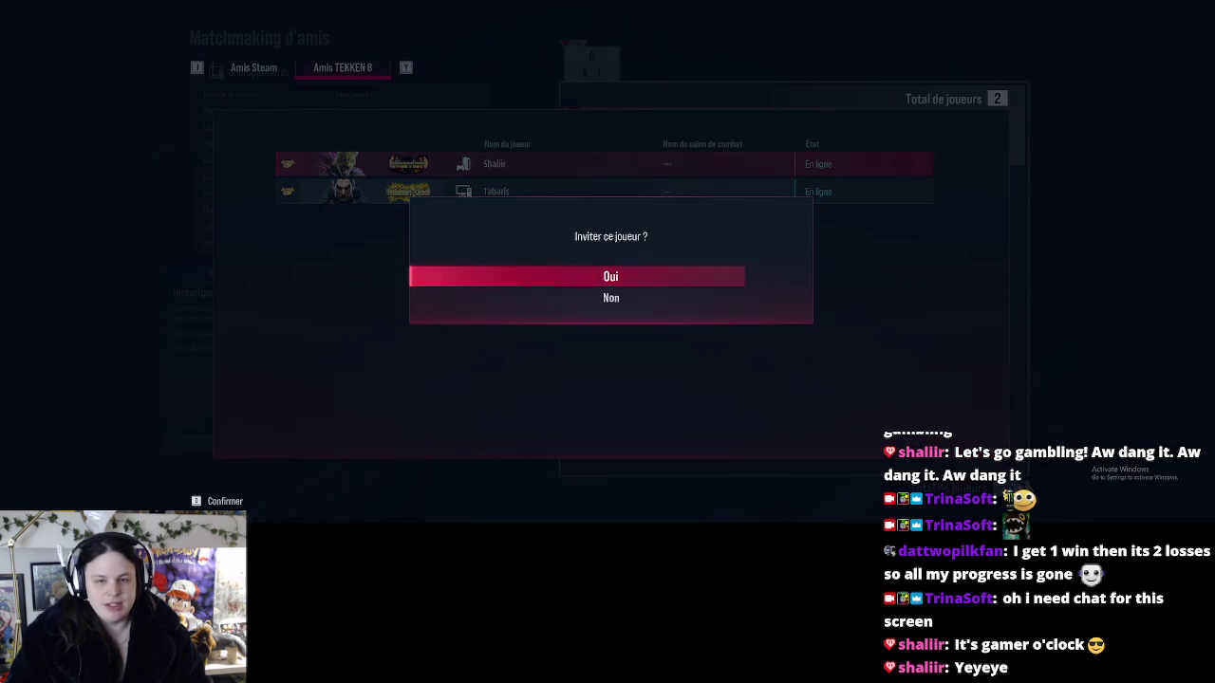
key(Return)
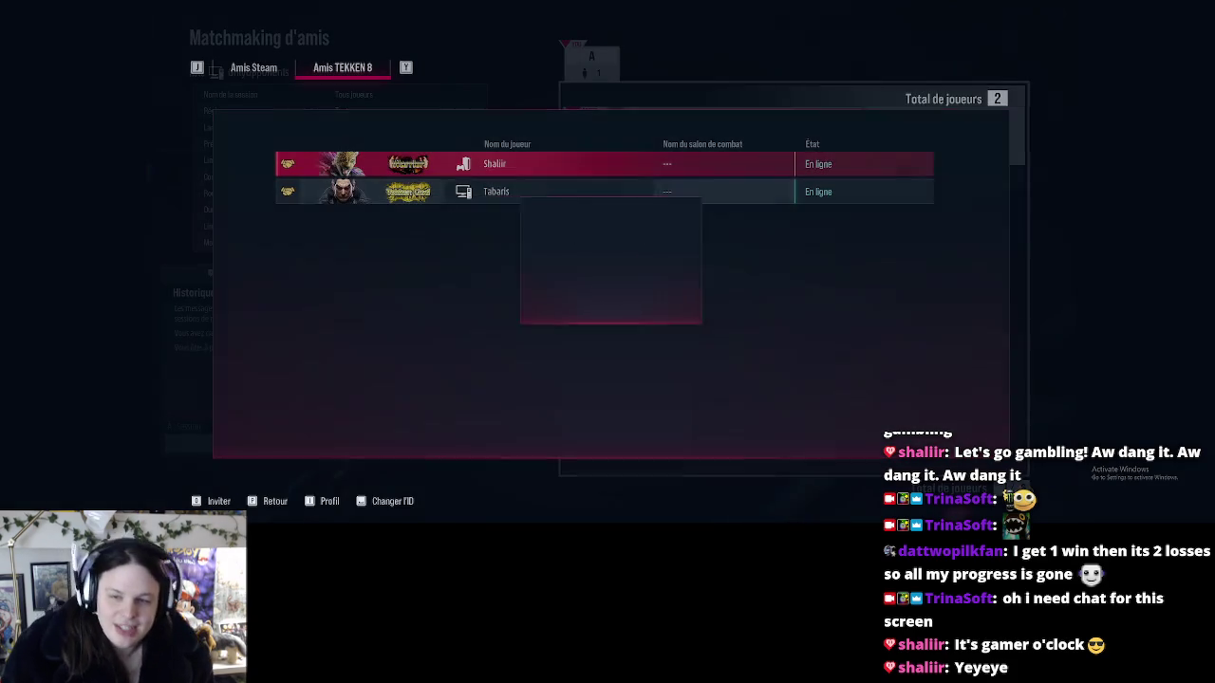
key(Escape)
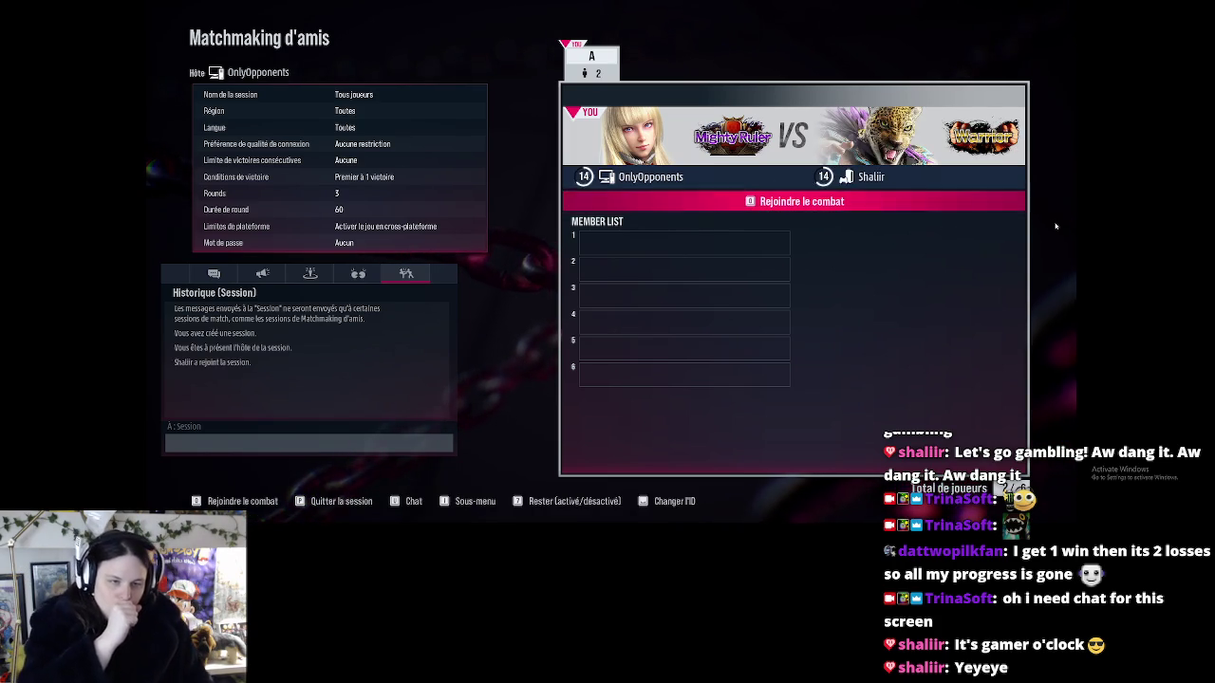
key(Return)
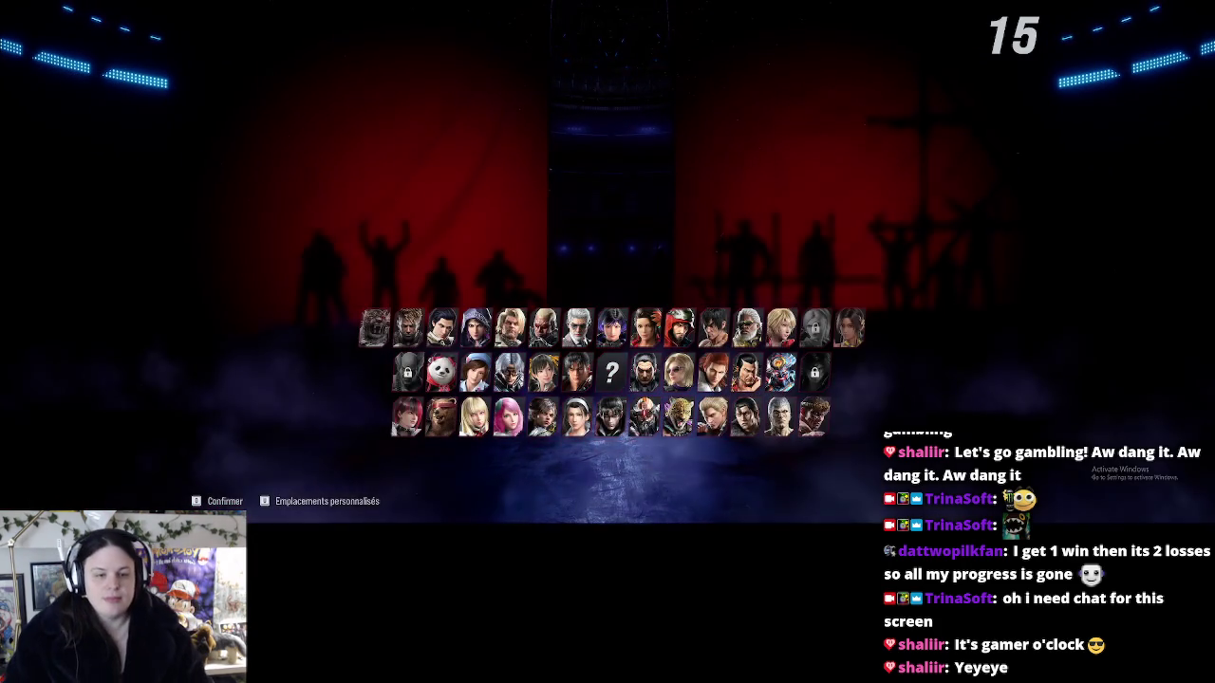
Move the roster cursor to Lili and lock her in with the Personnalisé 01 outfit
key(Right)
key(Right)
key(Right)
key(Right)
key(Right)
key(Left)
key(Left)
key(Left)
key(Left)
key(Left)
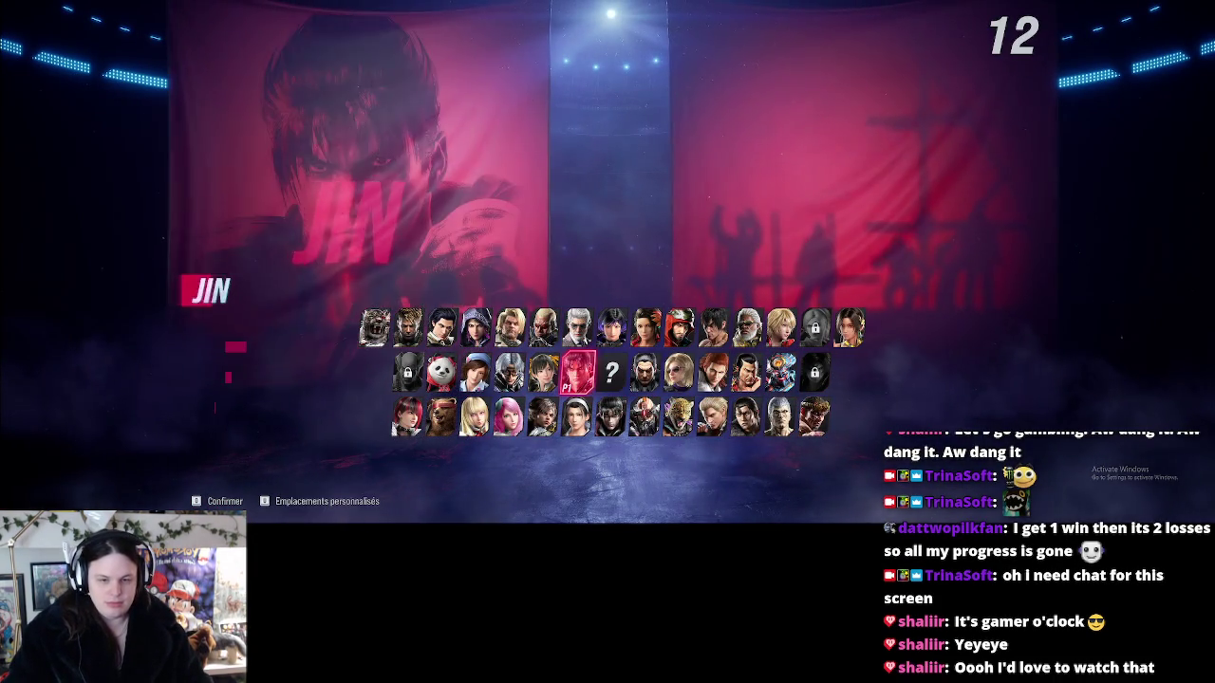
key(Down)
key(Up)
key(Up)
key(Left)
key(Left)
key(Left)
key(Down)
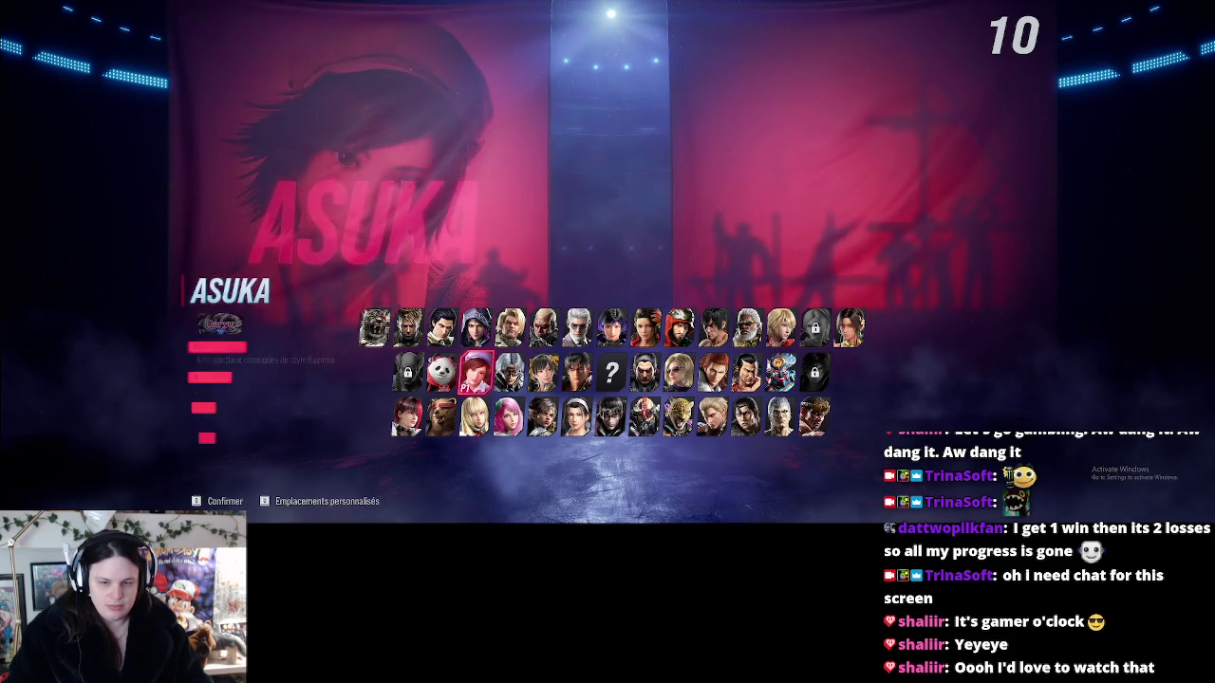
key(Down)
key(Right)
key(Left)
key(Return)
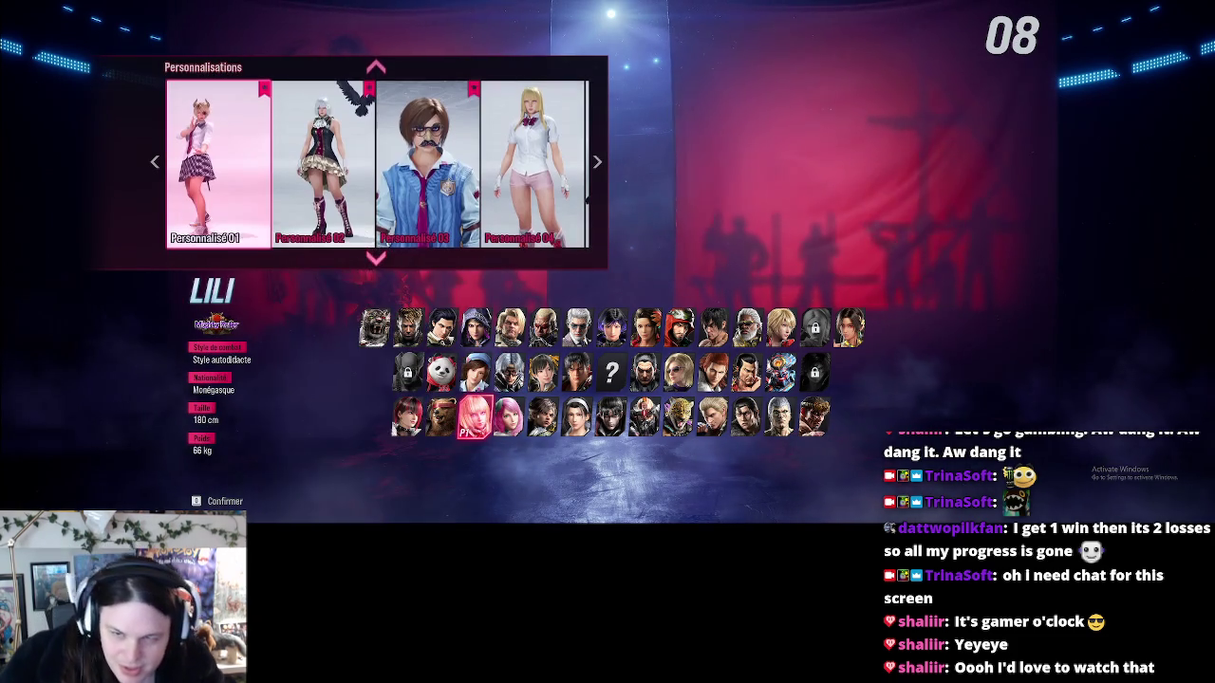
key(Return)
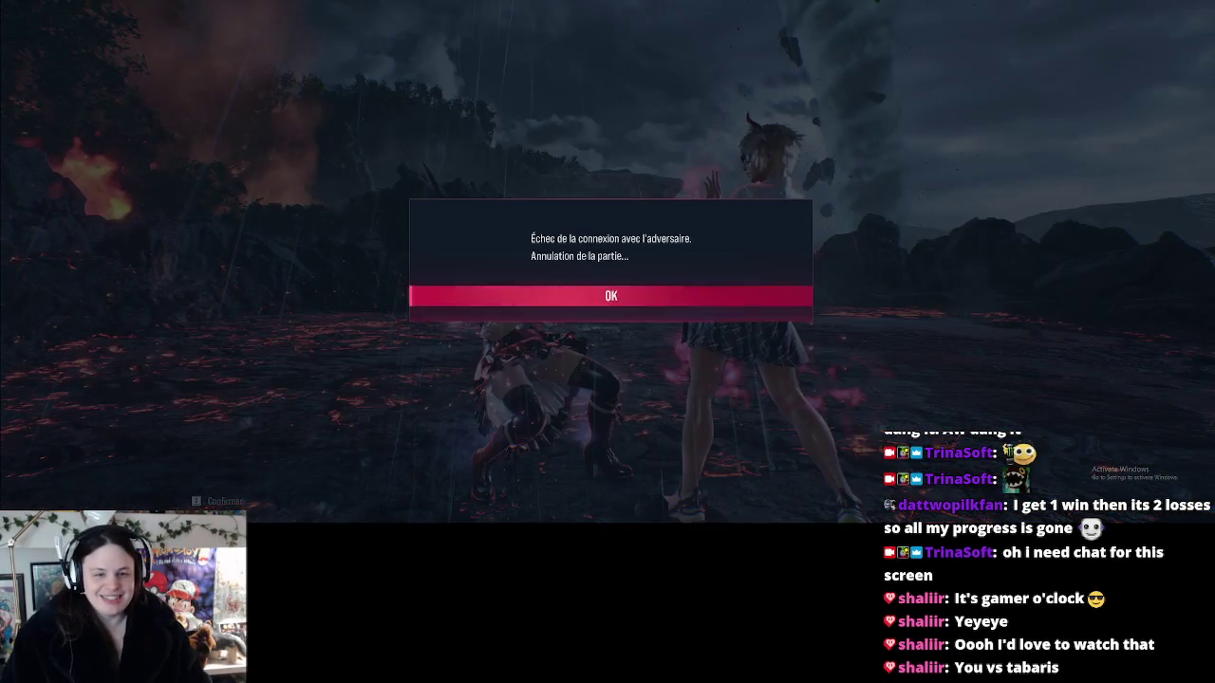
Dismiss the connection-failure notice and choose Inviter un ami from the lobby sub-menu
key(Return)
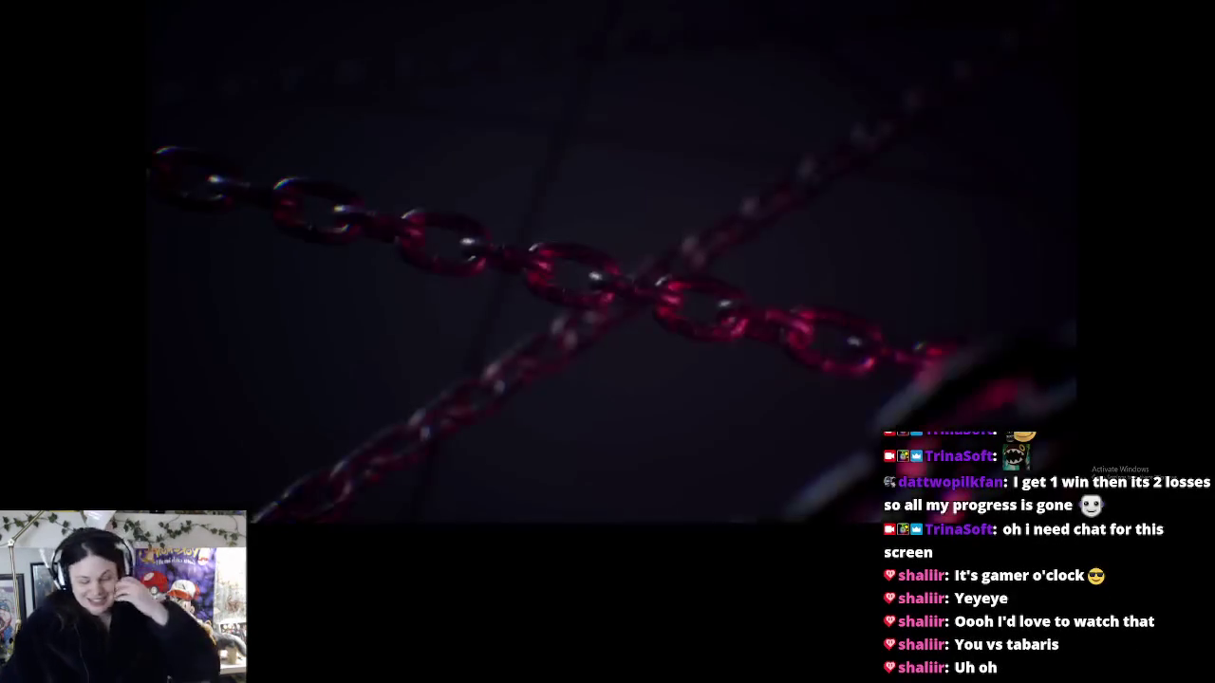
key(i)
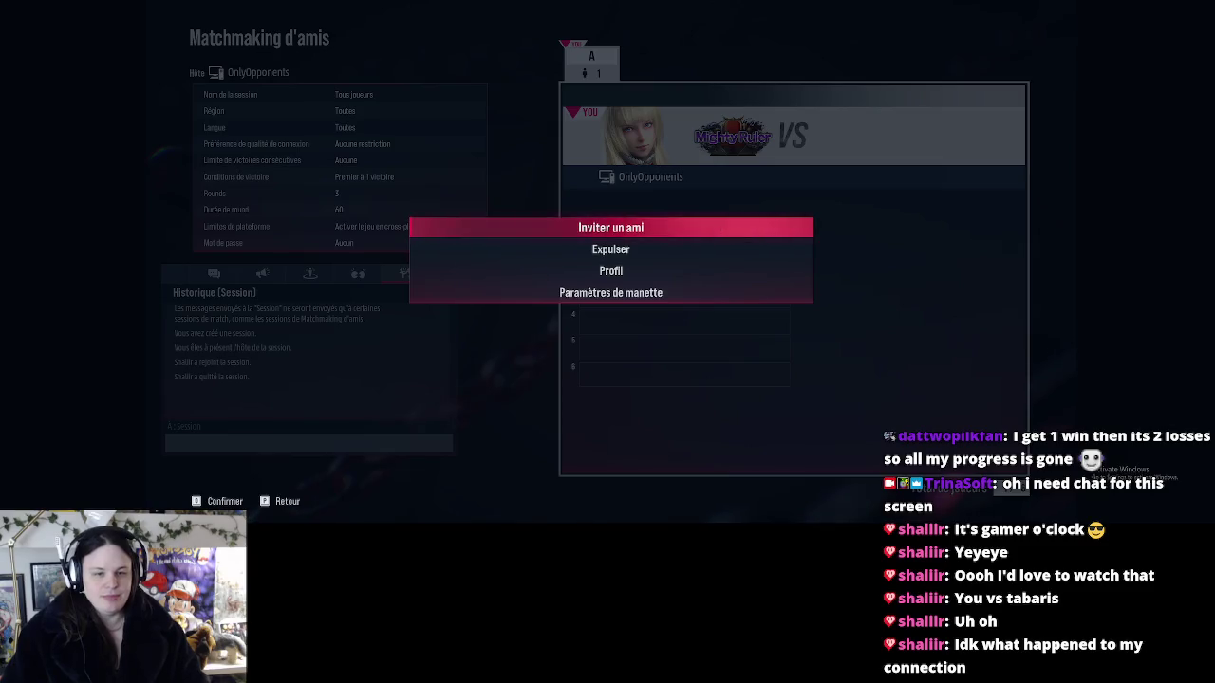
key(Return)
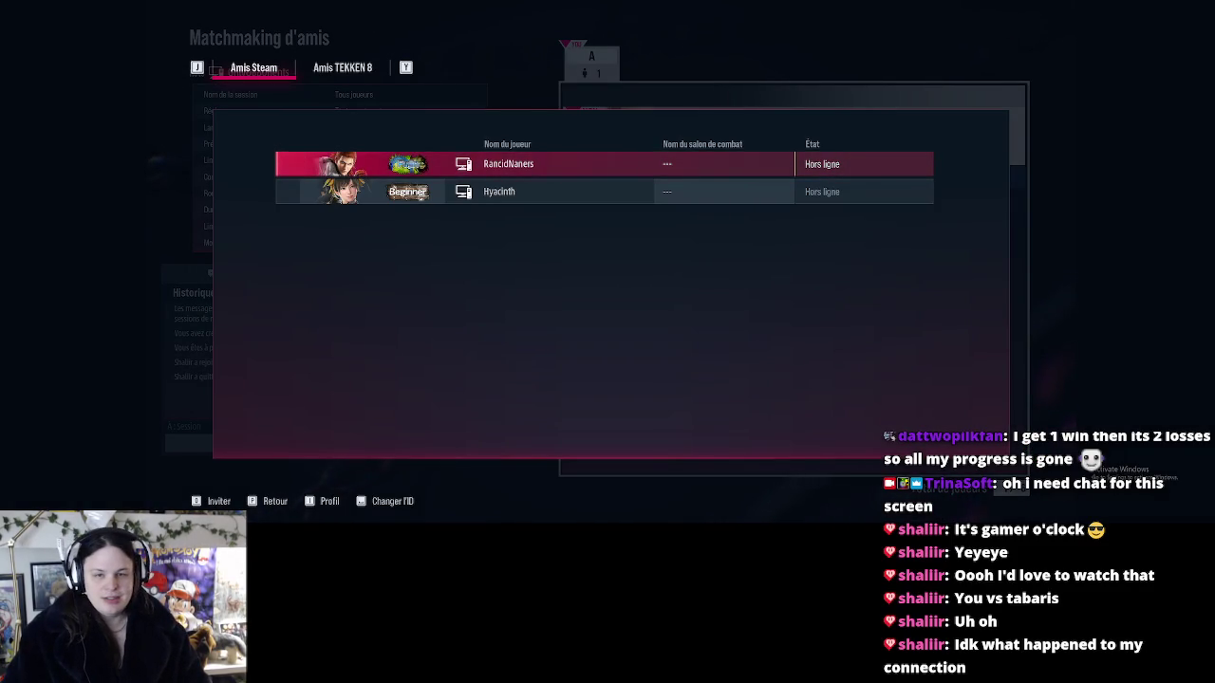
Invite the first online friend from the Amis TEKKEN 8 tab, answer Oui, and close the list
key(y)
key(Return)
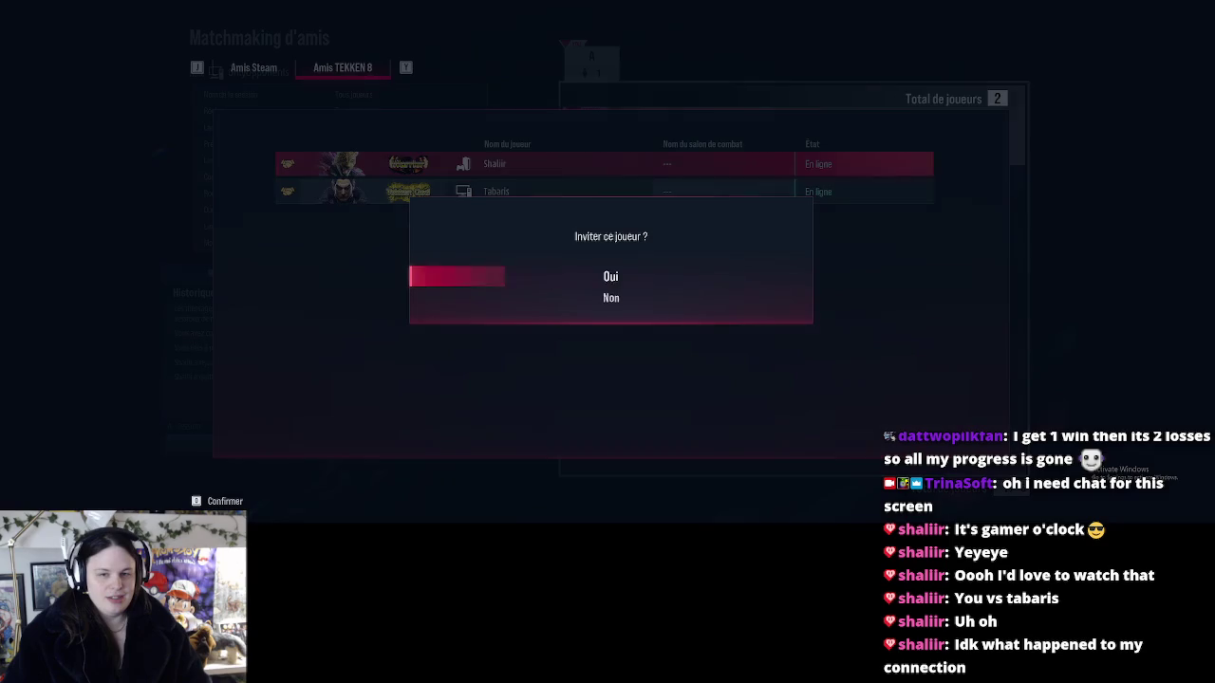
key(Return)
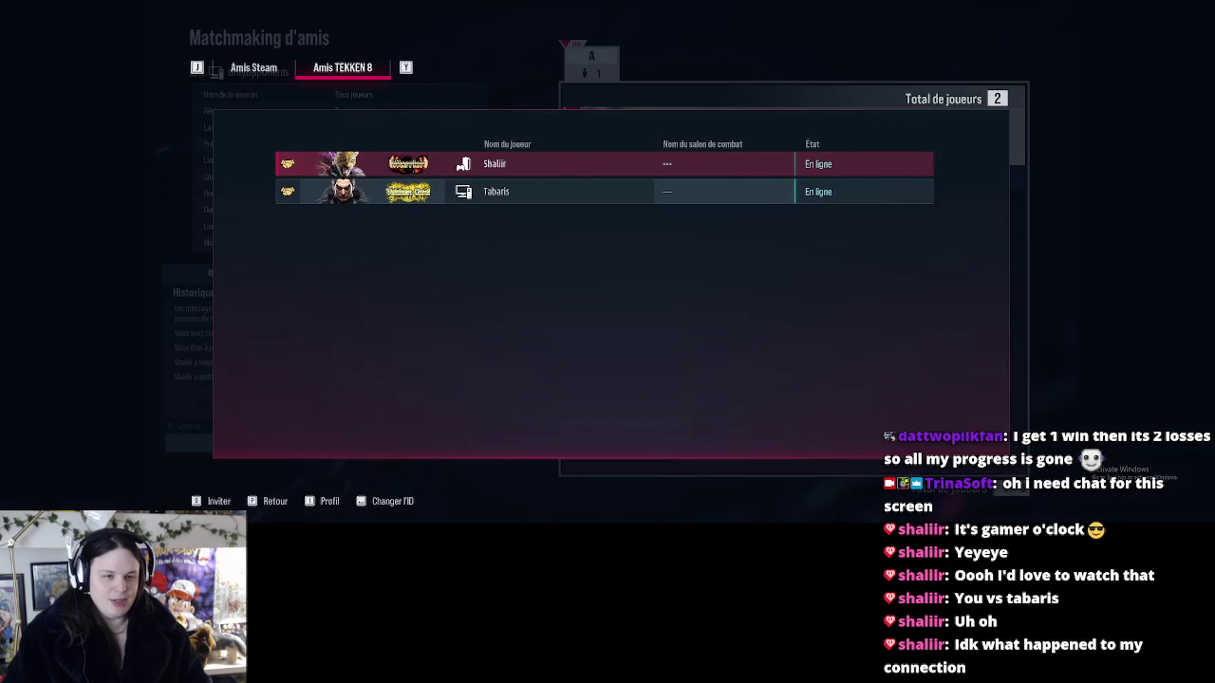
key(Escape)
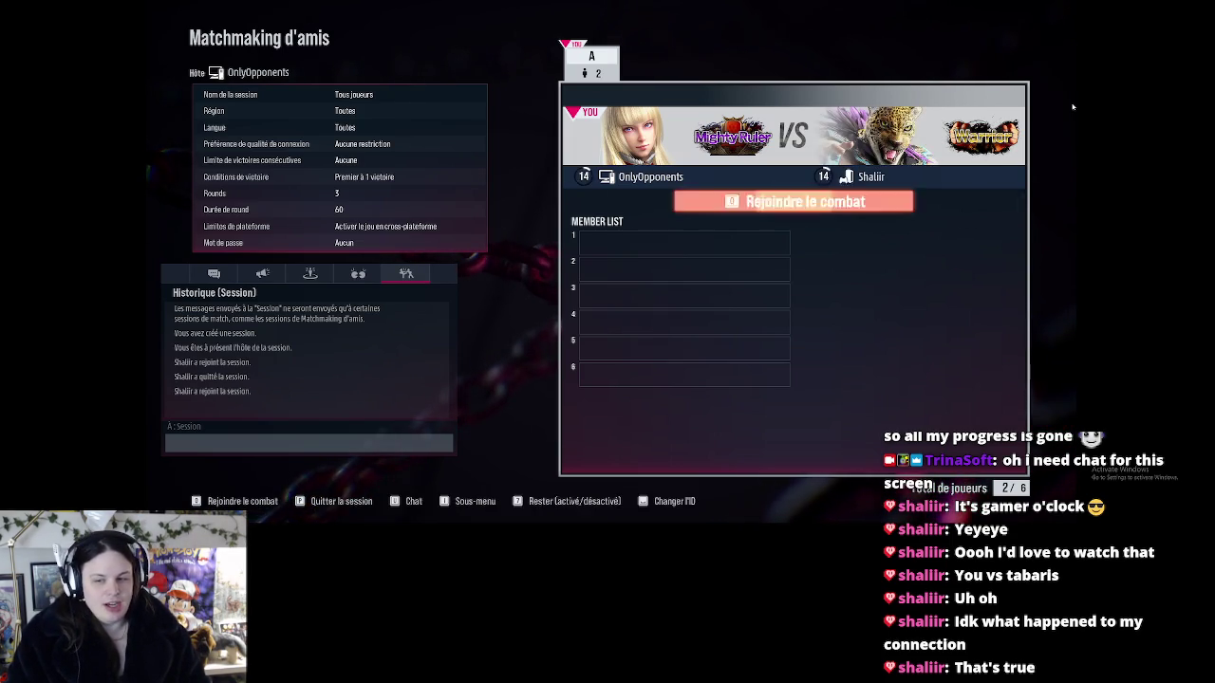
Ready up with Rejoindre le combat and confirm the side to reach character select
key(Return)
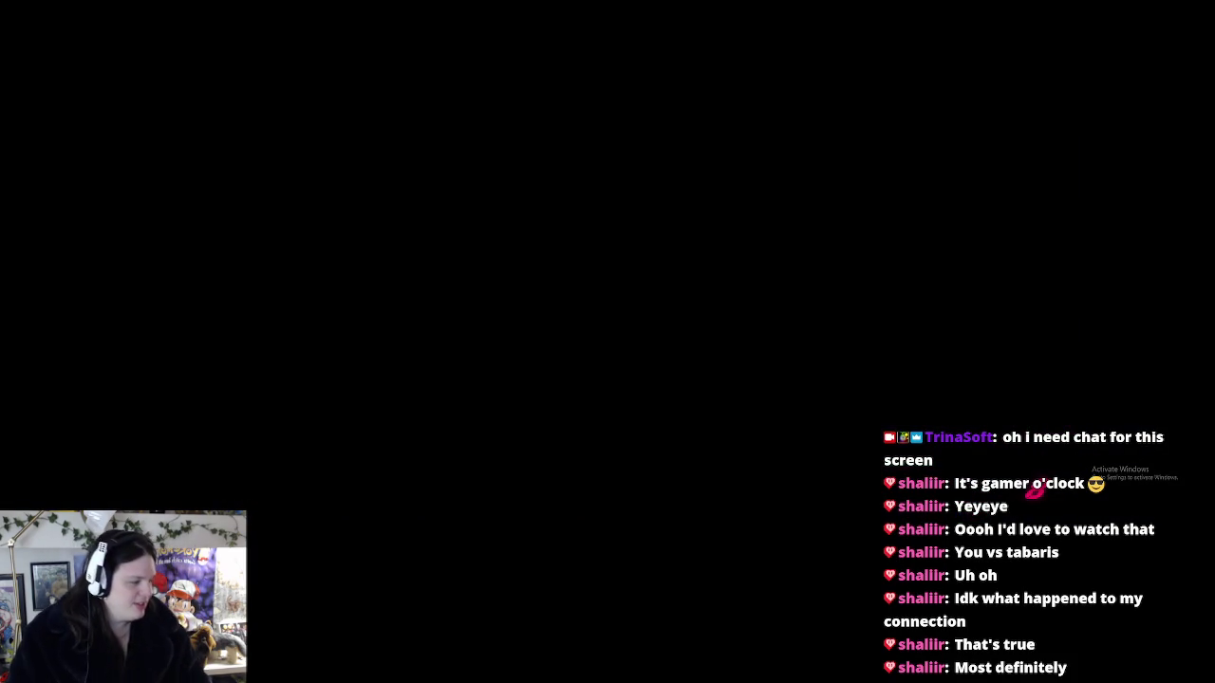
key(Return)
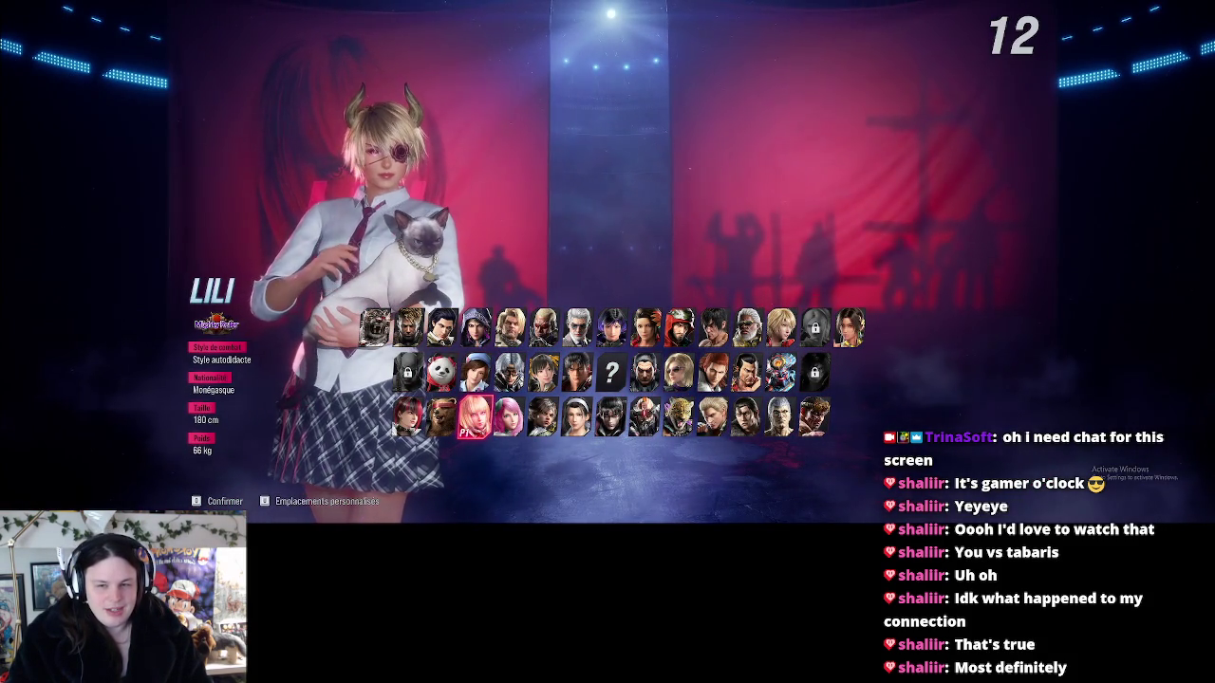
In Lili's Personnalisations, preview the second slot, then confirm Personnalisé 01
key(Tab)
key(Right)
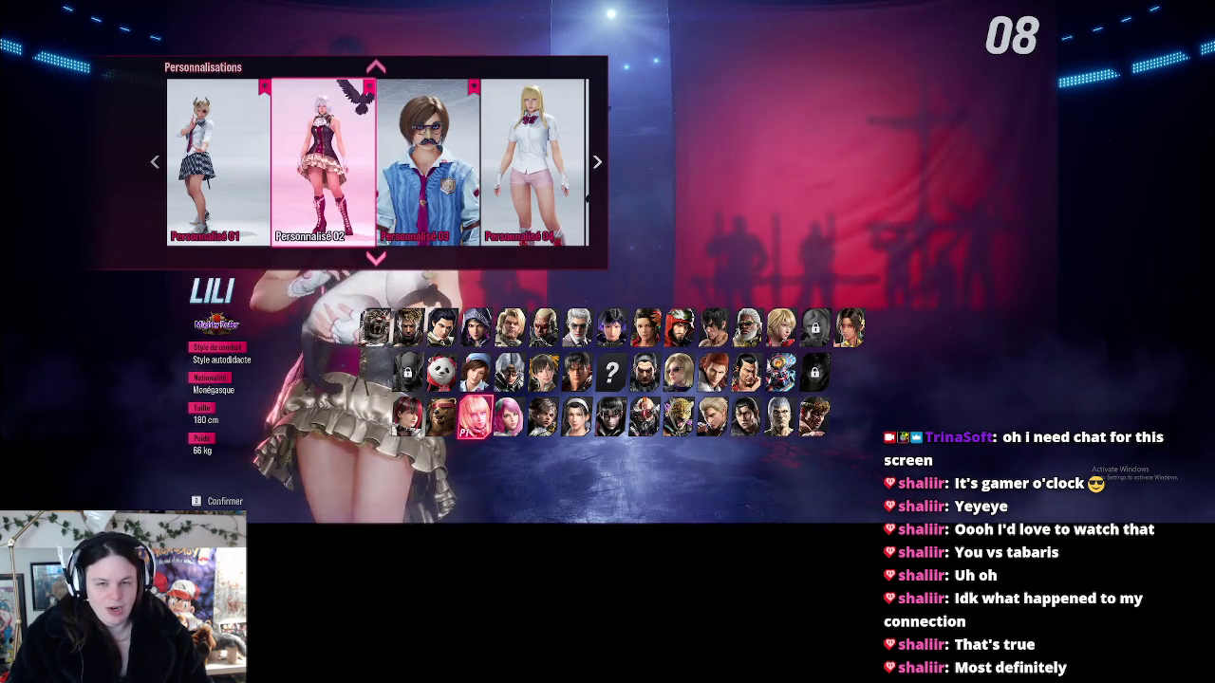
key(Left)
key(Return)
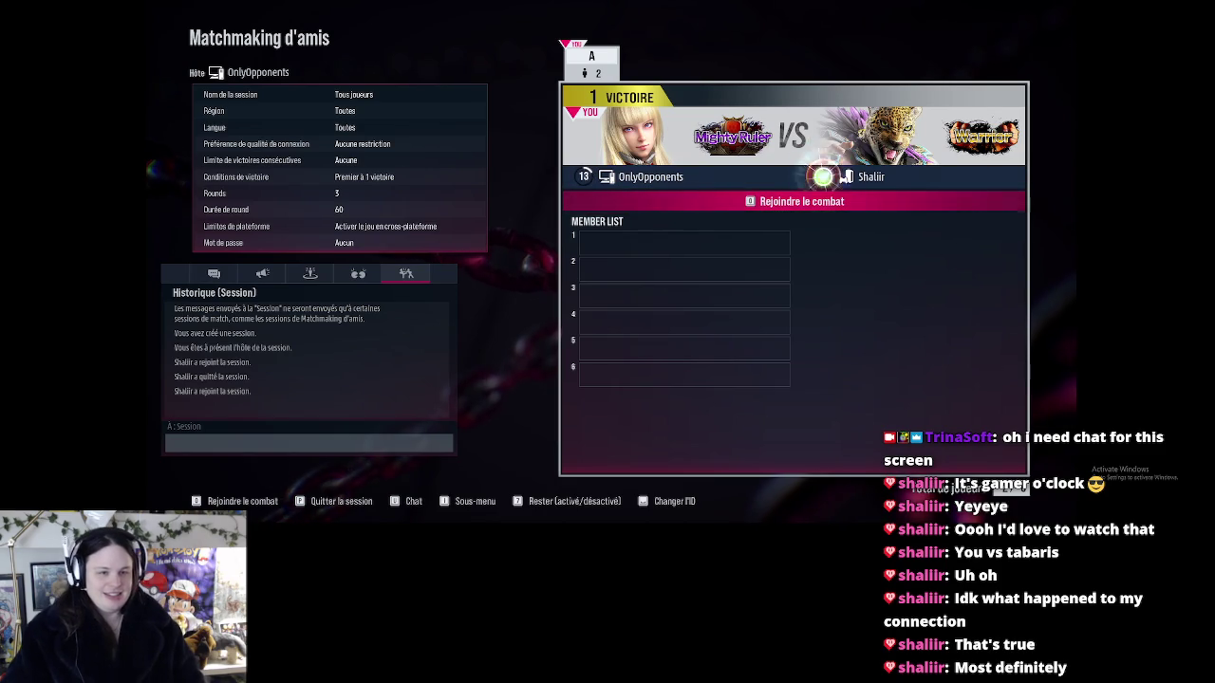
Ready up for the next match from the lobby showing 1 VICTOIRE
key(Return)
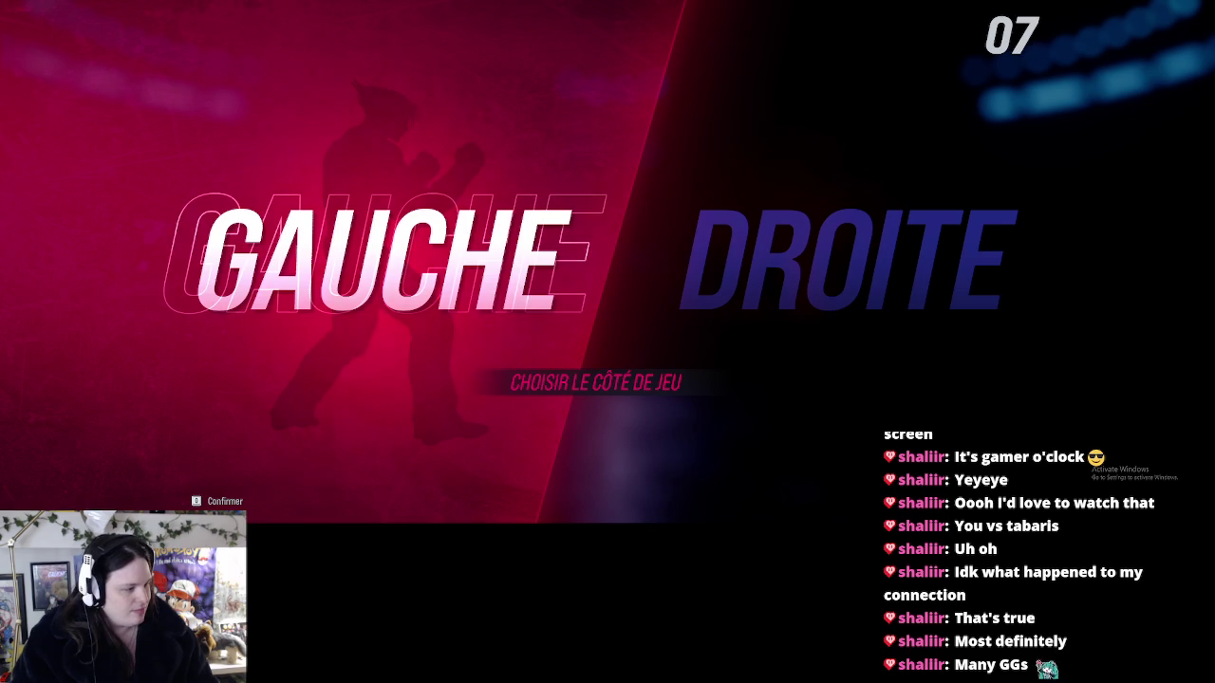
Confirm playing on the left (GAUCHE) side for the next match
key(Return)
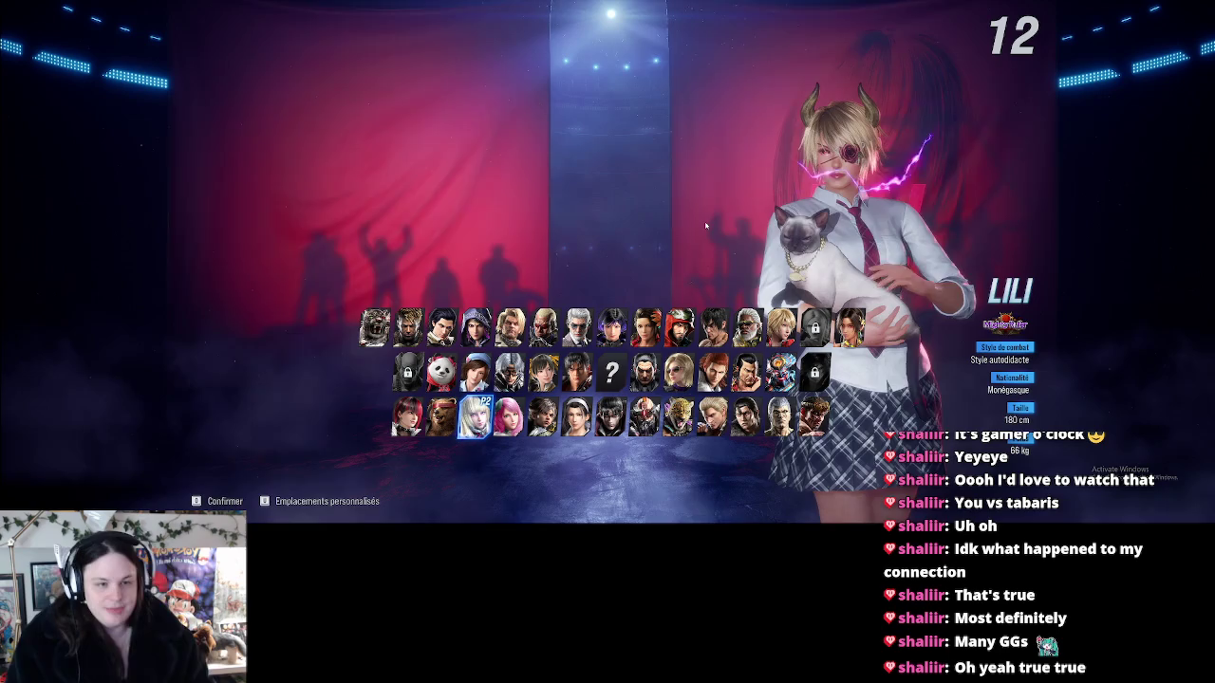
Lock in Lili wearing custom costume 01 for the match
key(Return)
key(Right)
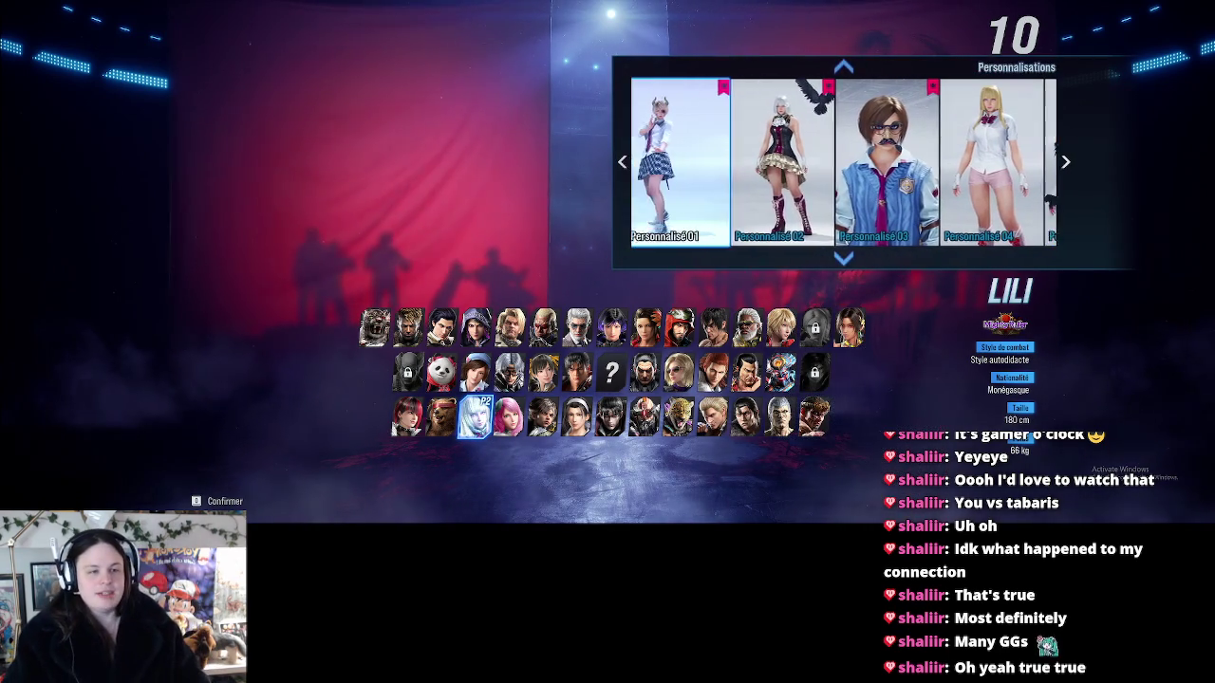
key(Left)
key(Return)
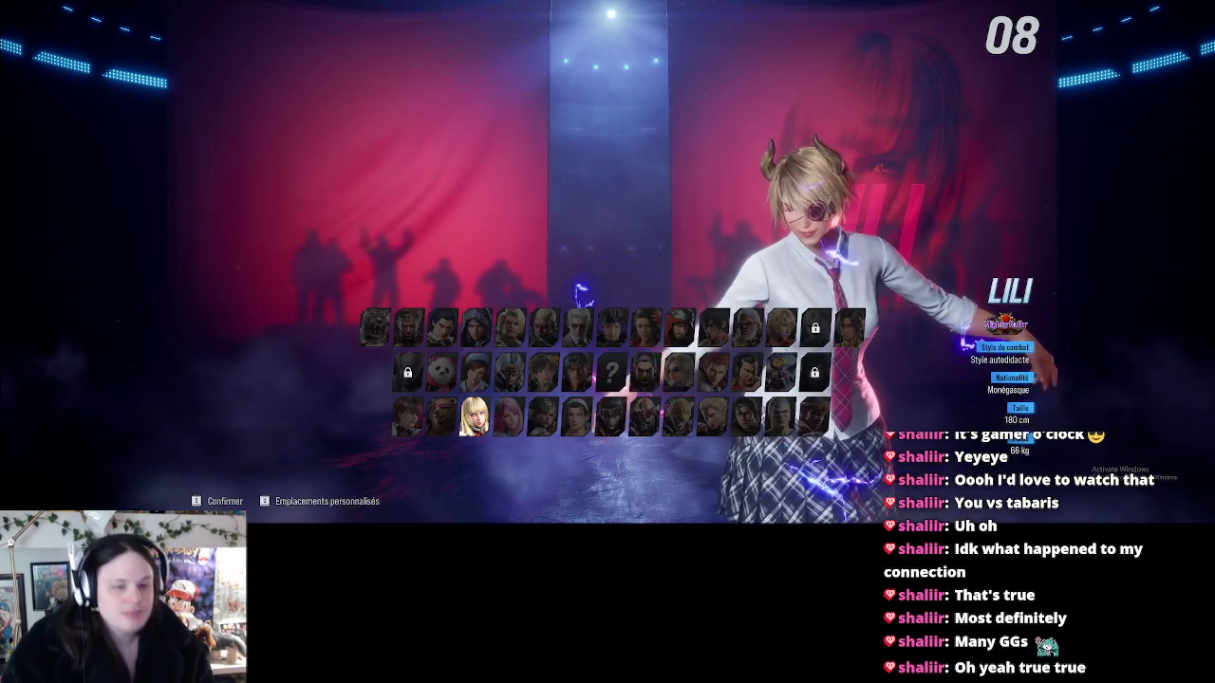
key(Return)
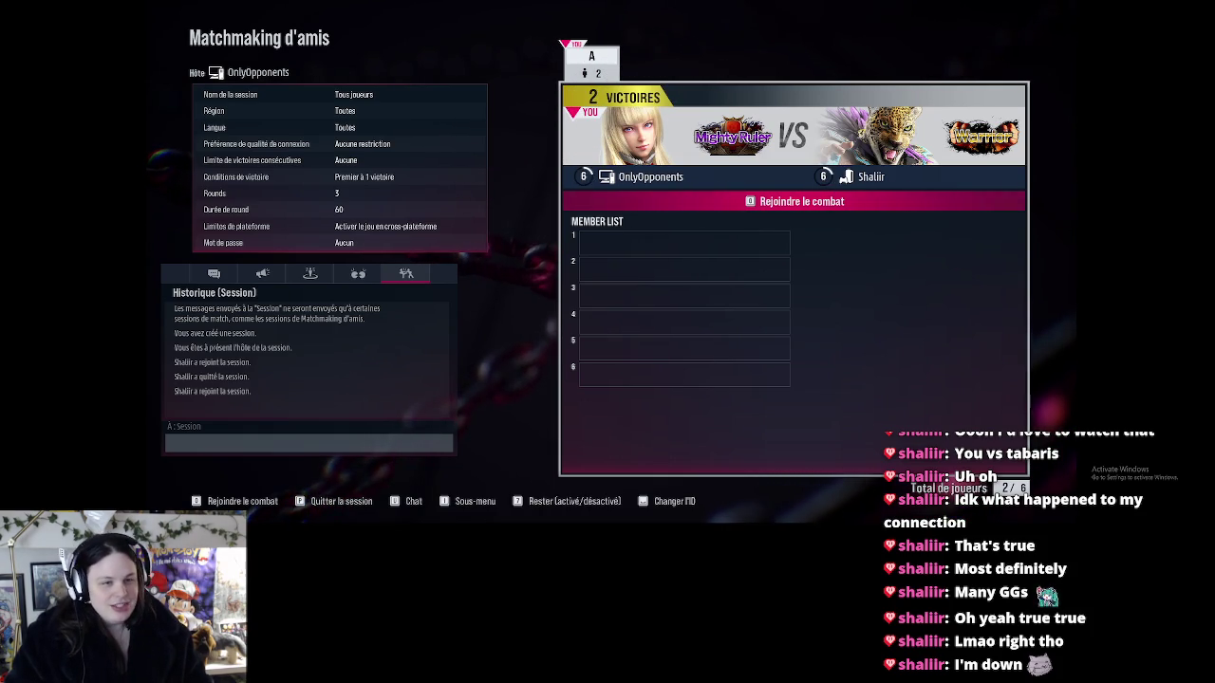
Ready up with Rejoindre le combat and choose the left (GAUCHE) side
key(Return)
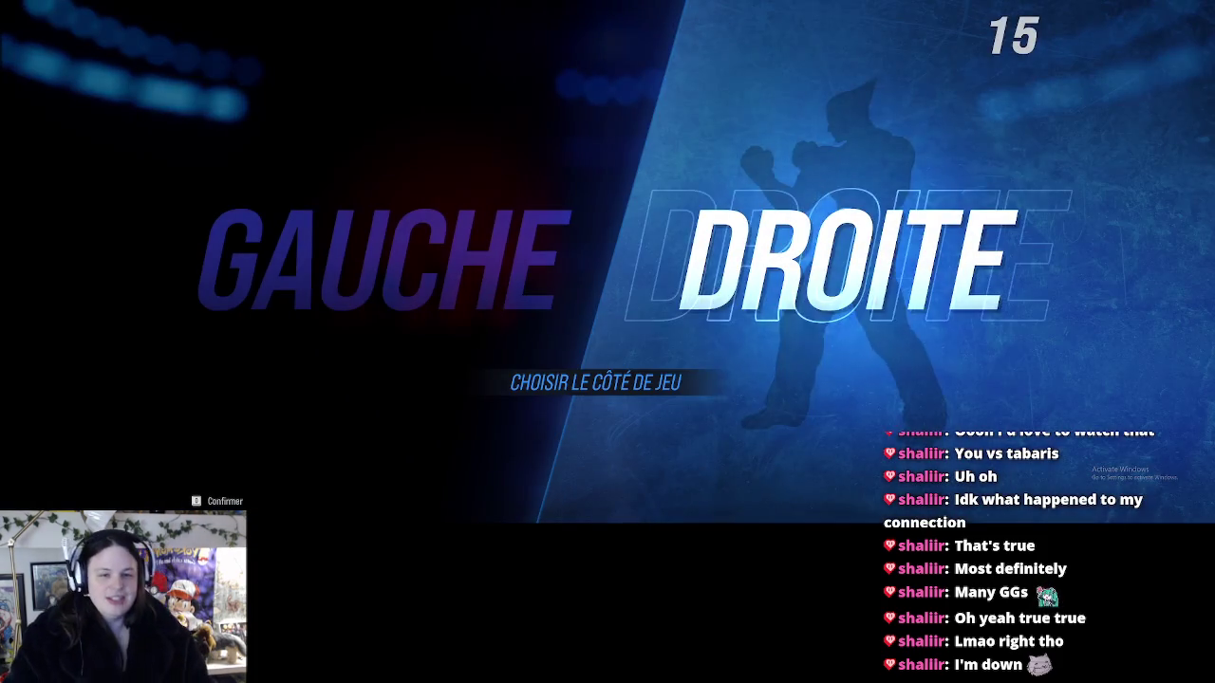
key(Left)
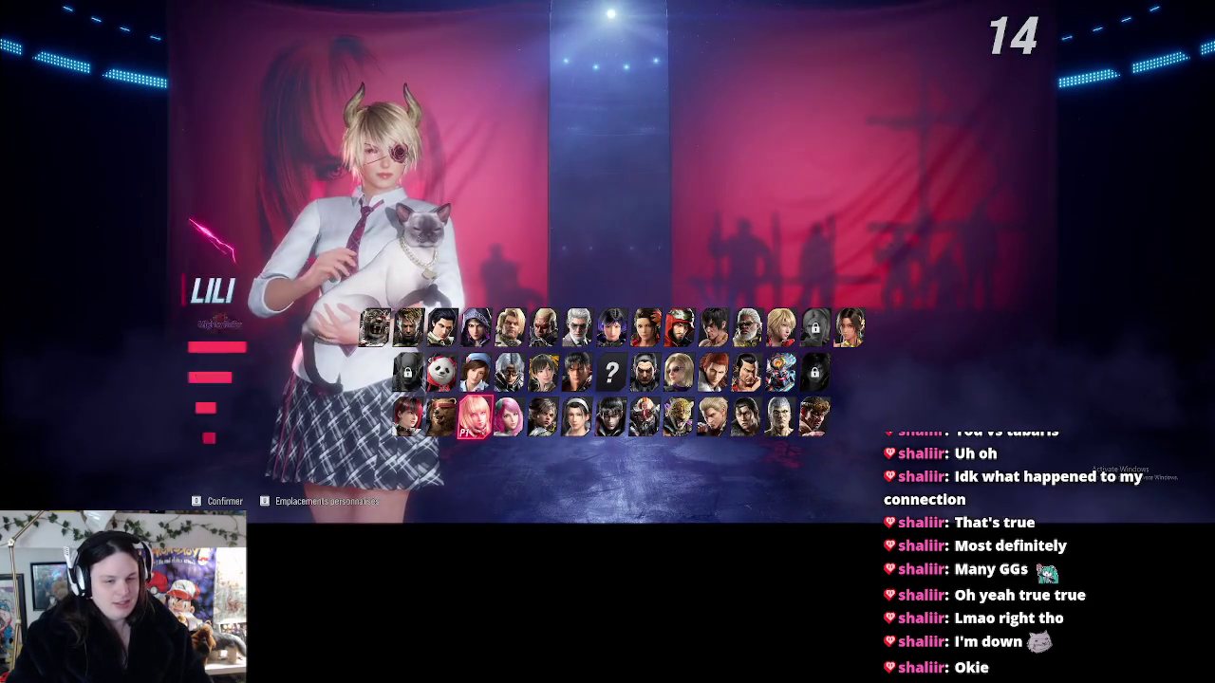
Select Jin on the roster and confirm him in custom outfit Personnalisé 04
key(Right)
key(Right)
key(Up)
key(Up)
key(Right)
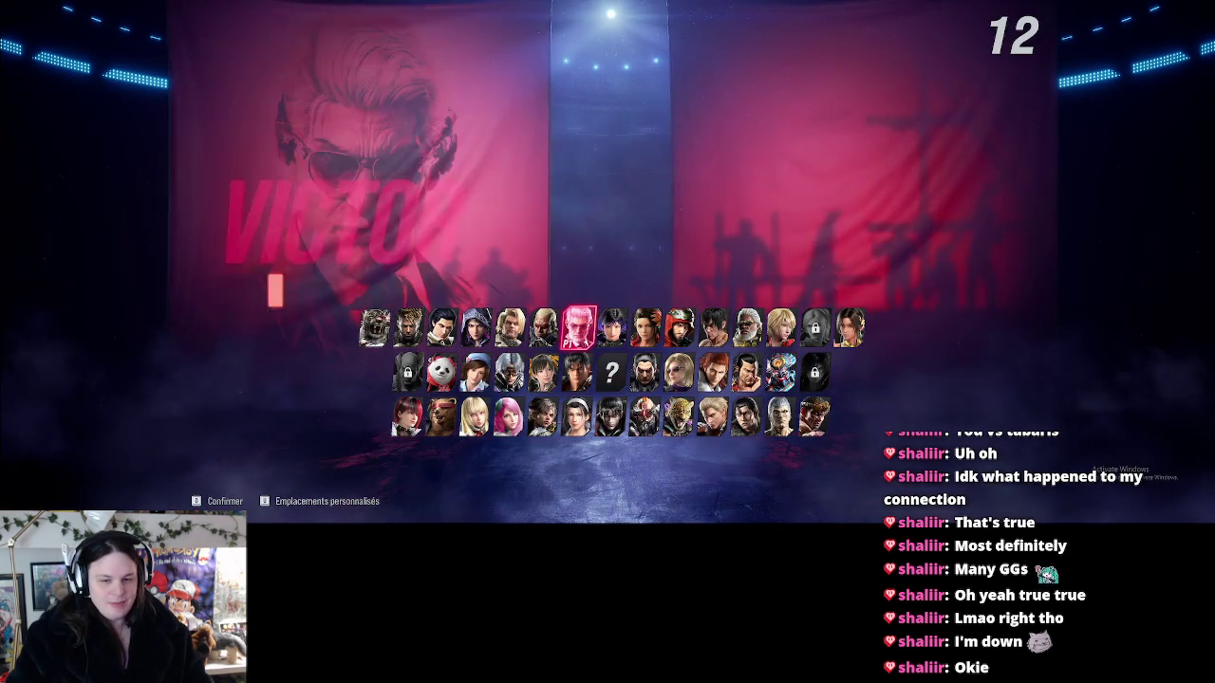
key(Down)
key(Return)
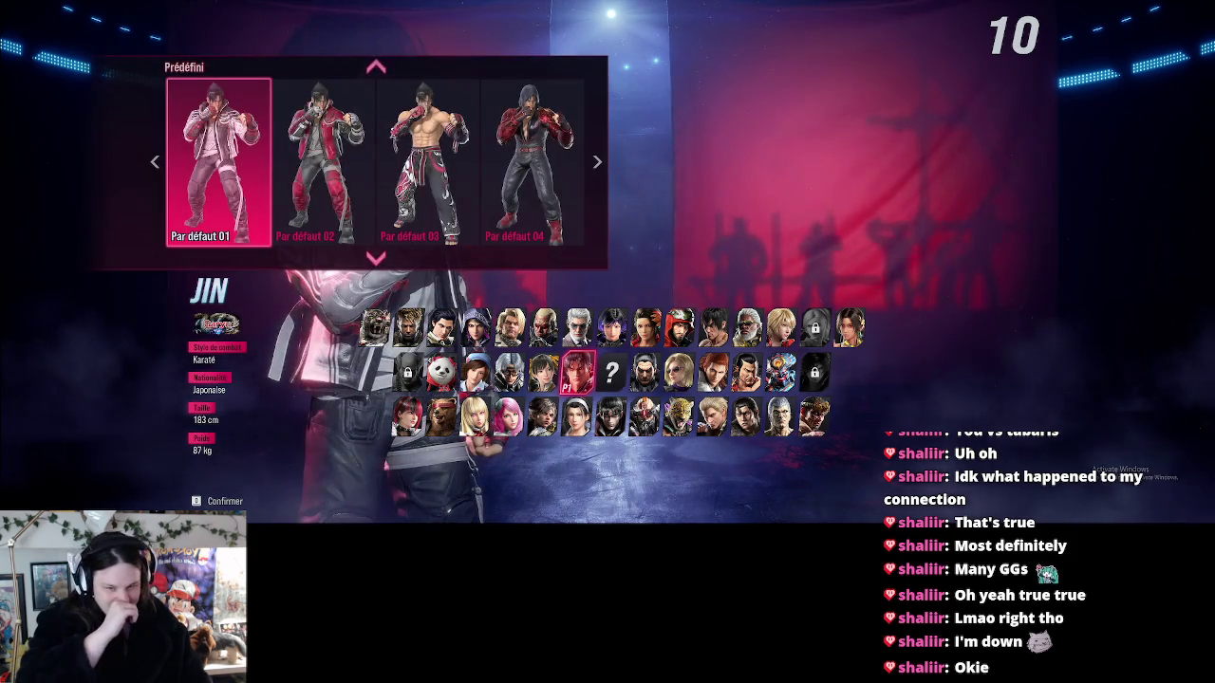
key(Right)
key(Right)
key(Right)
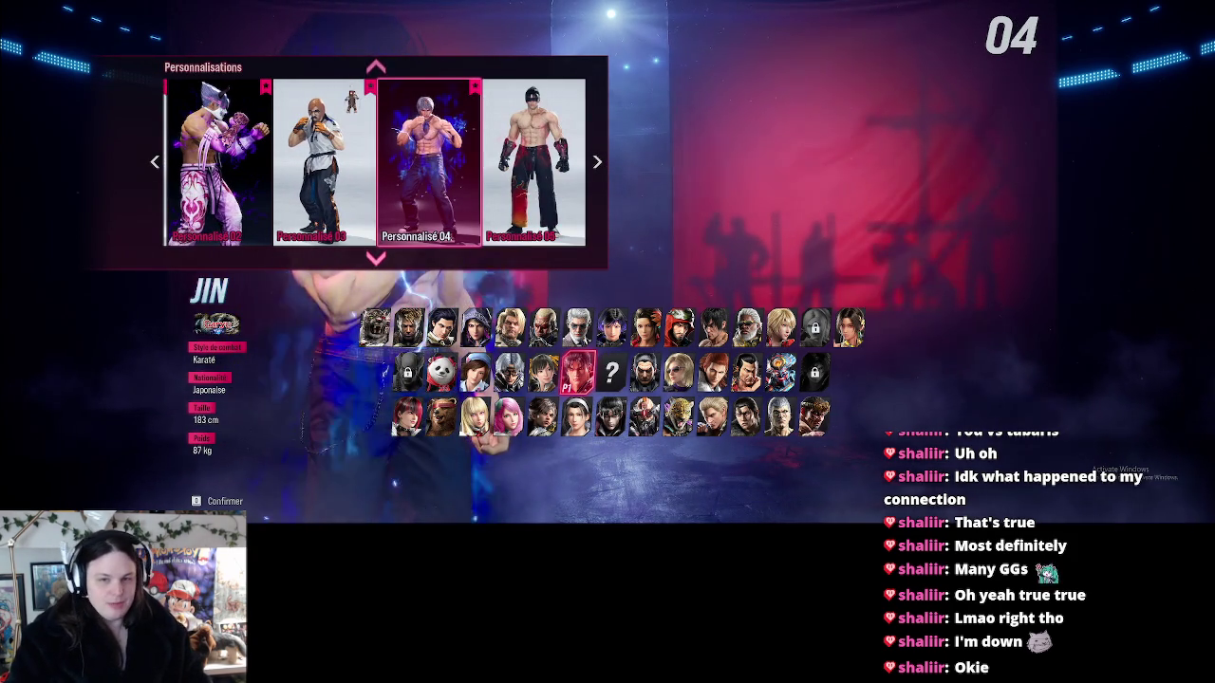
key(Return)
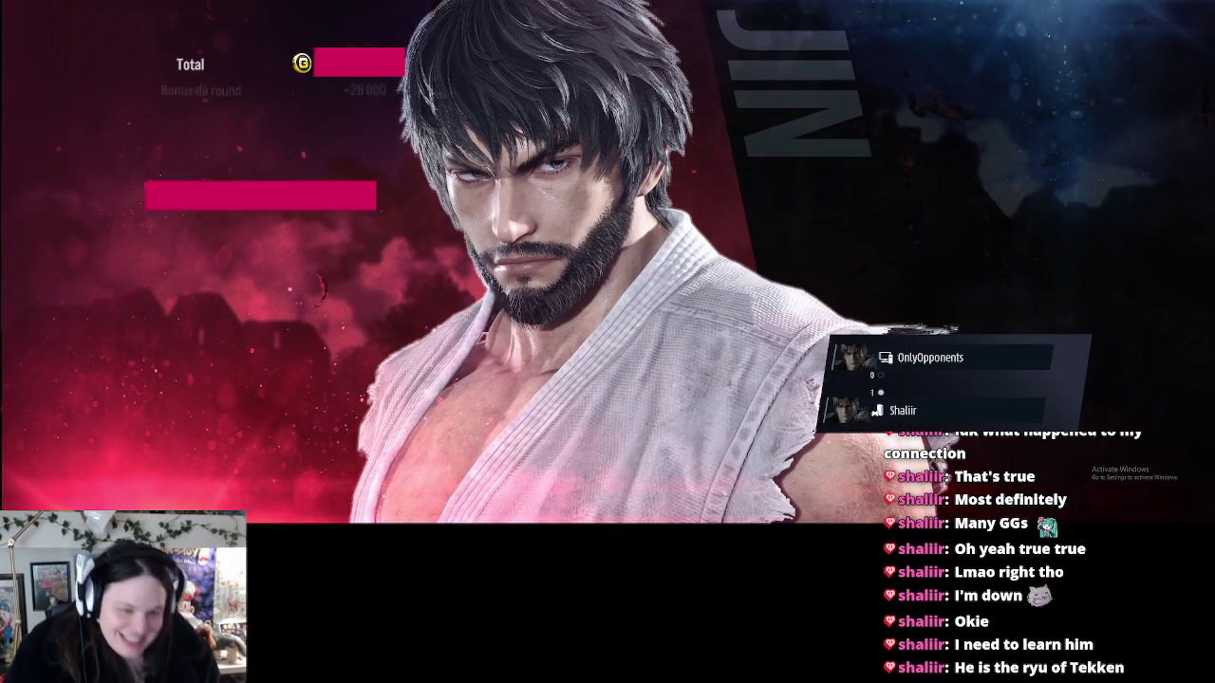
Go back to the session menu and choose Rejoindre le combat for the next bout
key(Return)
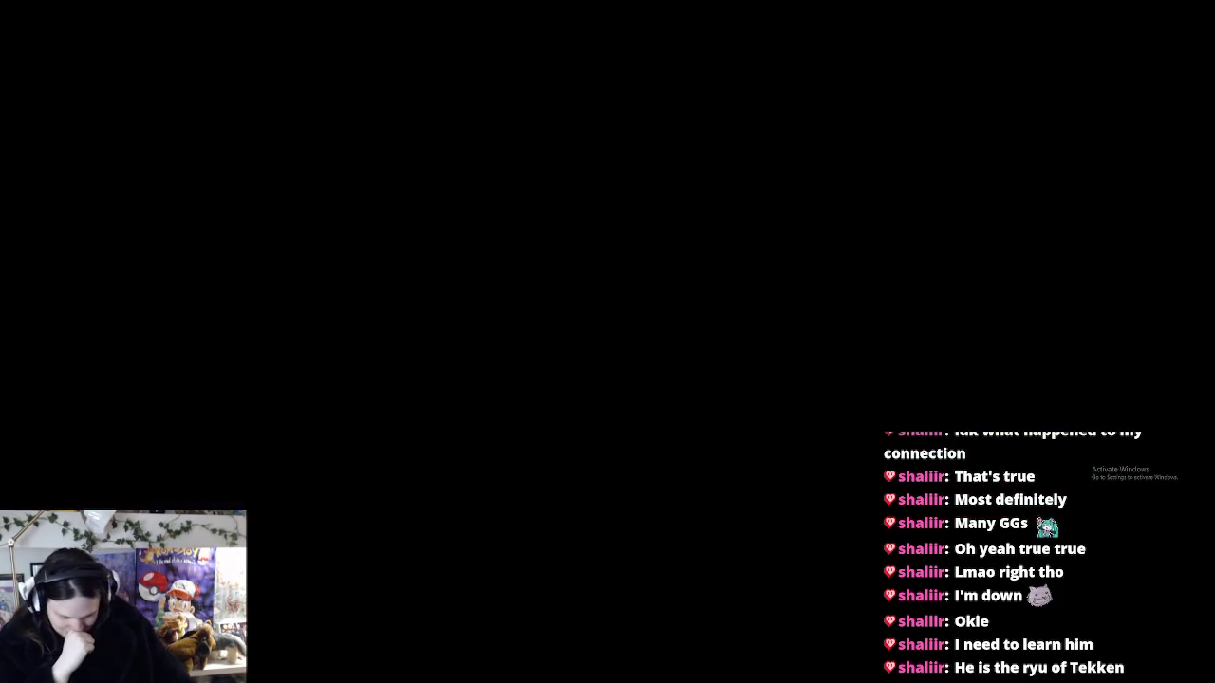
key(Return)
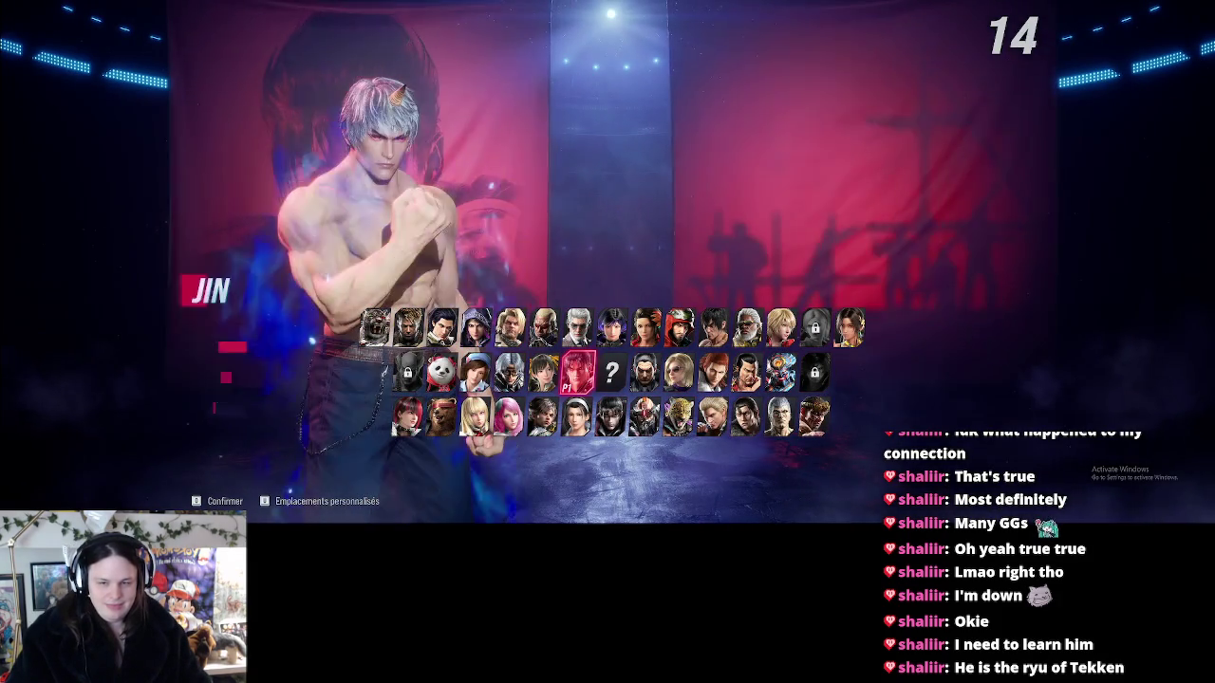
Lock in Jin wearing the pink devil costume, Personnalisé 02
key(Up)
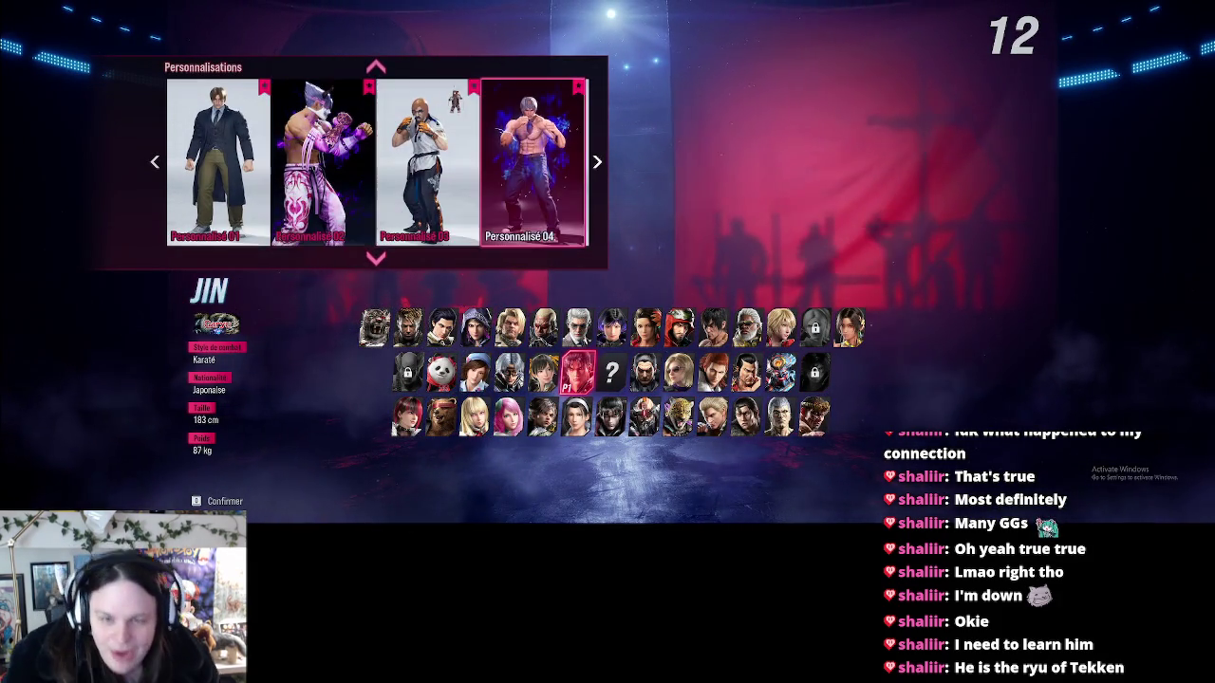
key(Up)
key(Down)
key(Left)
key(Left)
key(Left)
key(Right)
key(Right)
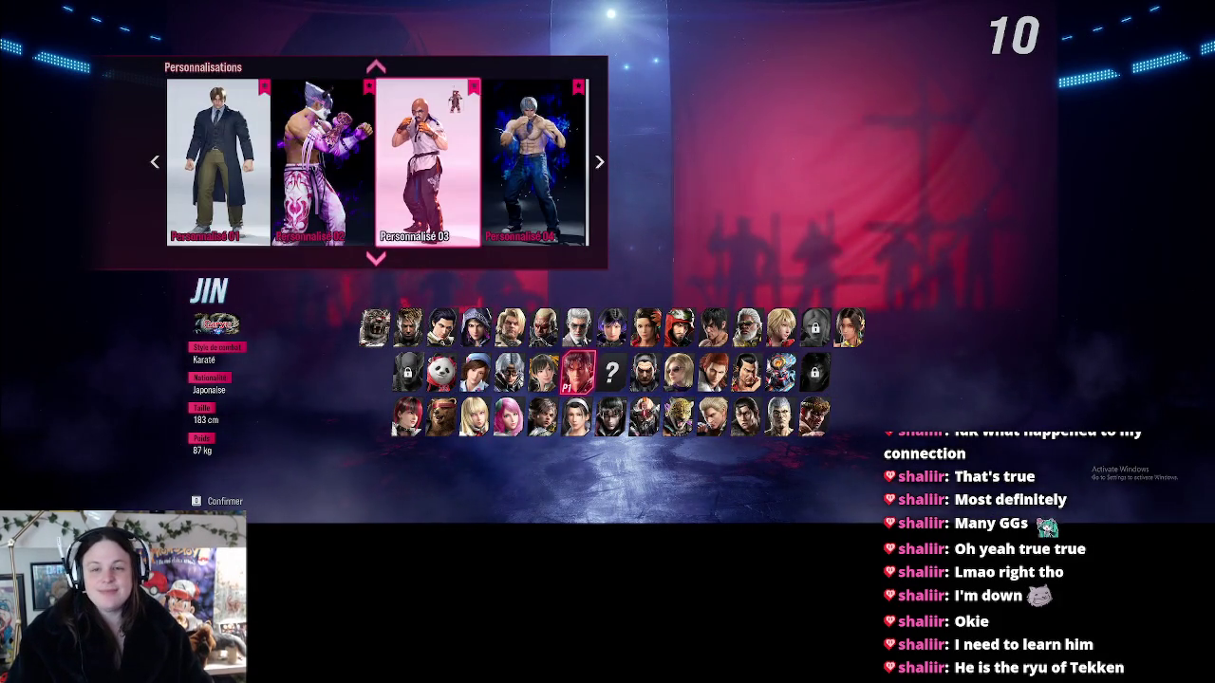
key(Right)
key(Right)
key(Left)
key(Left)
key(Left)
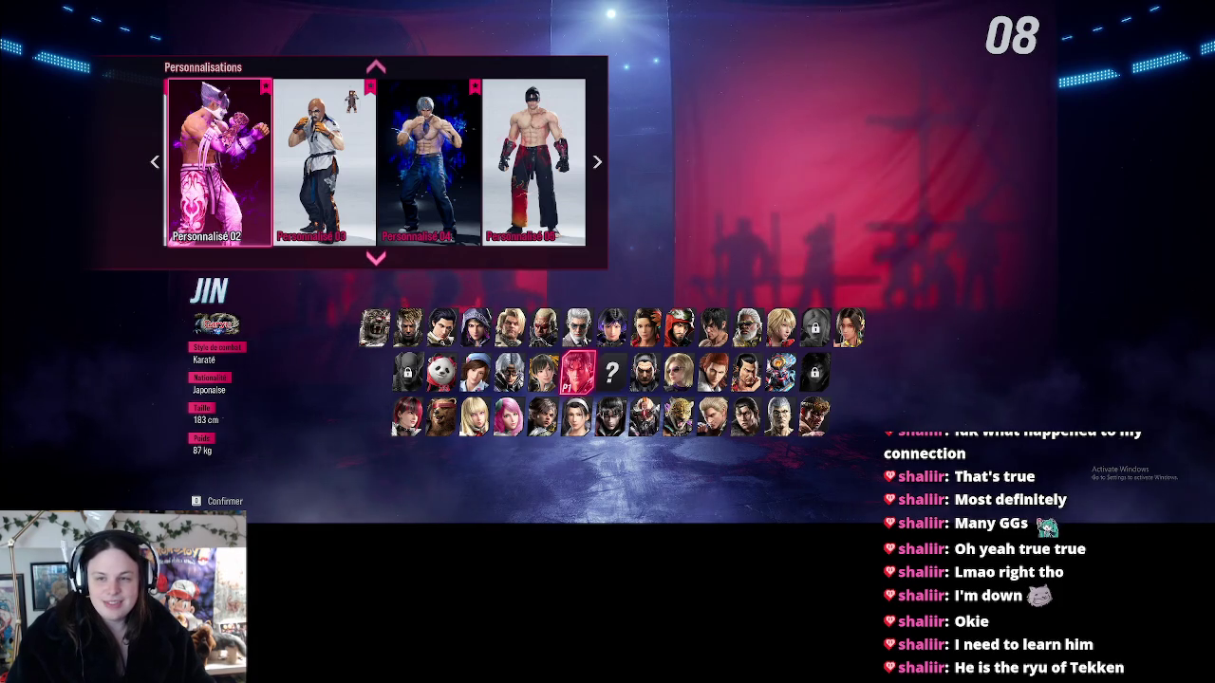
key(Return)
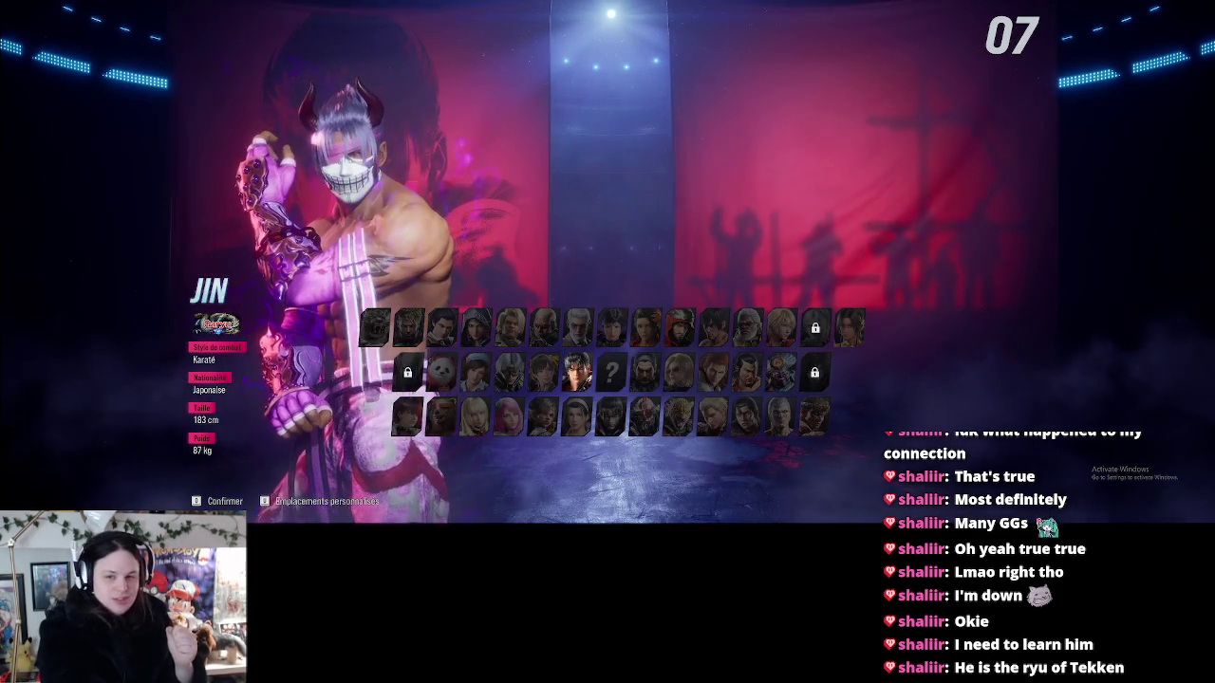
key(Return)
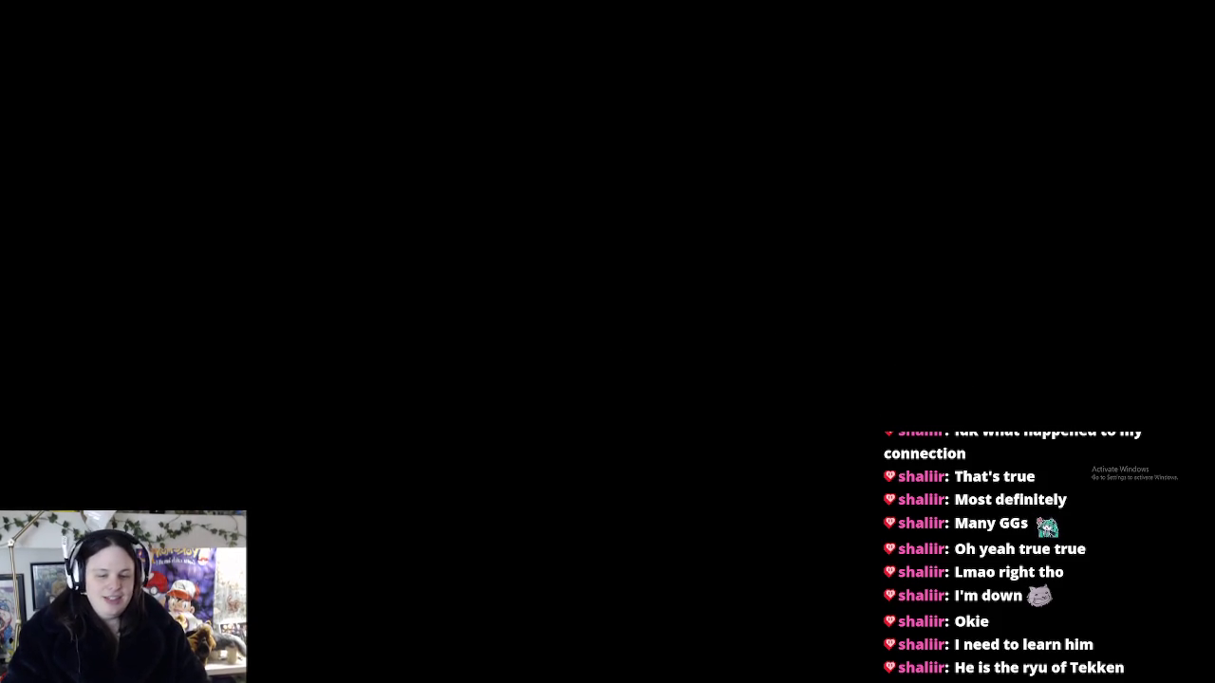
Browse the stage list and pick Secluded Training Ground
key(Right)
key(Right)
key(Right)
key(Down)
key(Right)
key(Right)
key(Right)
key(Right)
key(Left)
key(Left)
key(Left)
key(Return)
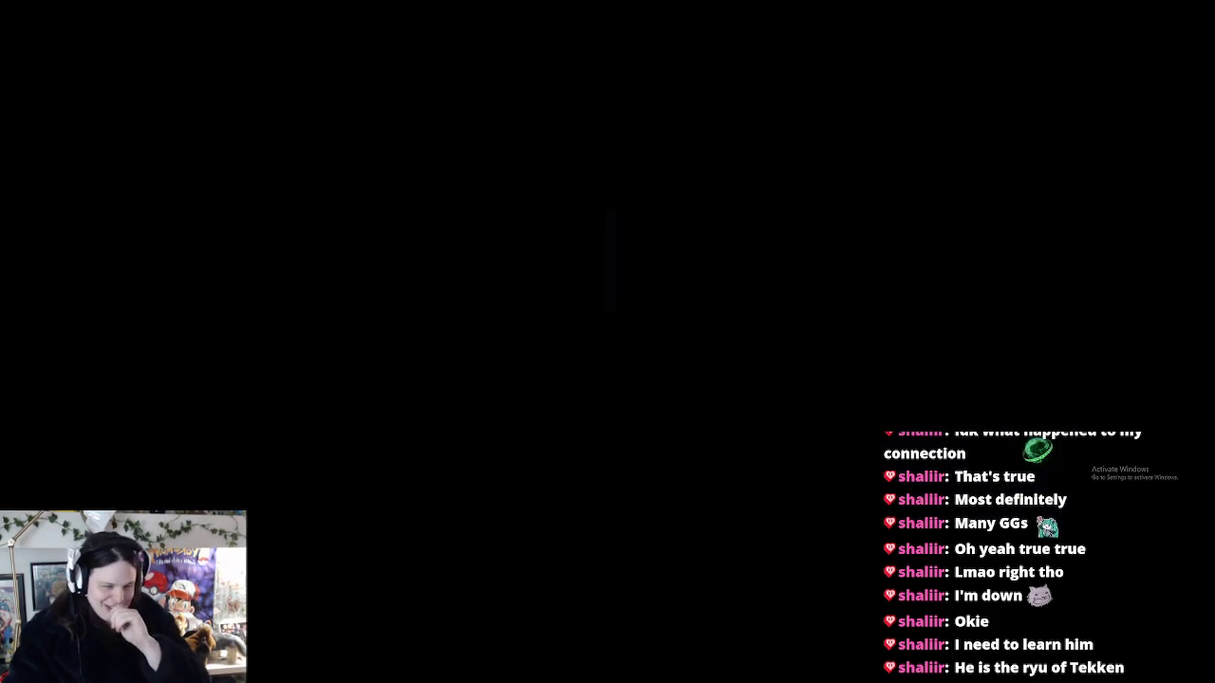